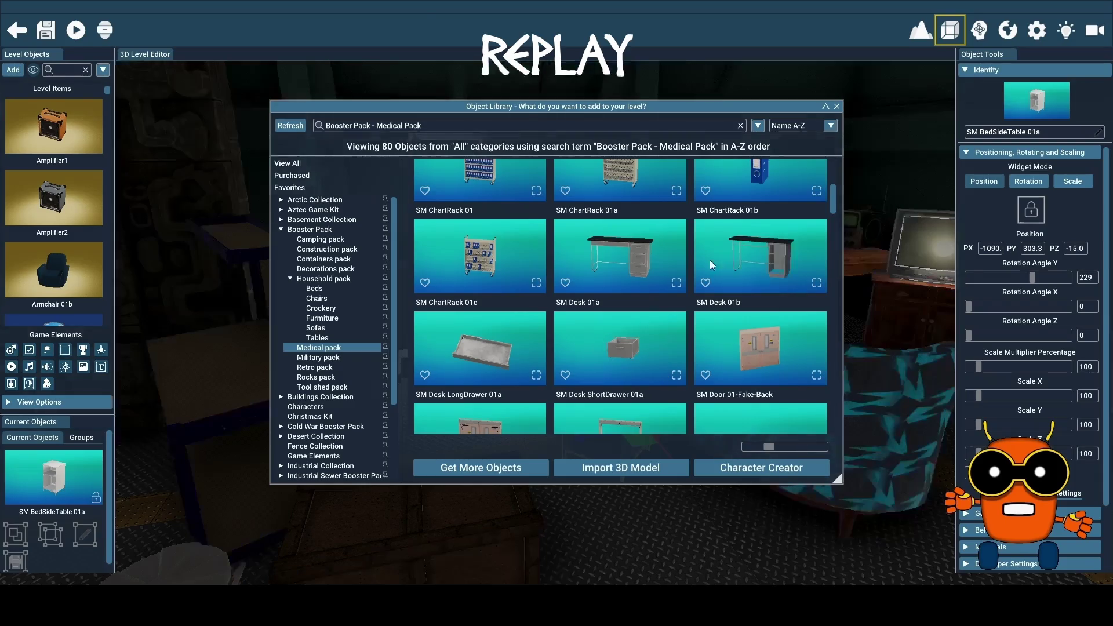
Step: Place the SM Desk 01a desk from the Medical pack on the floor near the crates
left_click(644, 260)
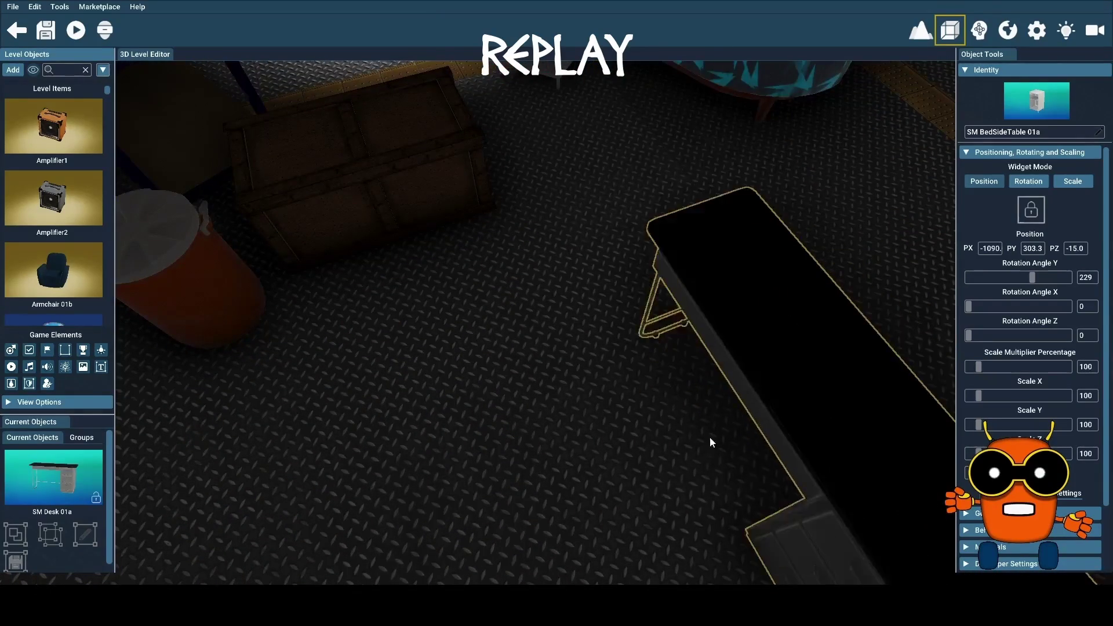
left_click_drag(718, 527, 639, 264)
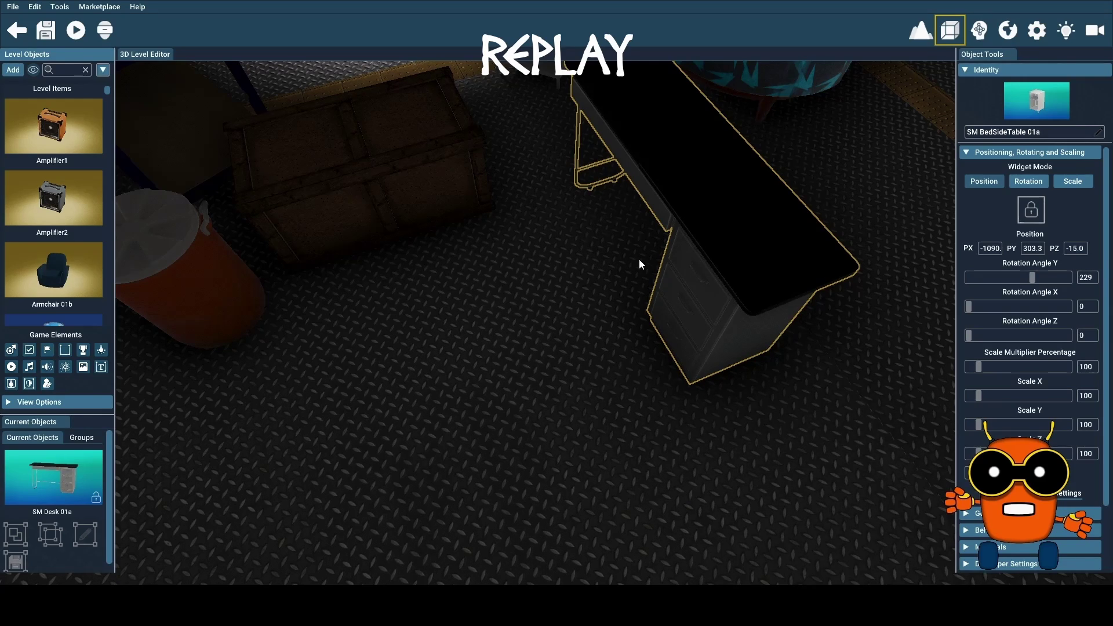
left_click(642, 265)
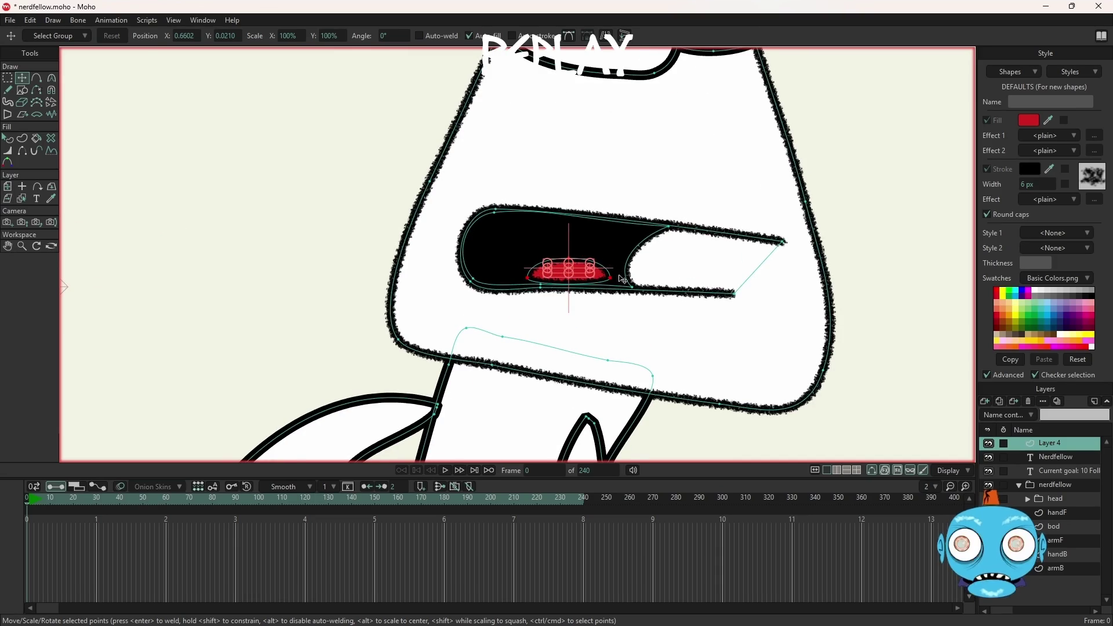
Step: Make the red tongue shape slightly wider and taller so it rests along the mouth's bottom
scroll(605, 281, "down", 1)
scroll(604, 286, "up", 5)
scroll(603, 285, "up", 3)
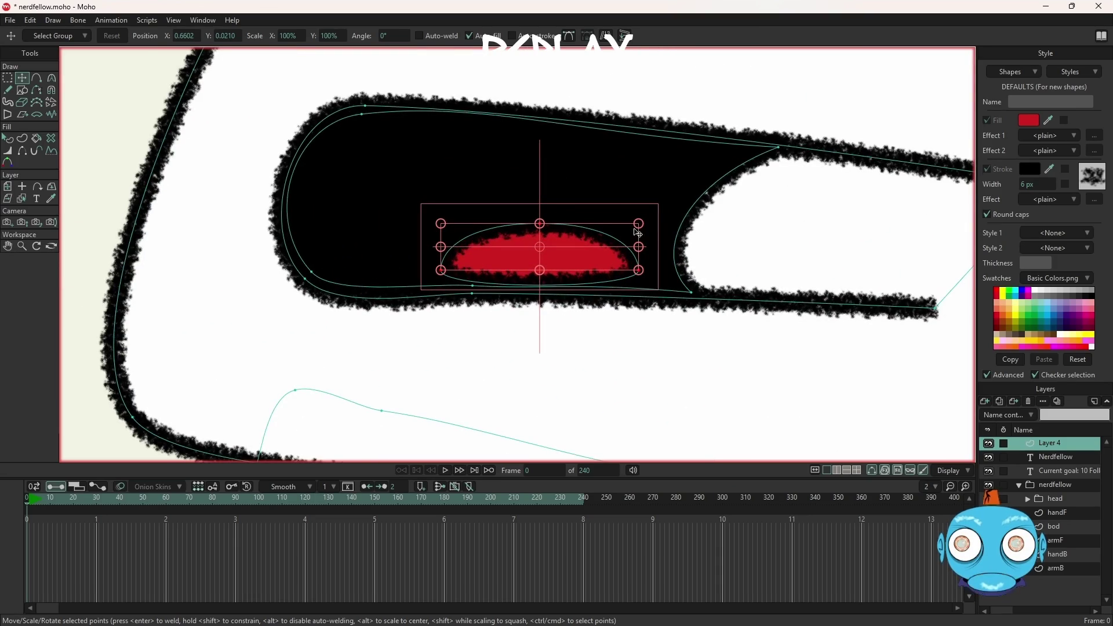
left_click_drag(642, 227, 654, 225)
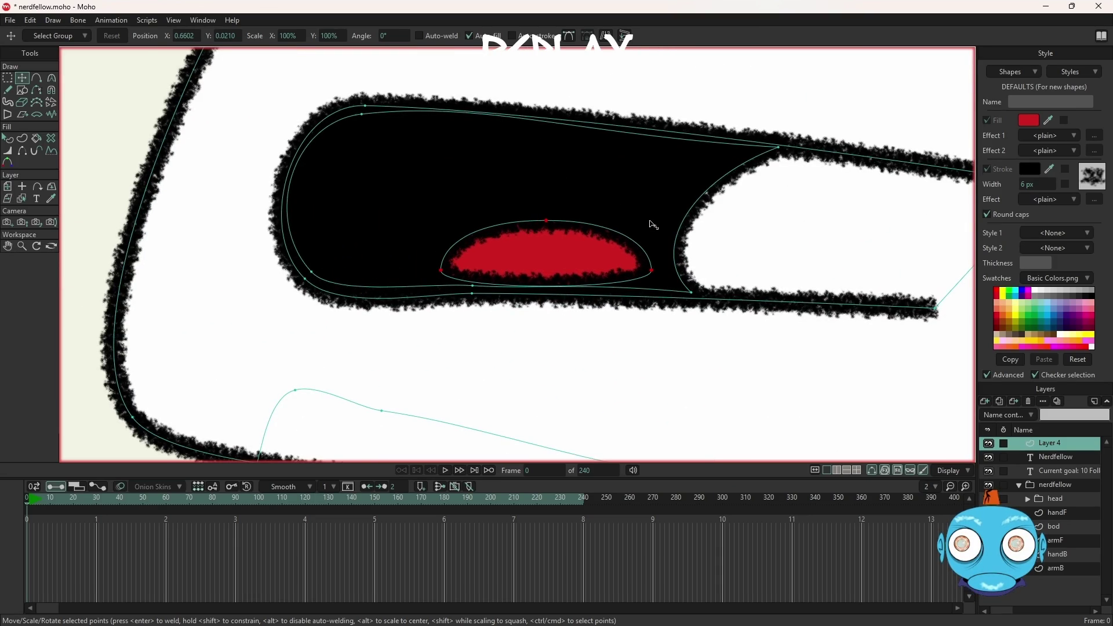
left_click_drag(651, 225, 654, 226)
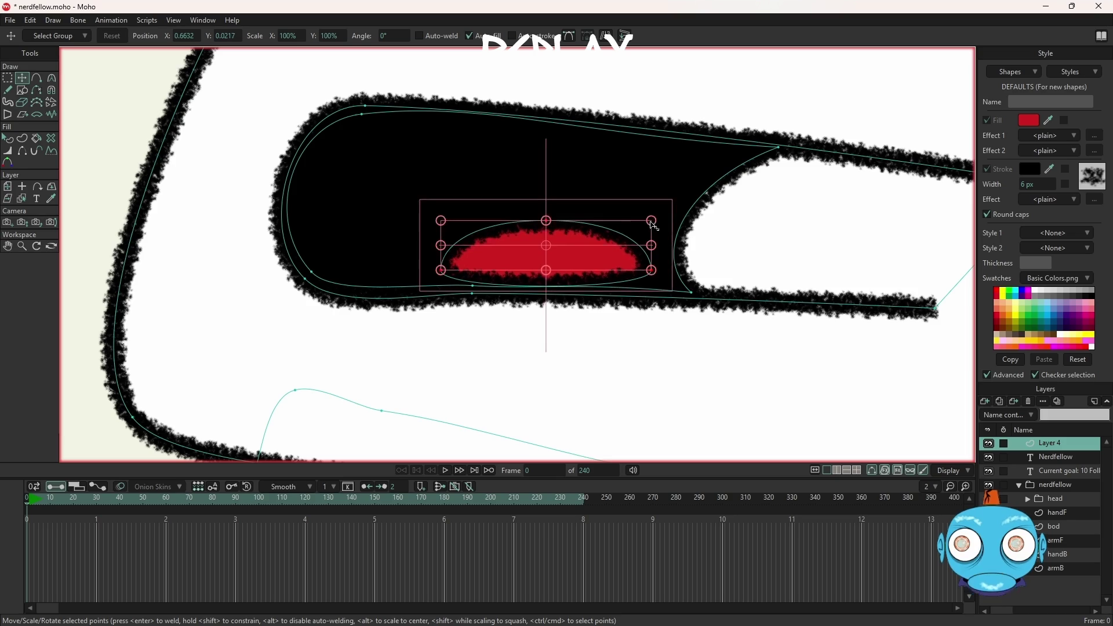
scroll(654, 226, "down", 5)
scroll(654, 226, "down", 1)
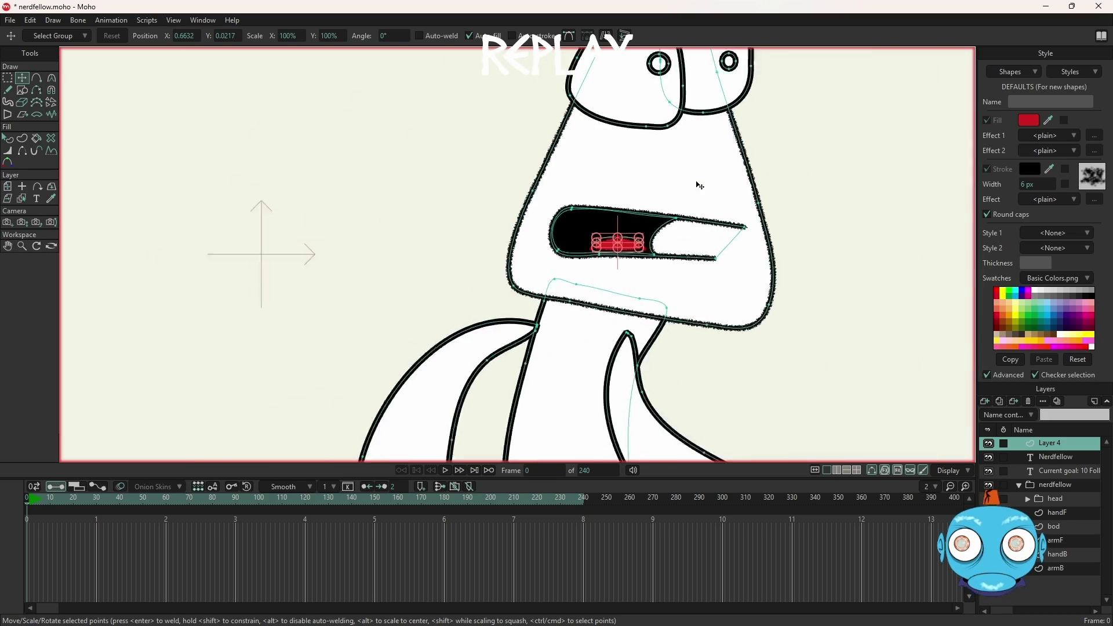
scroll(699, 187, "down", 3)
scroll(698, 189, "up", 3)
scroll(696, 192, "up", 2)
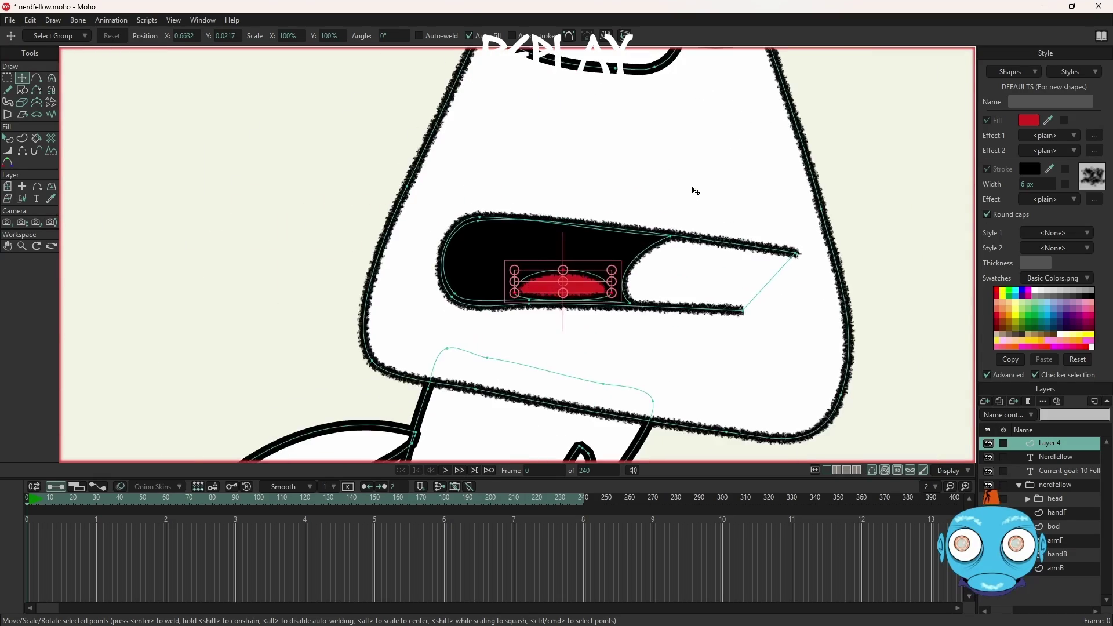
scroll(668, 249, "up", 2)
scroll(673, 250, "down", 3)
scroll(679, 250, "up", 1)
scroll(681, 249, "up", 1)
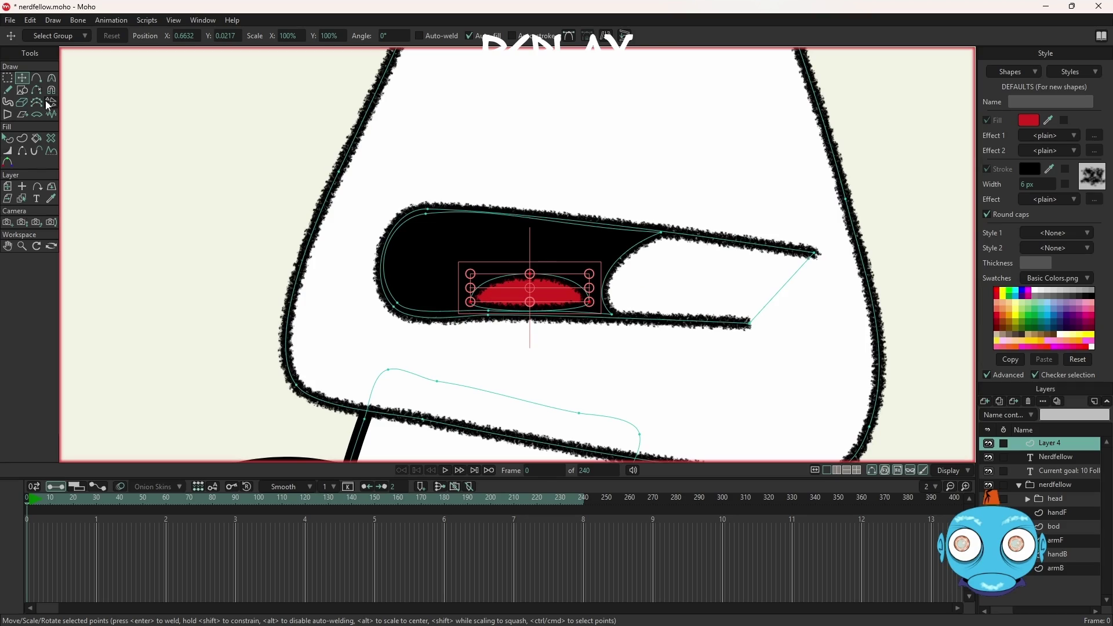
left_click(24, 93)
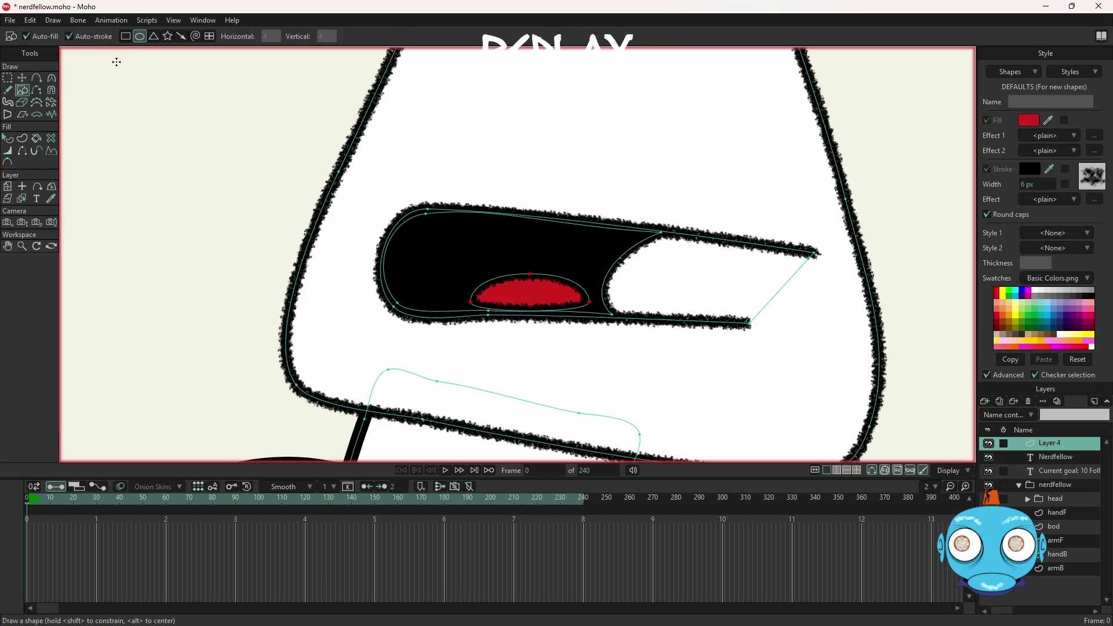
Step: Draw a rectangle above the mouth and change its fill from red to white
left_click(128, 37)
left_click_drag(613, 120, 772, 167)
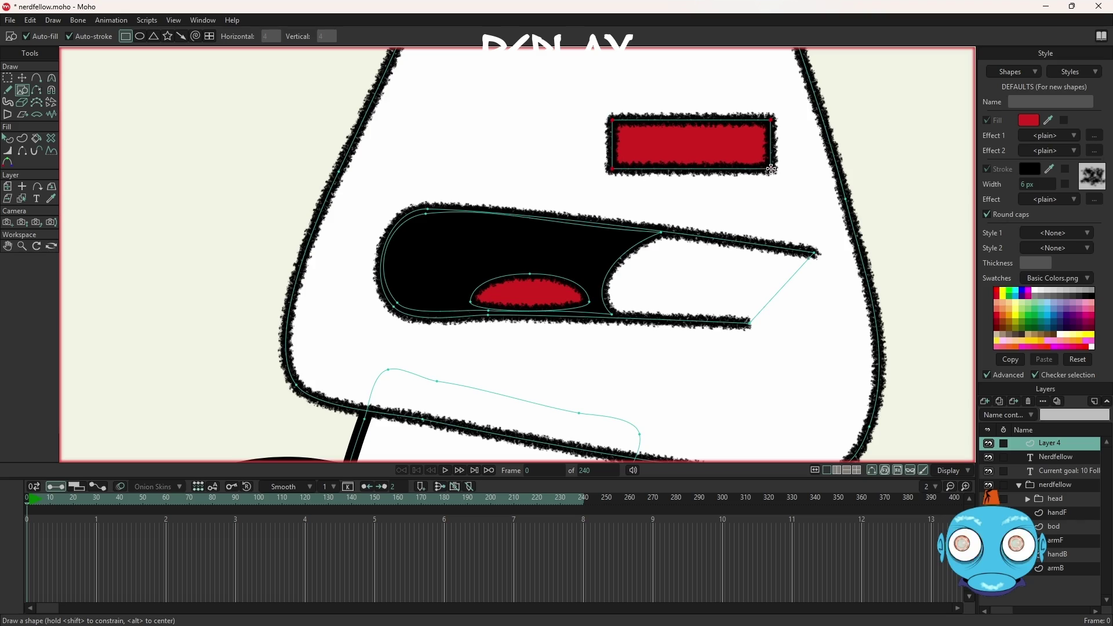
key("q")
left_click(725, 154)
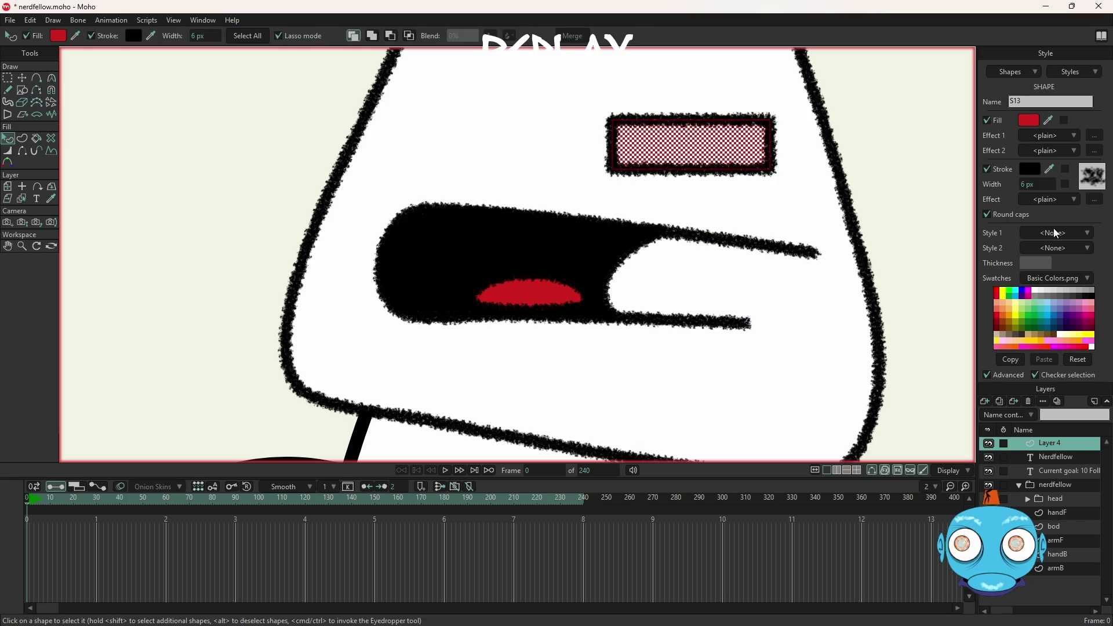
left_click(1030, 120)
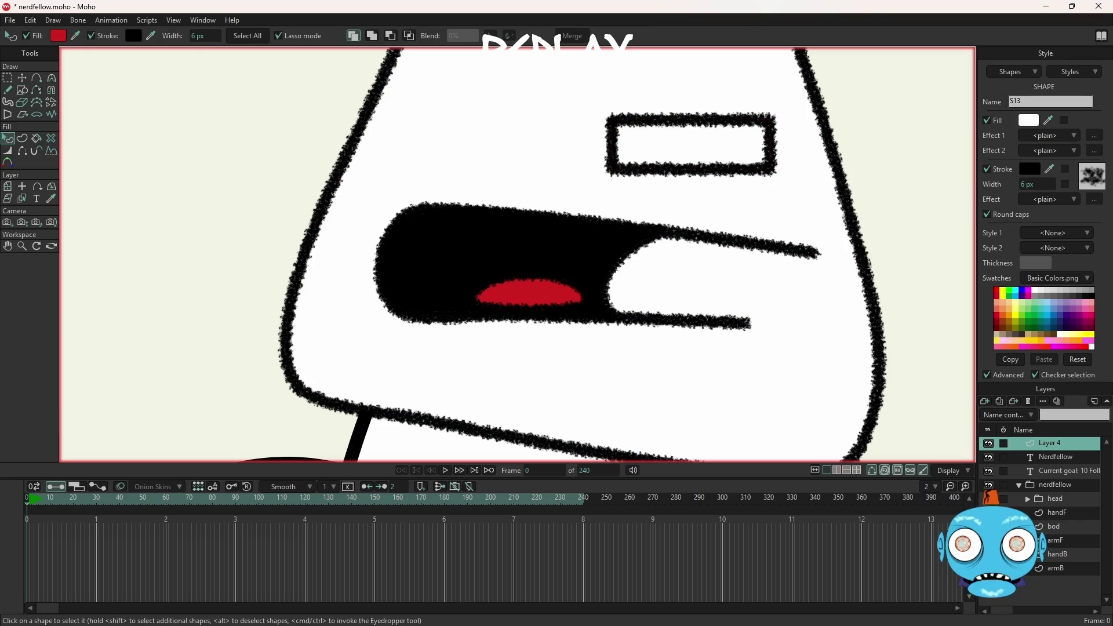
scroll(806, 108, "up", 2)
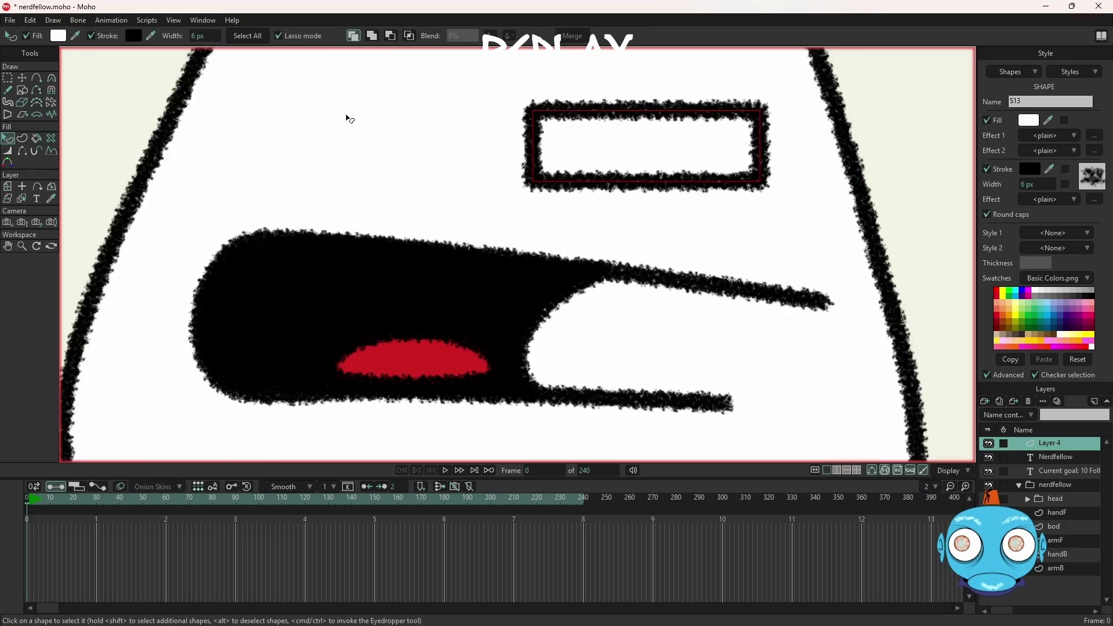
left_click(53, 80)
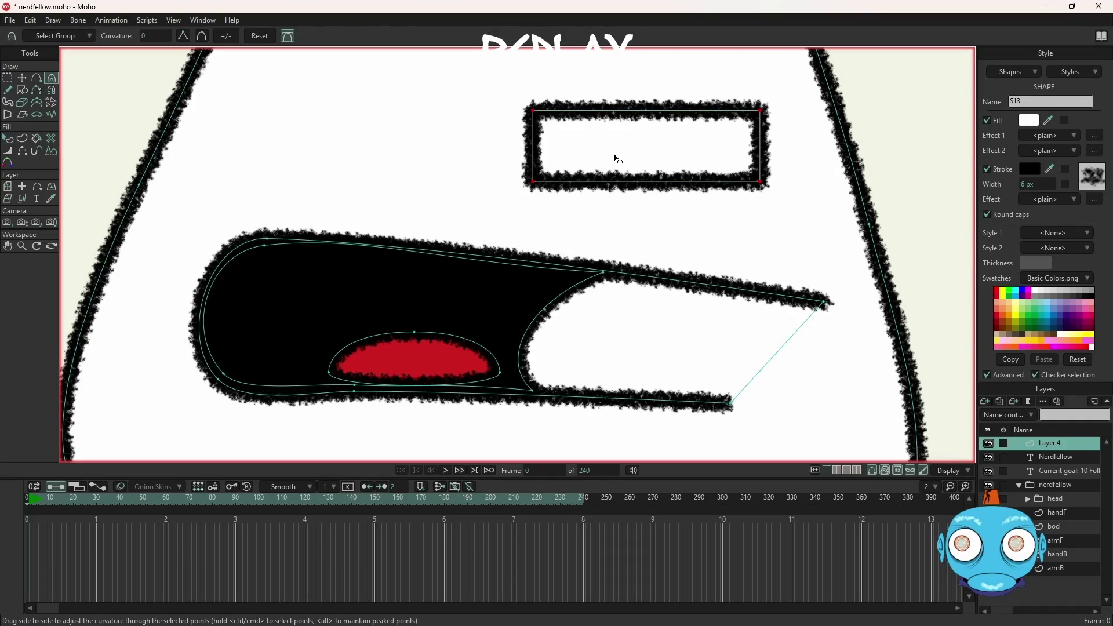
Step: Select the rectangle's bottom-left corner point for curvature editing
left_click_drag(538, 195, 538, 187)
key("g")
left_click(551, 195)
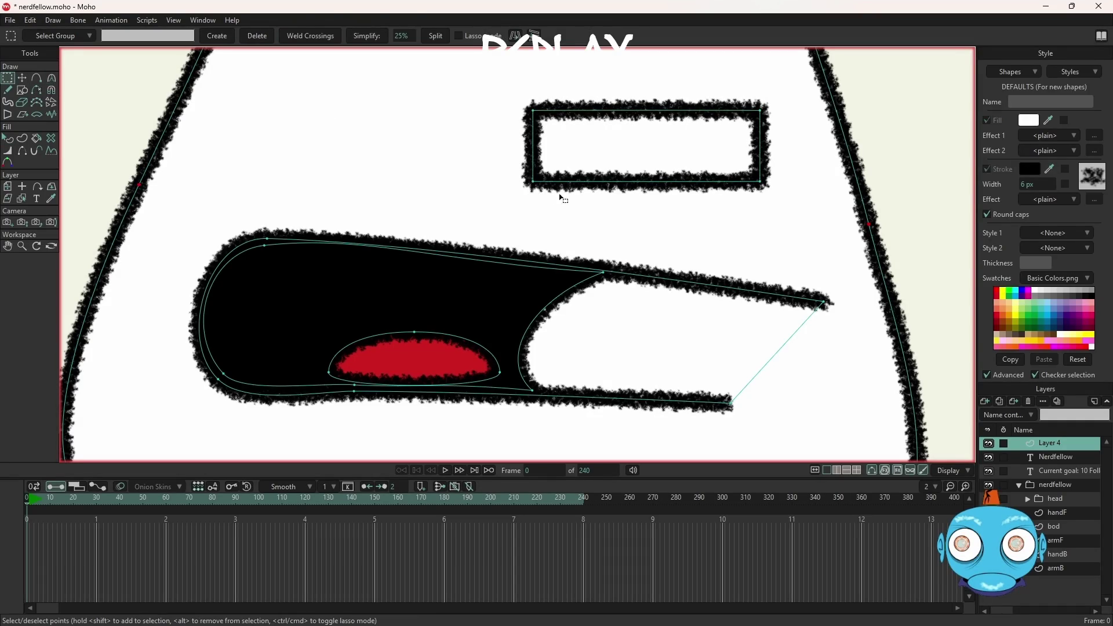
left_click(534, 182)
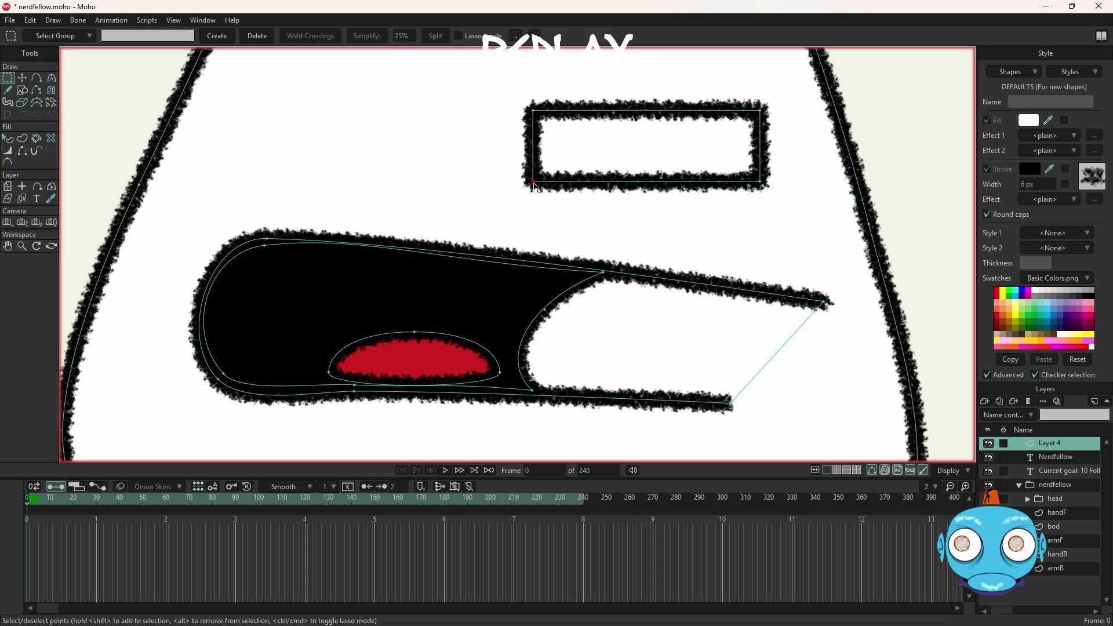
left_click(52, 78)
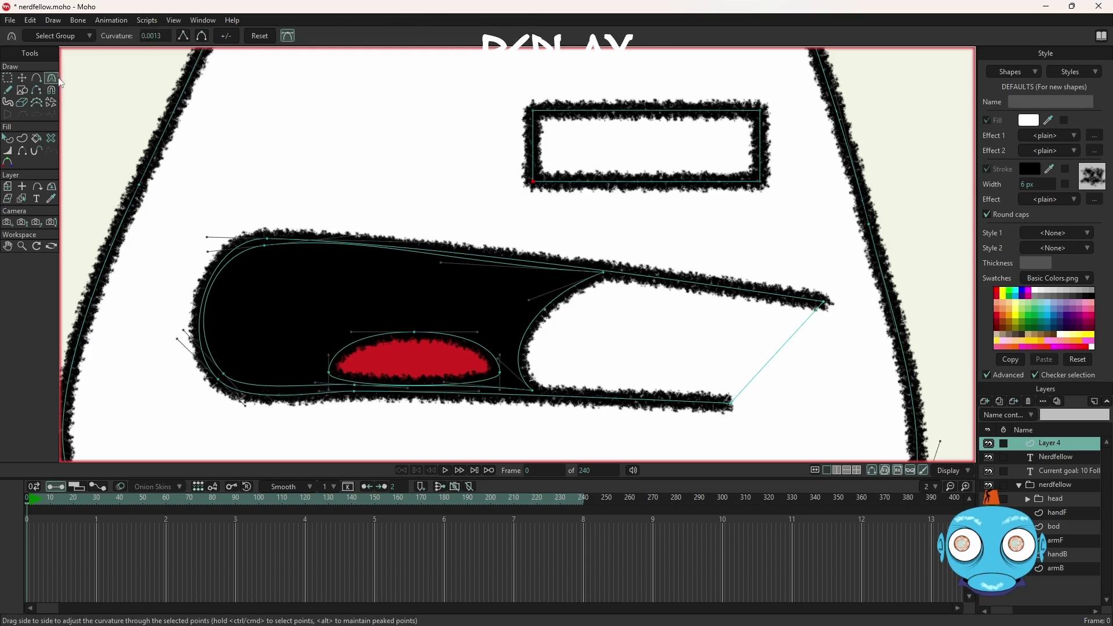
left_click(289, 41)
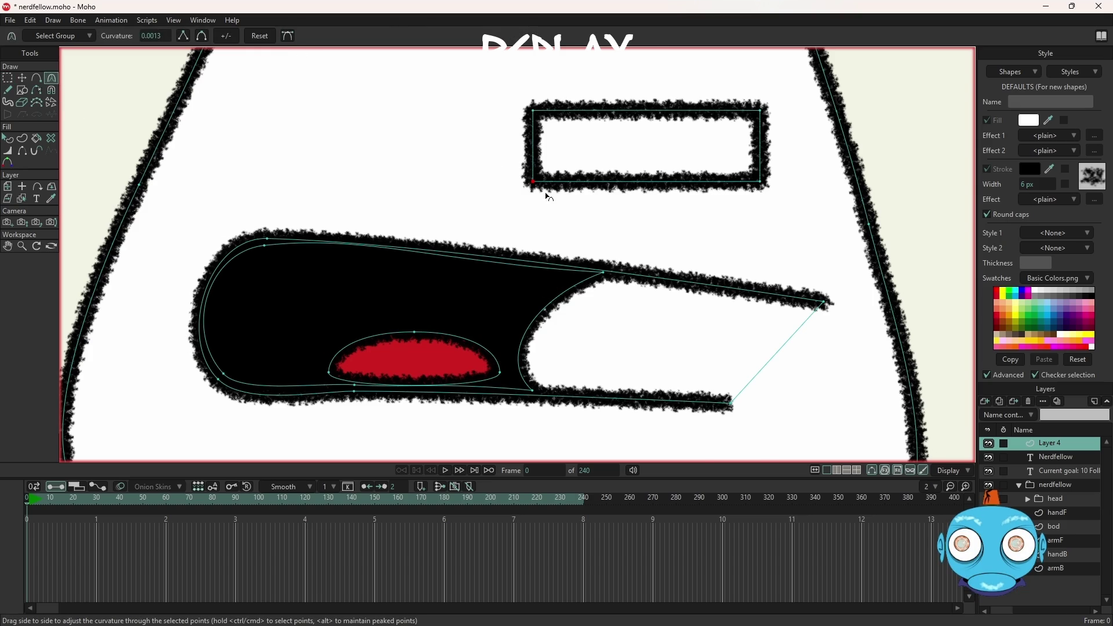
scroll(545, 186, "up", 1)
scroll(513, 162, "up", 7)
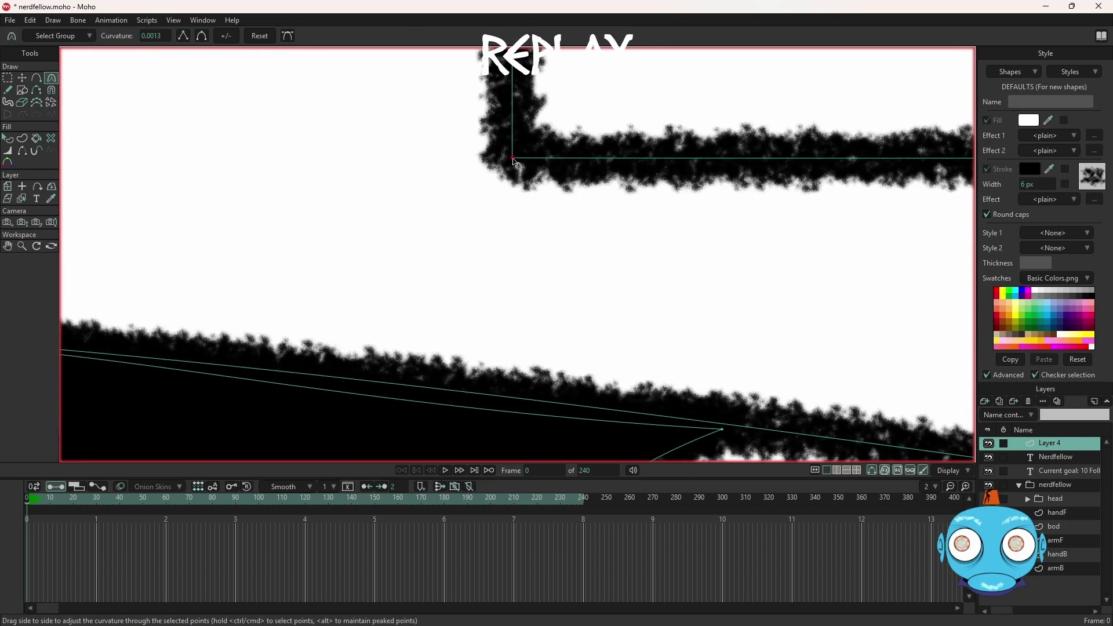
Step: Round the bottom-left and bottom-right corners so the lower edge curves like a tooth
left_click_drag(518, 164, 723, 249)
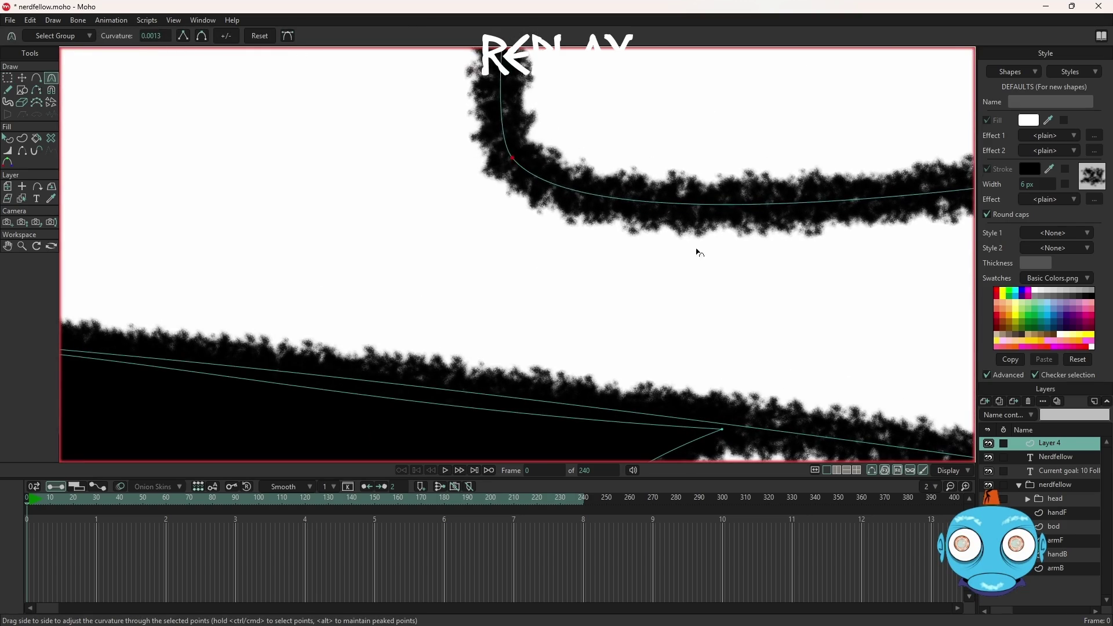
scroll(689, 199, "down", 4)
scroll(689, 198, "down", 5)
scroll(597, 143, "up", 6)
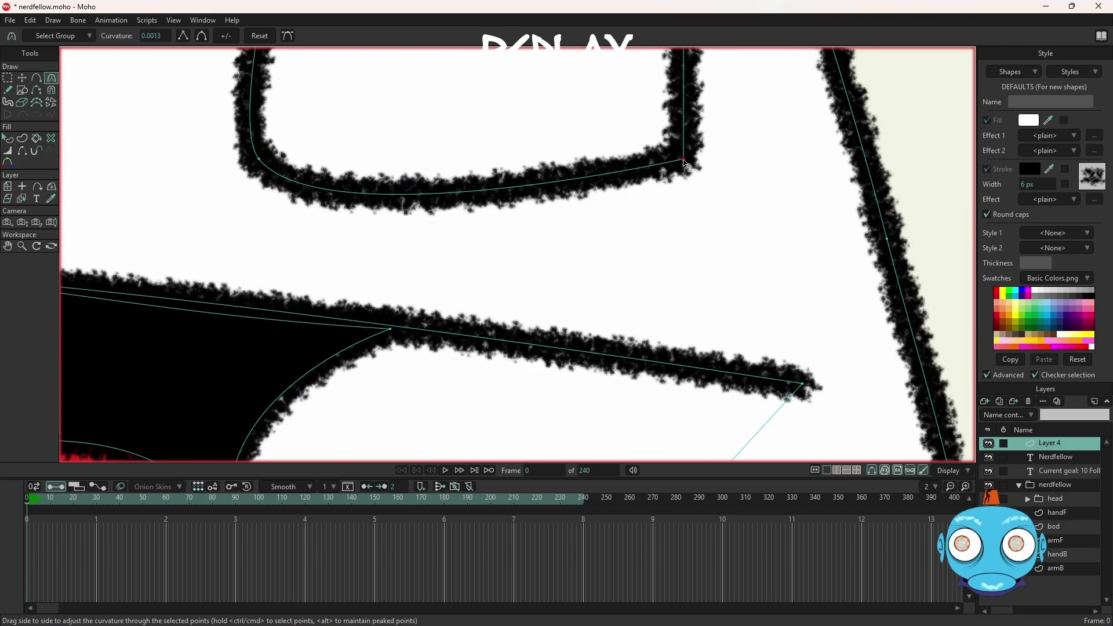
left_click(288, 39)
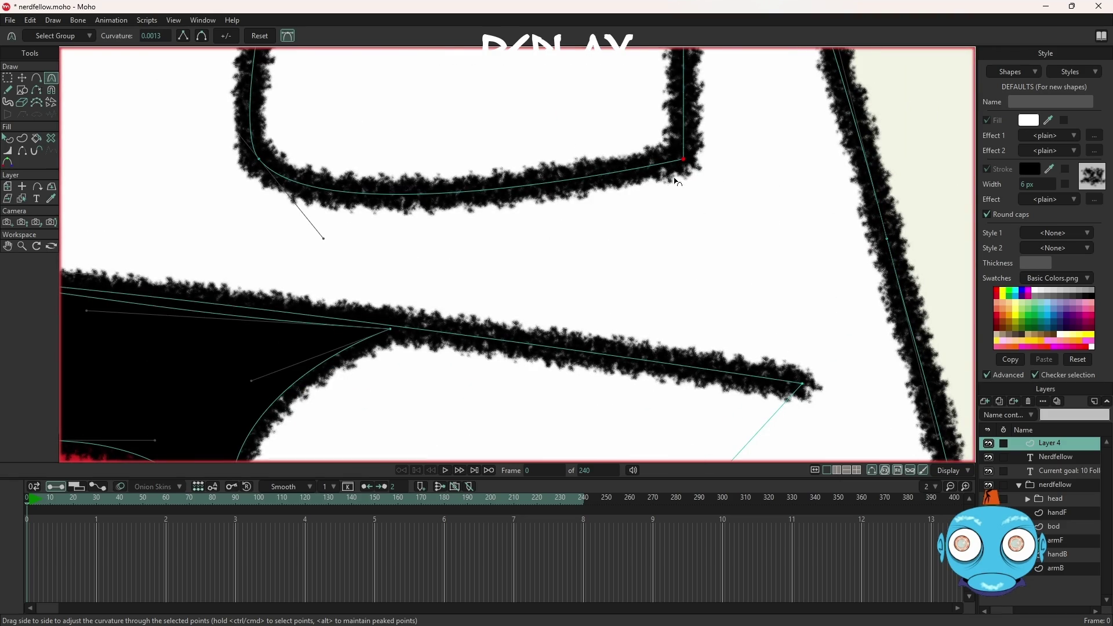
mouse_move(687, 164)
left_mouse_down()
mouse_move(598, 246)
mouse_move(585, 236)
left_mouse_up()
scroll(614, 236, "down", 5)
scroll(605, 234, "up", 2)
scroll(609, 222, "up", 1)
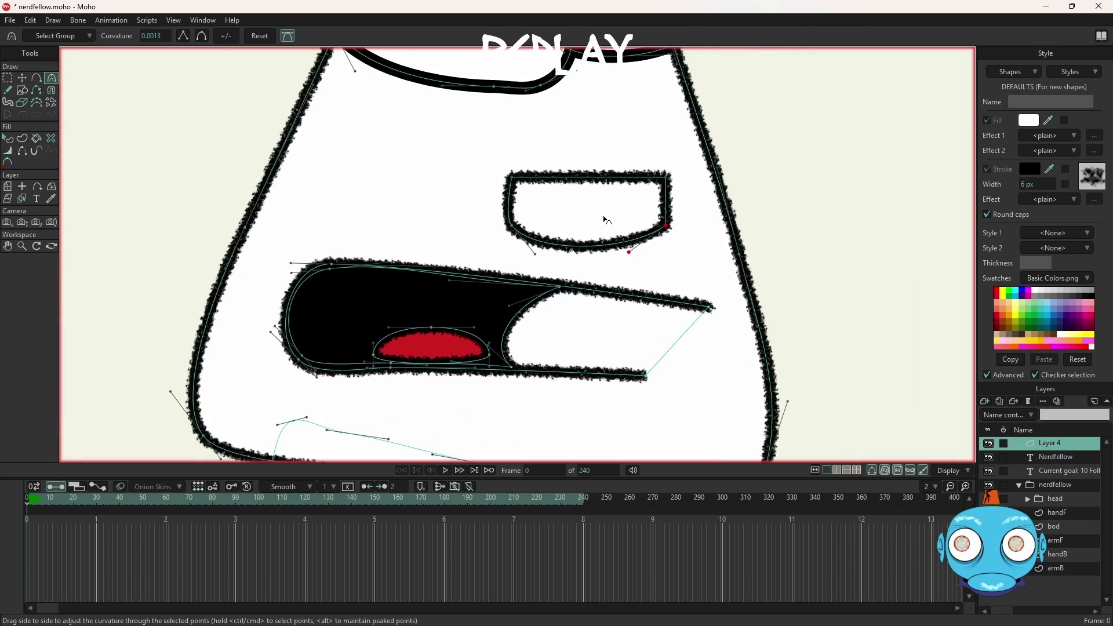
key("t")
key("ctrl+a")
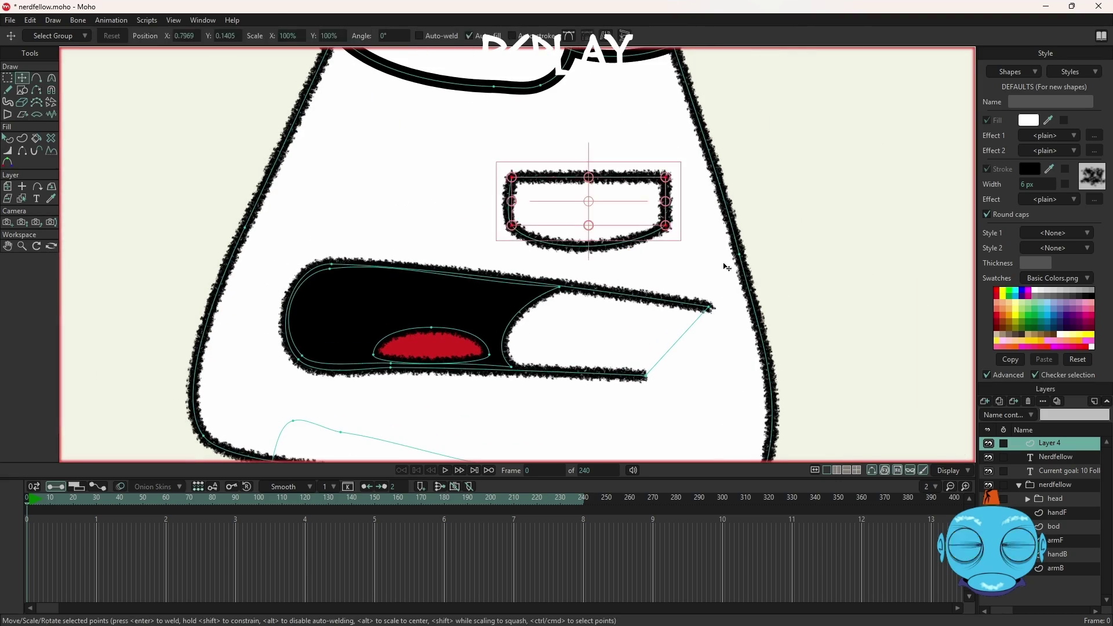
Step: Move the tooth into the mouth, flatten it under the upper lip, and render frame 0
mouse_move(676, 230)
left_mouse_down()
mouse_move(677, 268)
mouse_move(683, 241)
mouse_move(594, 334)
mouse_move(608, 337)
left_mouse_up()
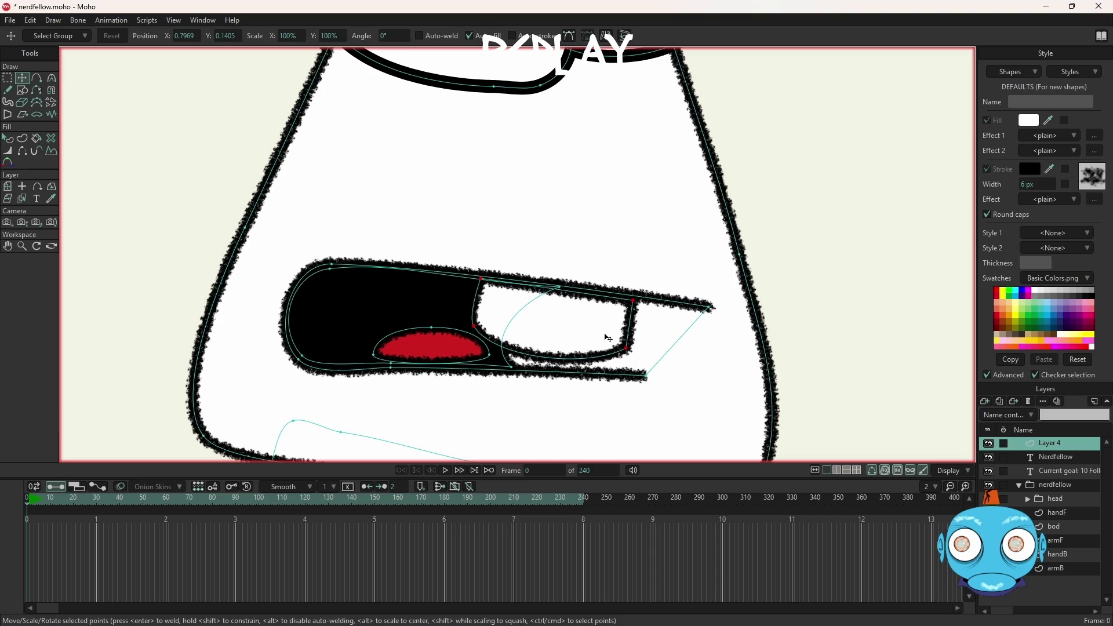
scroll(597, 350, "up", 2)
left_click_drag(533, 350, 554, 303)
left_click_drag(672, 317, 666, 318)
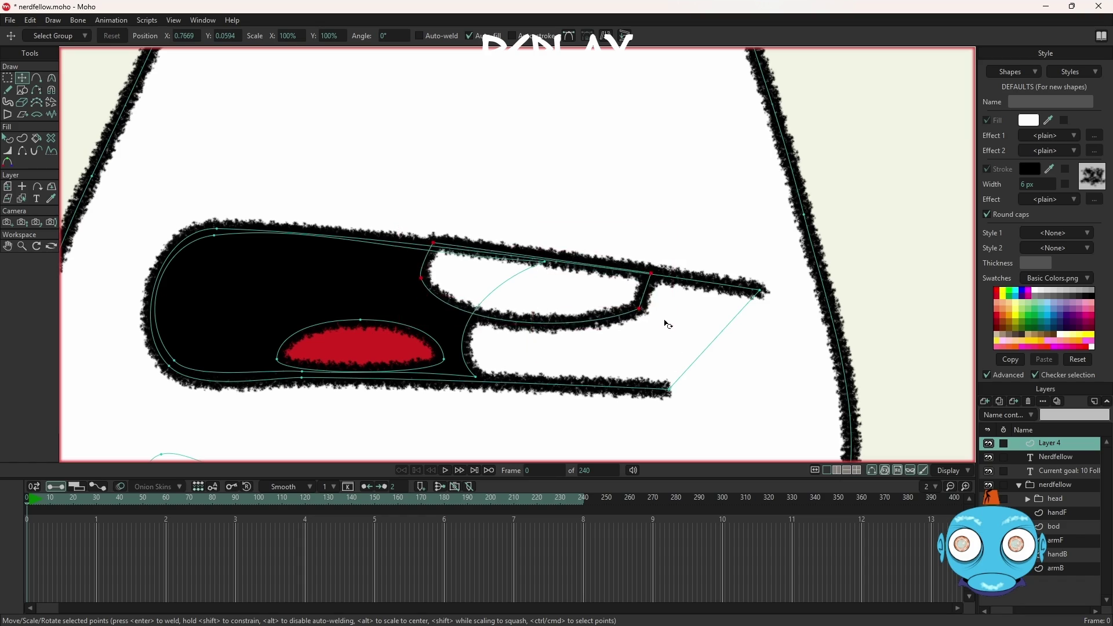
left_click_drag(598, 312, 588, 308)
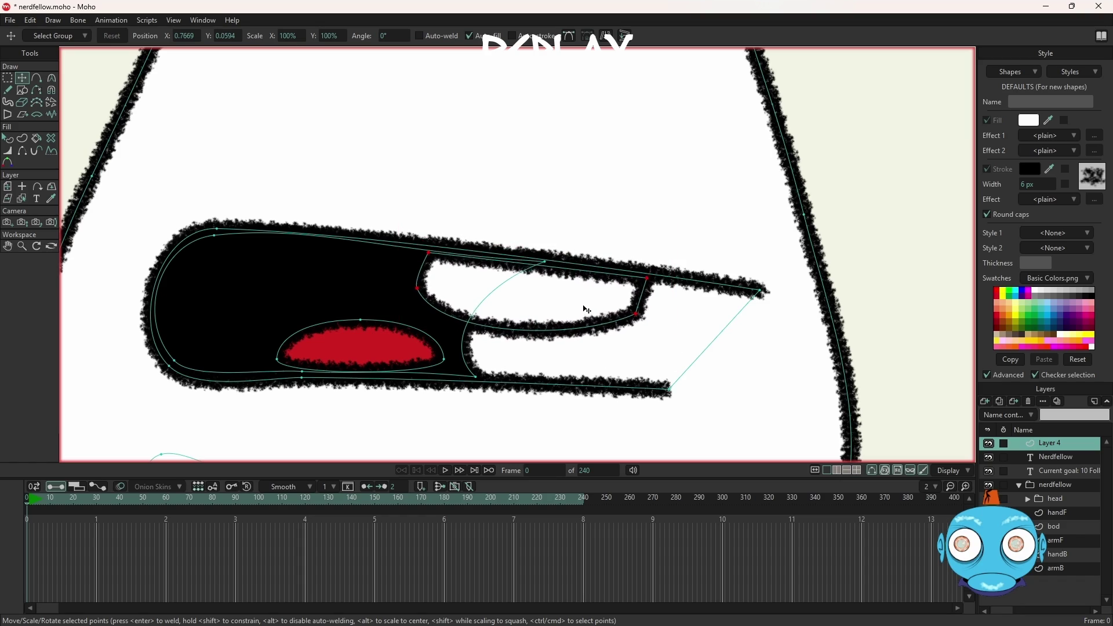
left_click_drag(587, 307, 589, 308)
scroll(603, 309, "down", 5)
scroll(697, 306, "down", 2)
scroll(696, 307, "up", 2)
key("ctrl+r")
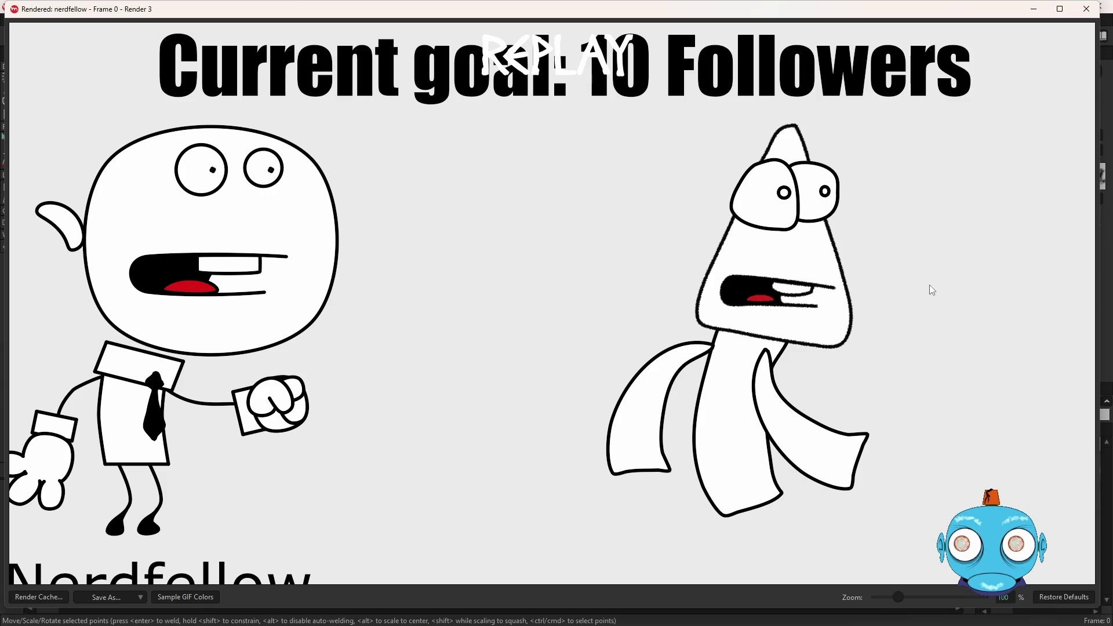
Step: Close the Render 3 preview window to return to the nerdfellow.moho editor
left_click(1088, 10)
scroll(661, 312, "down", 3)
scroll(628, 398, "up", 5)
scroll(559, 283, "up", 2)
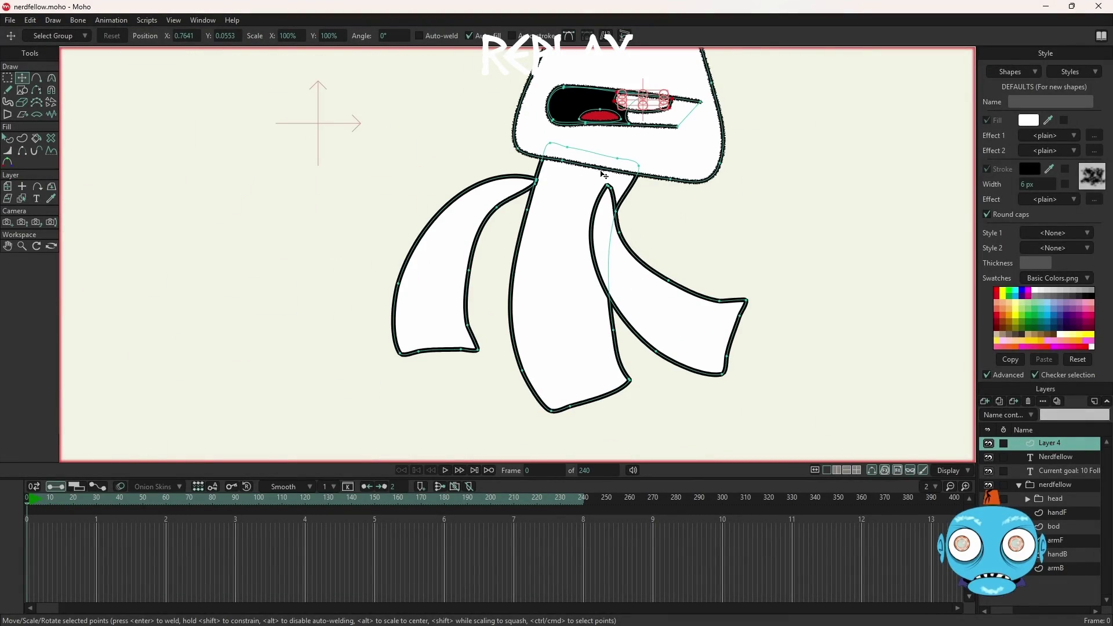
Step: Select the right arm's points on Layer 4 and delete them
scroll(606, 175, "up", 3)
scroll(642, 201, "up", 2)
scroll(643, 201, "up", 1)
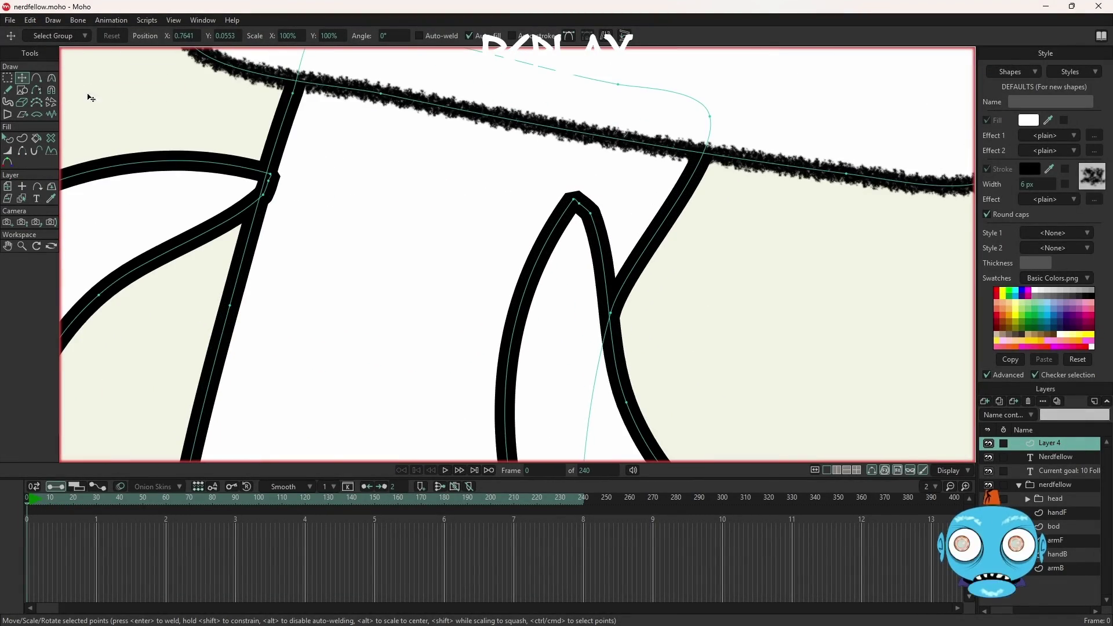
left_click(12, 82)
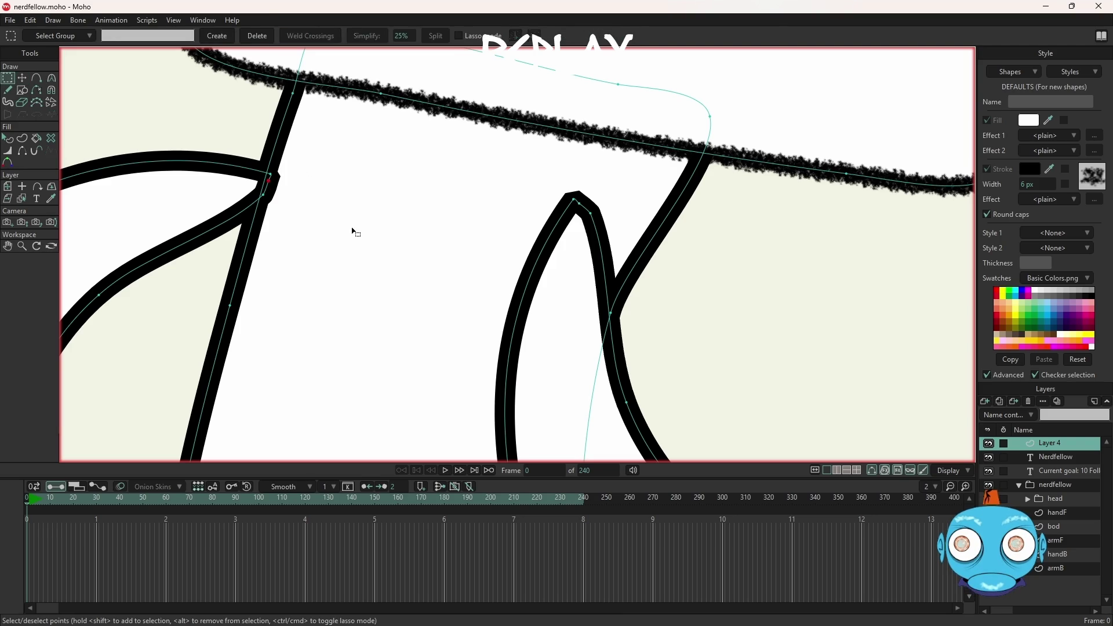
left_click(583, 211)
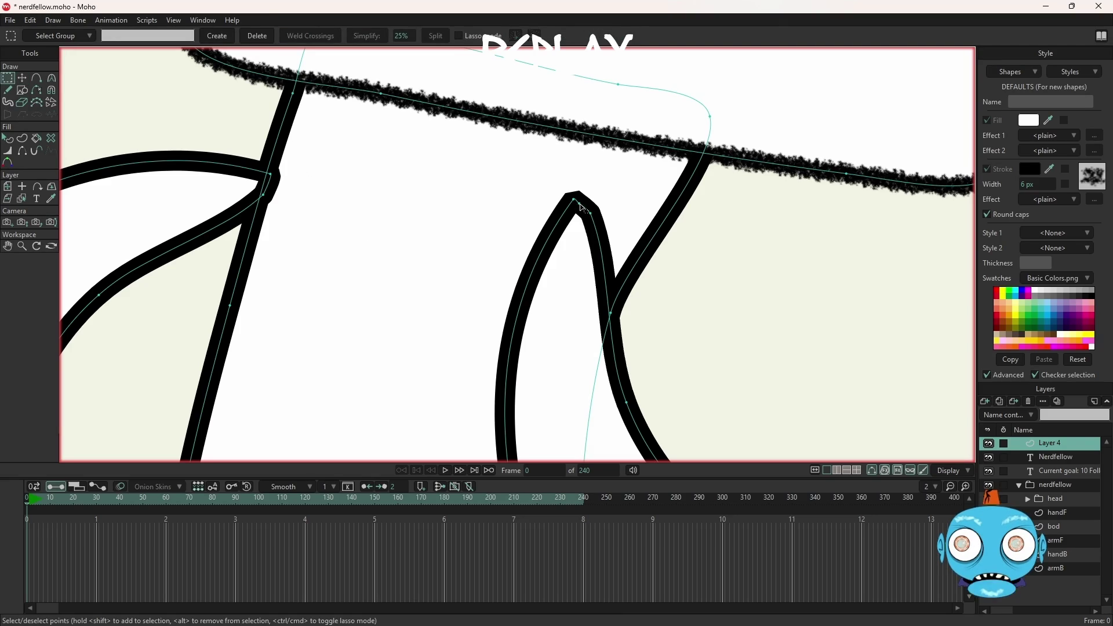
scroll(628, 221, "down", 10)
scroll(710, 325, "up", 3)
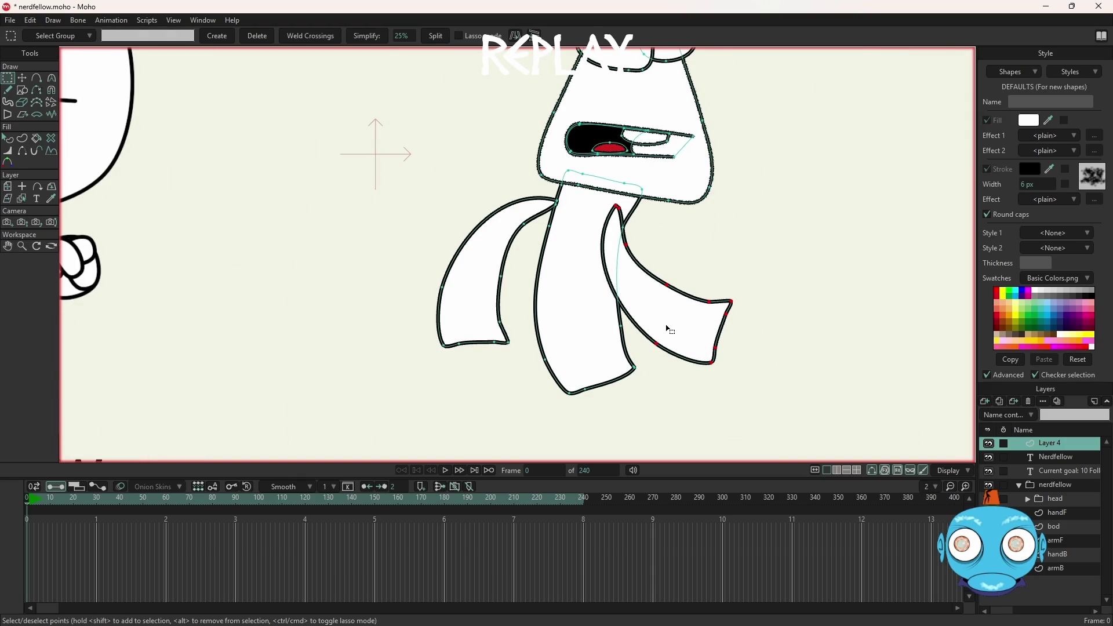
key("Delete")
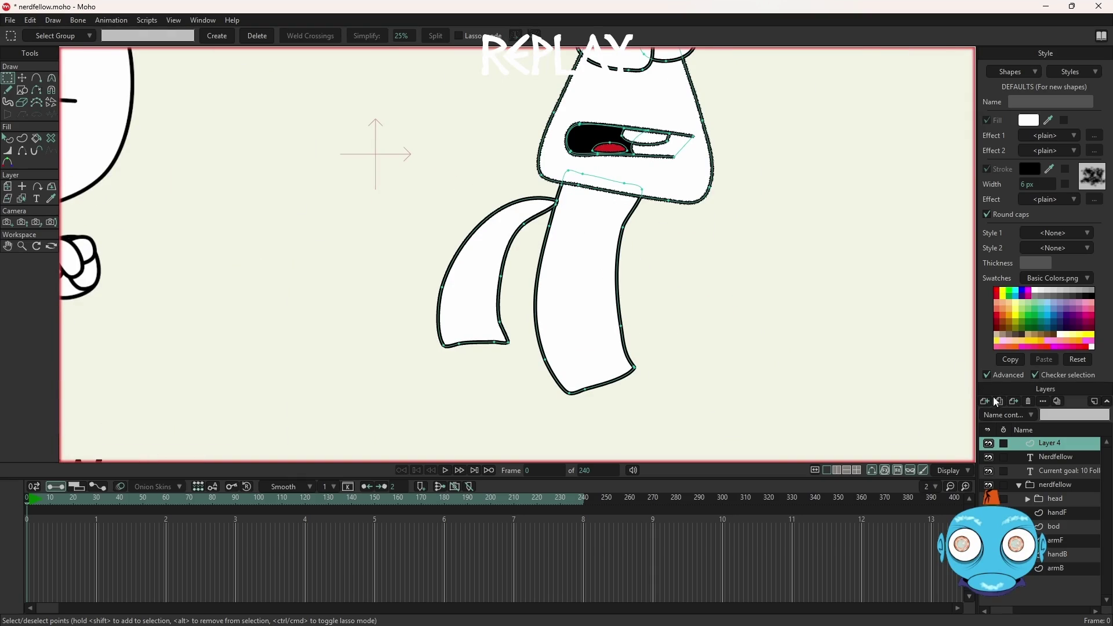
Step: Create a vector layer named armB, paste the arm into it, and place it below Layer 4
left_click(986, 401)
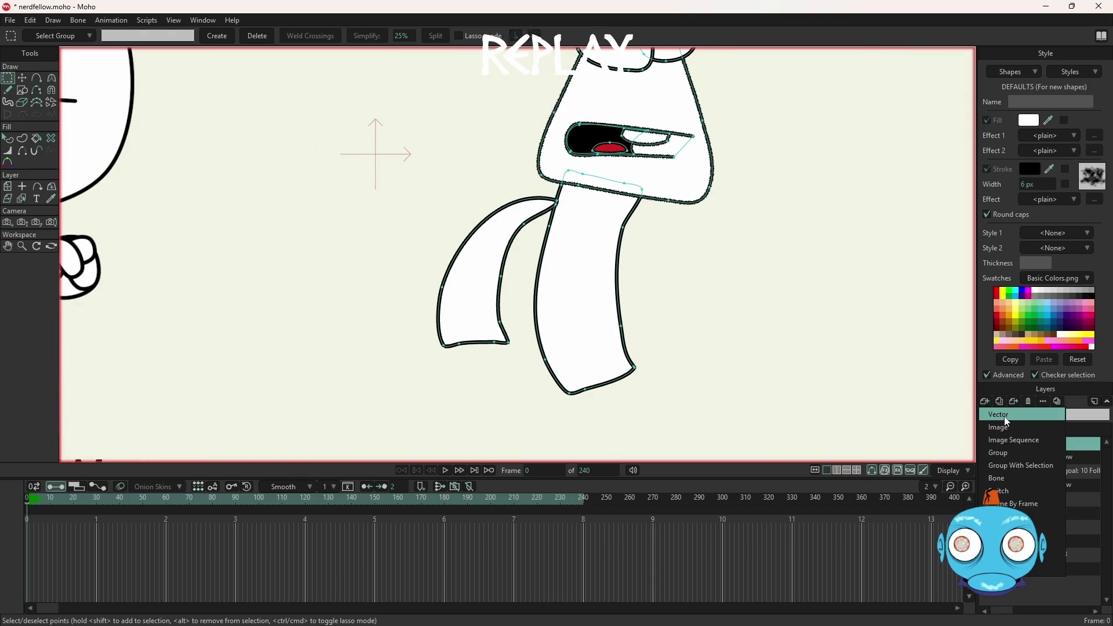
left_click(1004, 416)
type("armB")
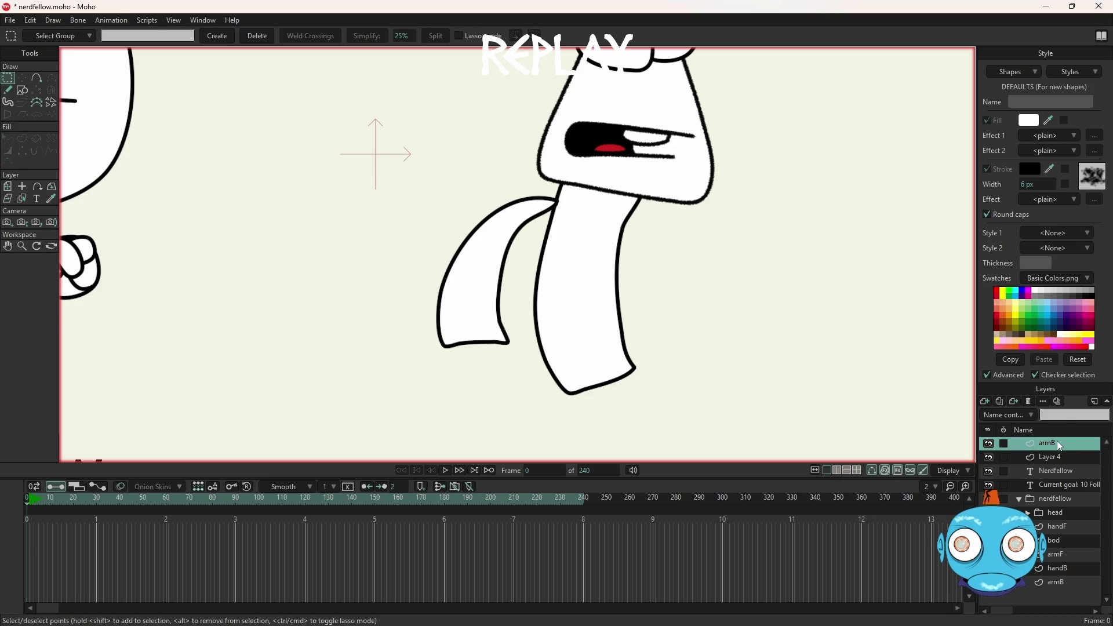
key("ctrl+v")
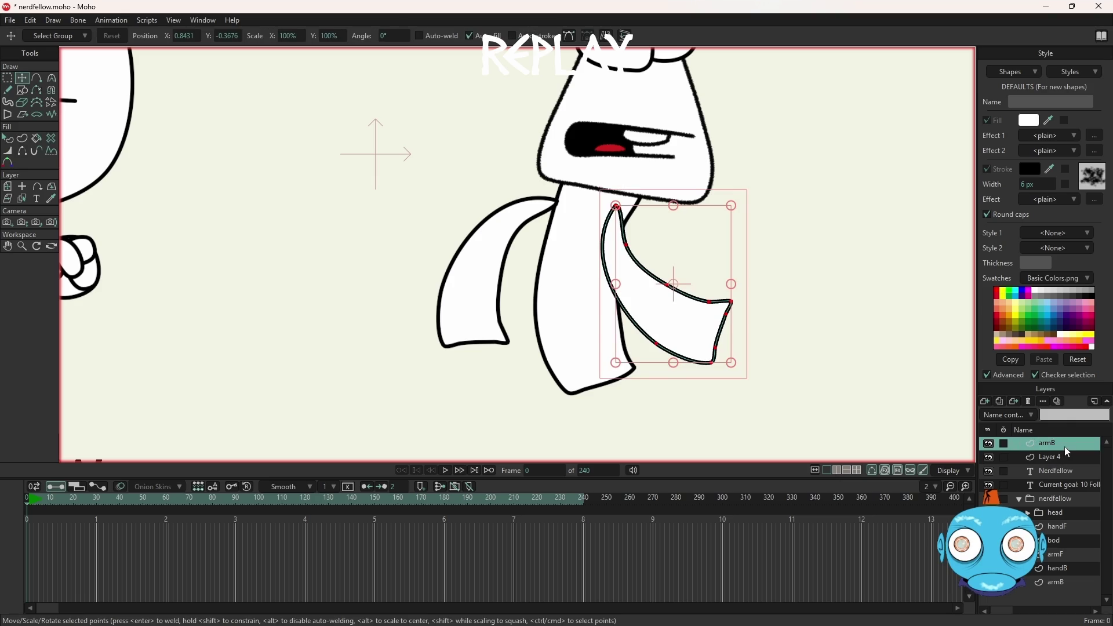
left_click_drag(1065, 452, 1074, 465)
scroll(702, 258, "down", 3)
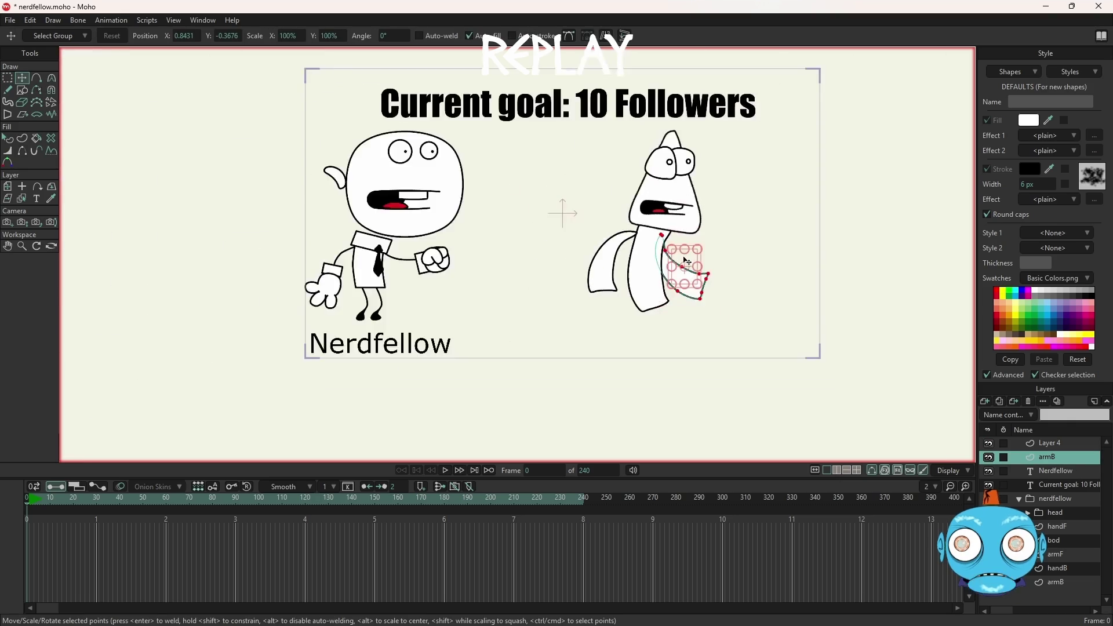
scroll(687, 264, "up", 1)
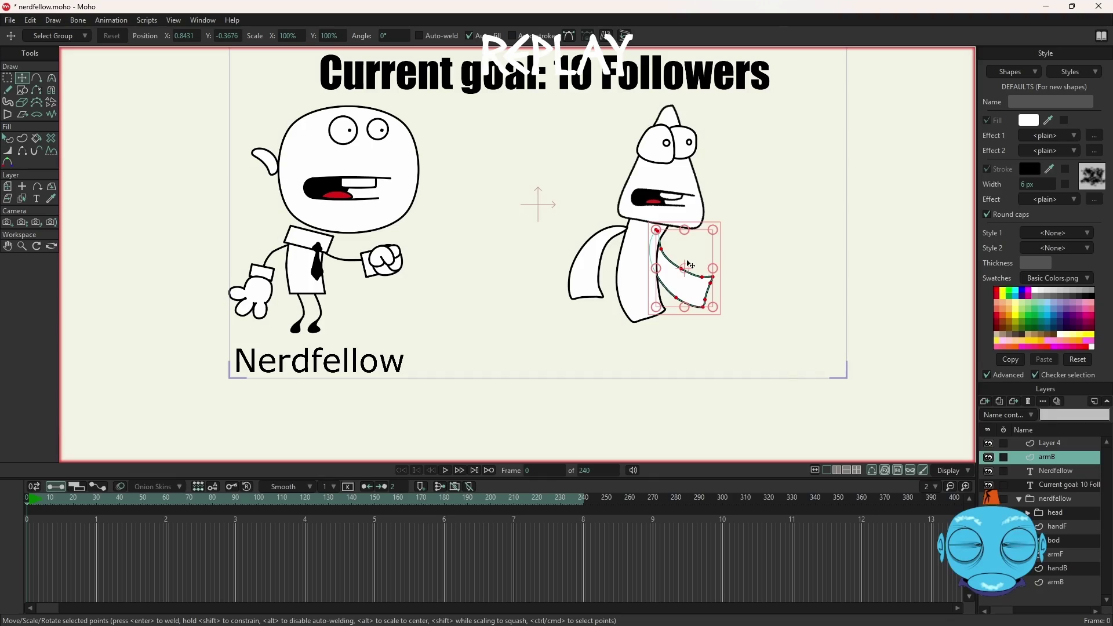
scroll(755, 288, "up", 1)
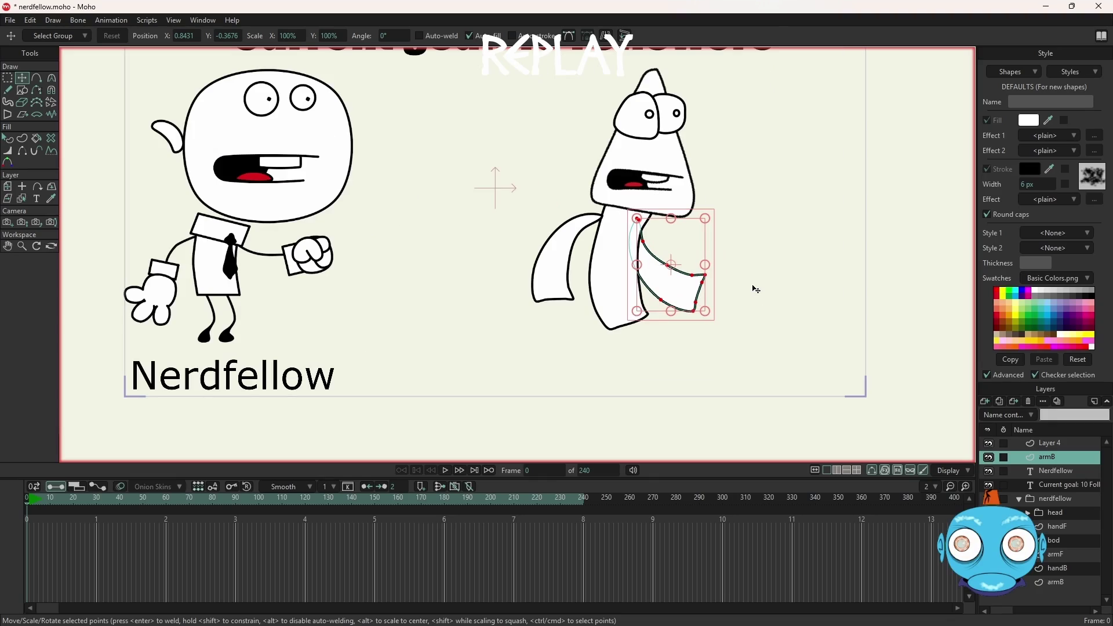
left_click(614, 301)
scroll(619, 288, "up", 3)
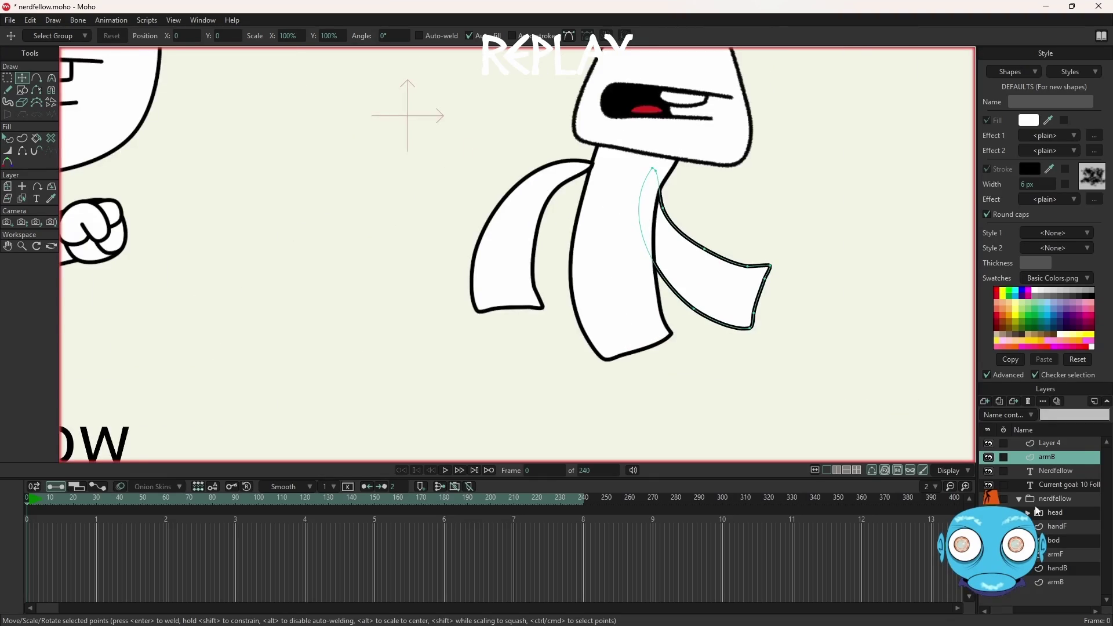
left_click(1056, 444)
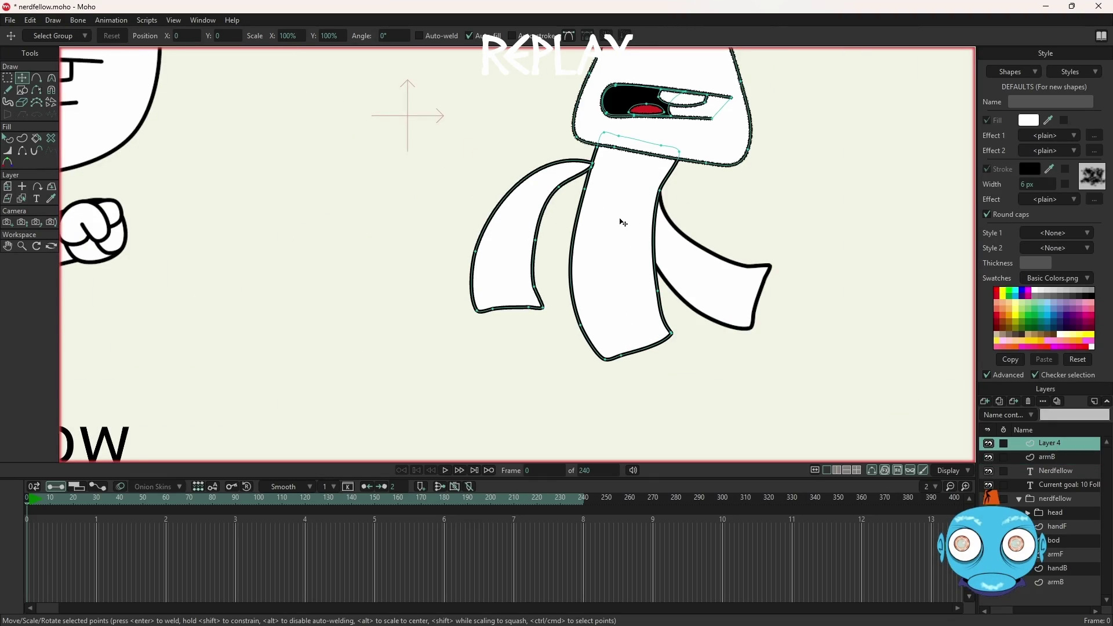
left_click(624, 204)
scroll(628, 167, "up", 2)
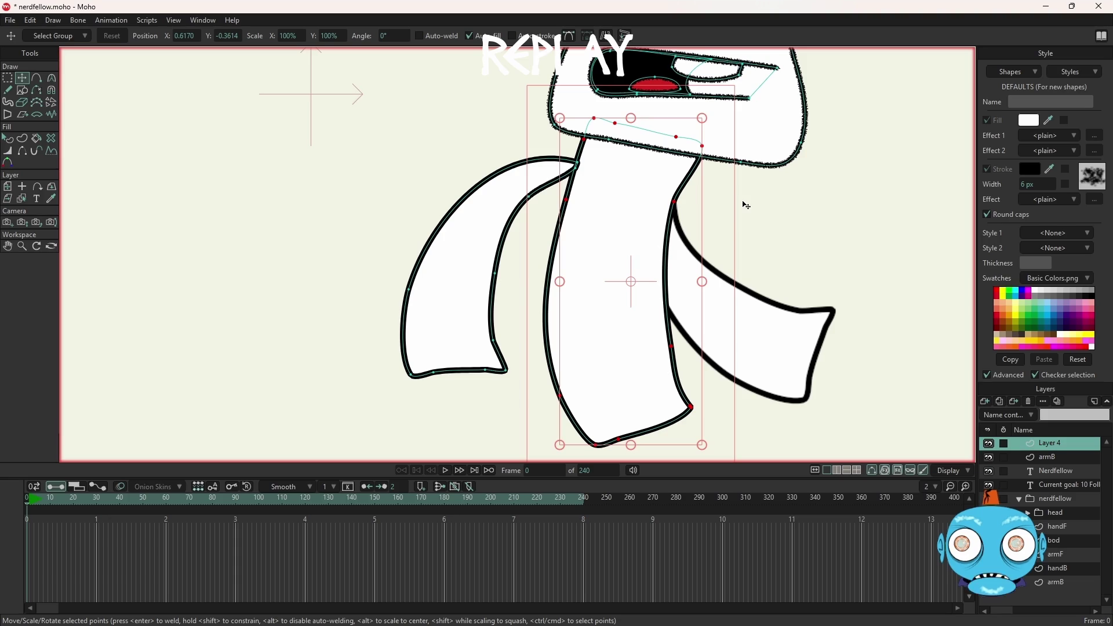
key("g")
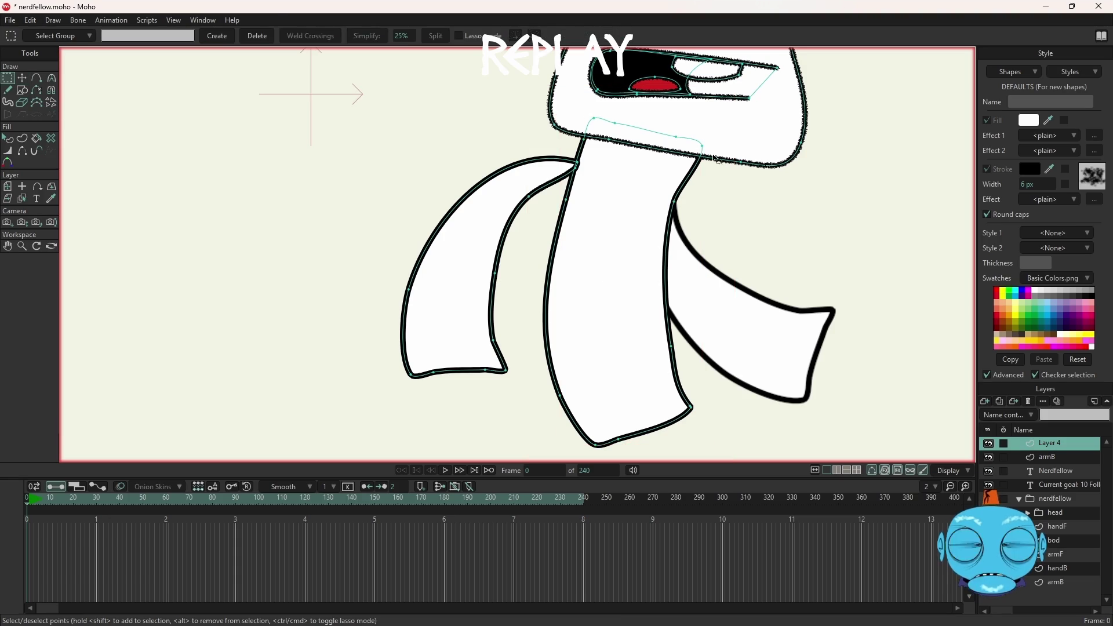
key("t")
key("ctrl+z")
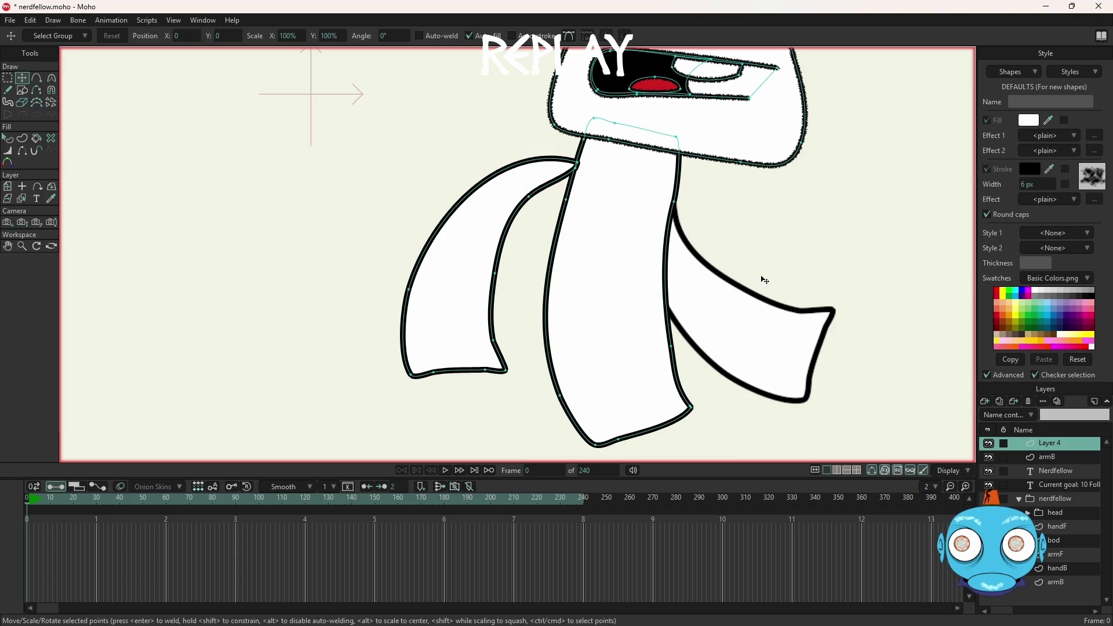
scroll(695, 434, "up", 2)
scroll(690, 420, "up", 2)
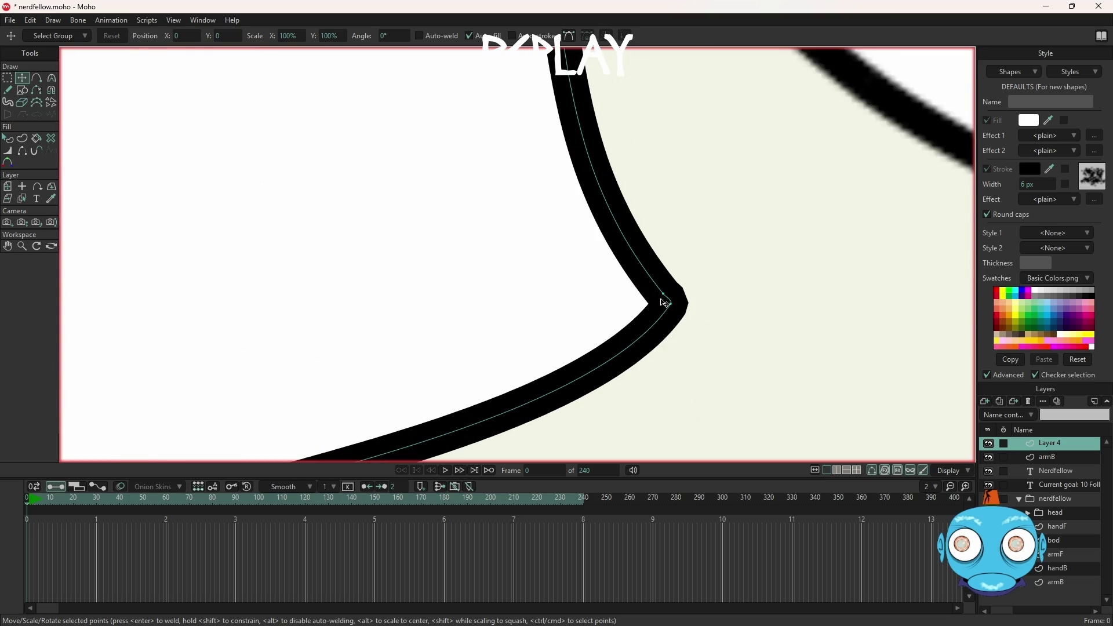
scroll(667, 300, "down", 2)
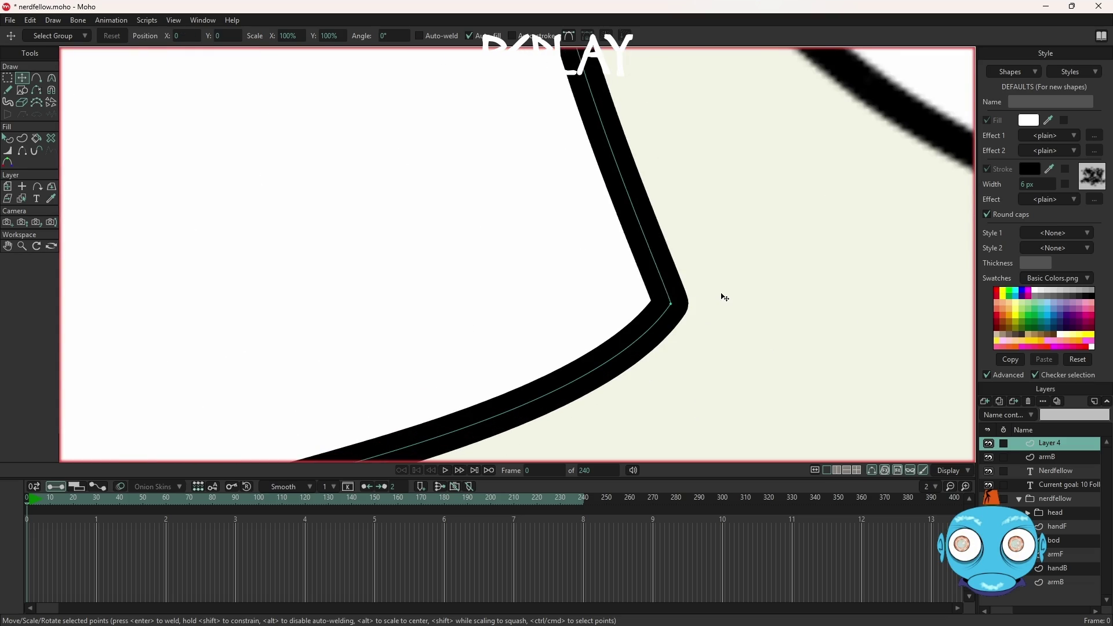
scroll(721, 298, "down", 2)
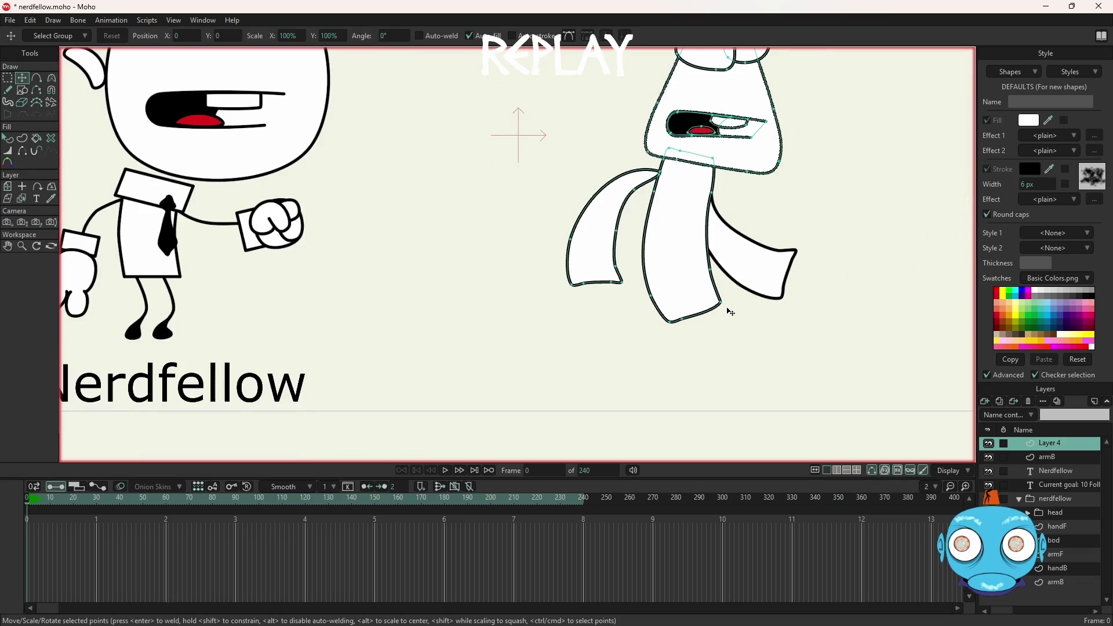
scroll(742, 232, "up", 2)
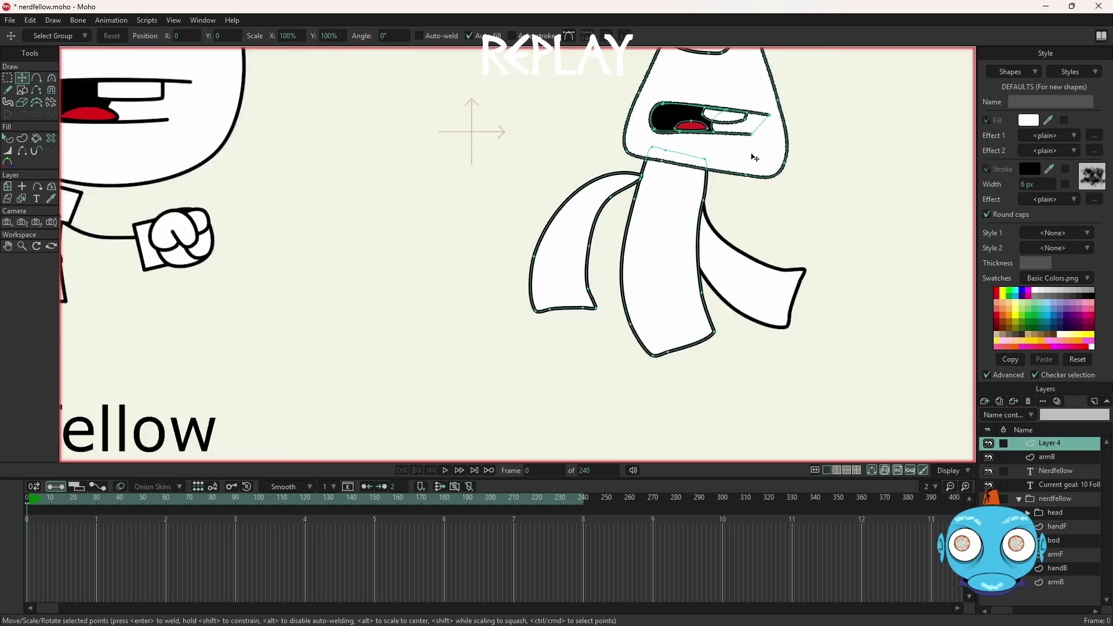
scroll(761, 189, "down", 4)
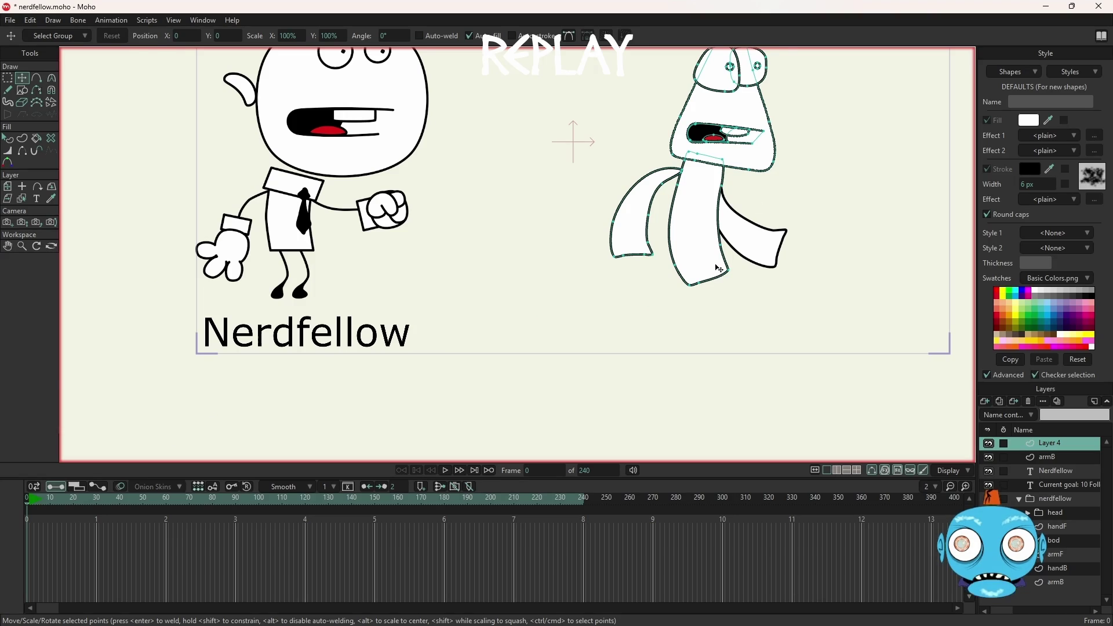
scroll(761, 190, "up", 3)
scroll(719, 268, "up", 1)
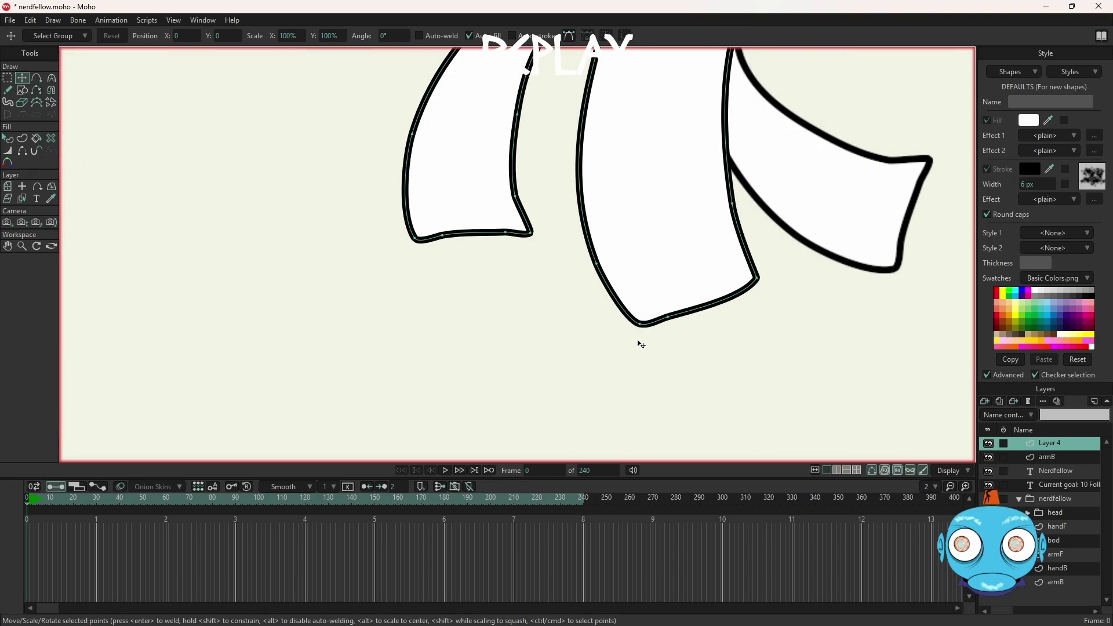
Step: Pull the central body's bottom corner point to the left
left_click(642, 325)
left_click_drag(642, 326, 620, 327)
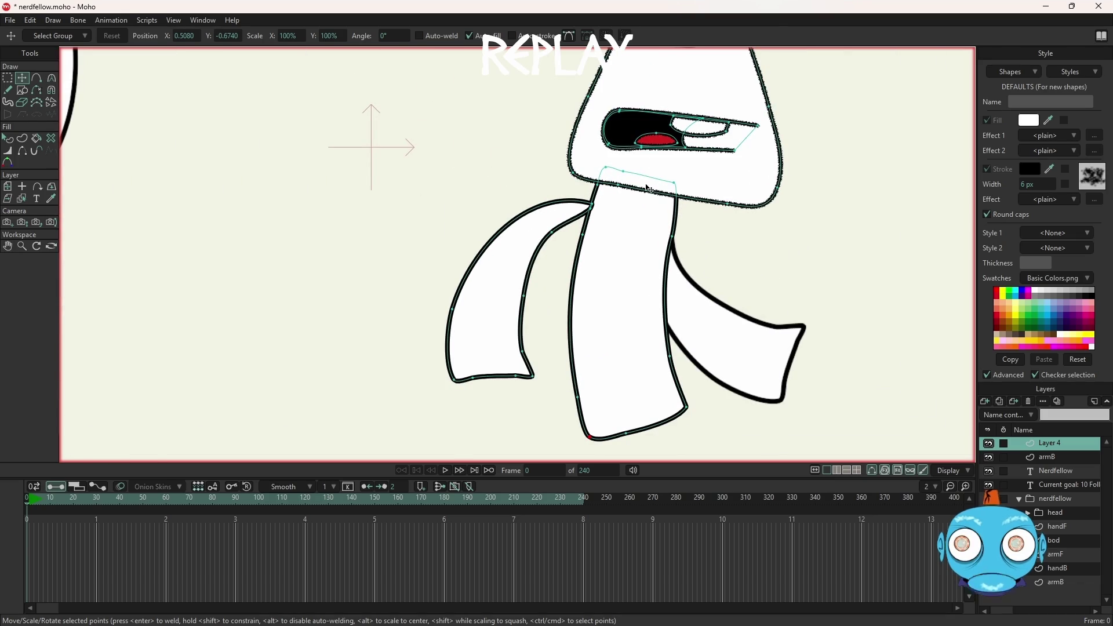
scroll(663, 186, "down", 1)
scroll(663, 186, "down", 1)
scroll(661, 196, "up", 1)
scroll(661, 196, "up", 1)
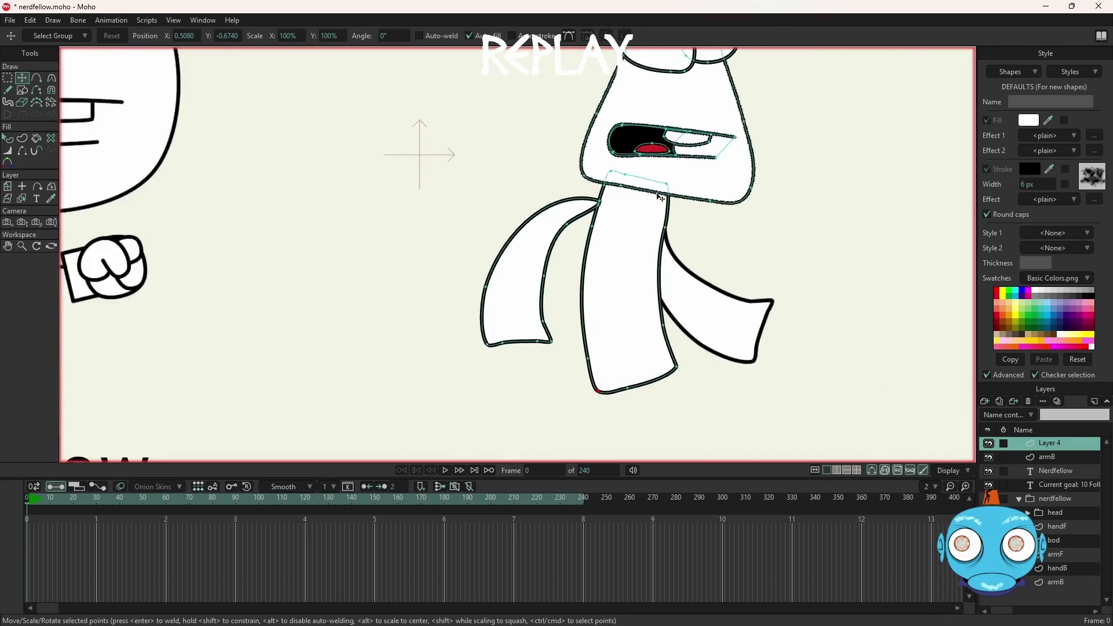
scroll(661, 196, "up", 1)
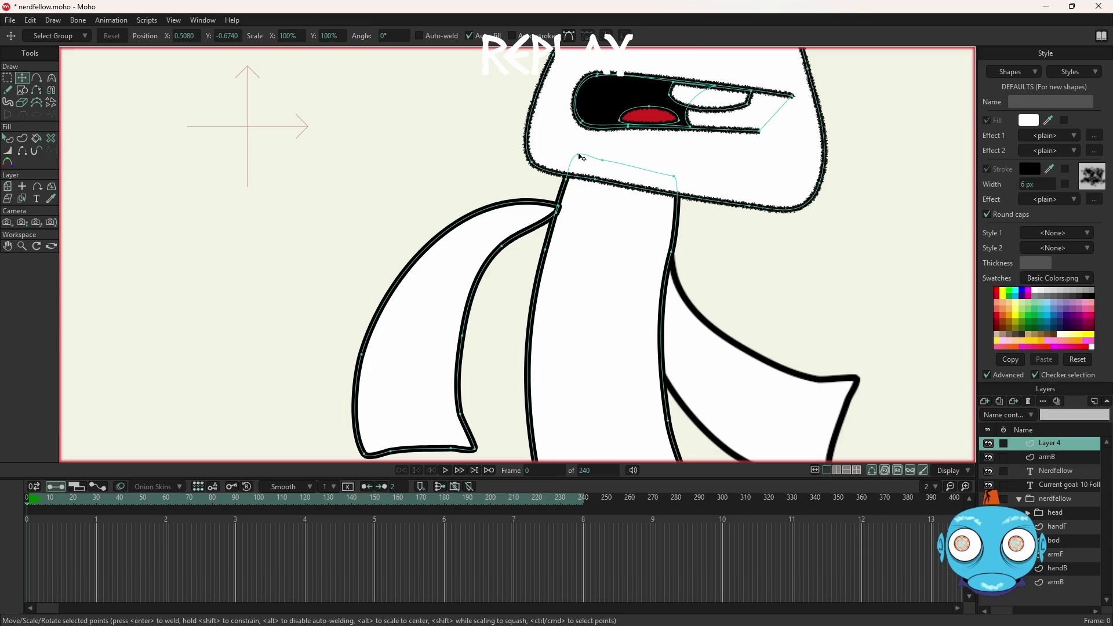
Step: Shift the top neck point, delete a neck point then undo it, and deselect all
mouse_move(582, 158)
left_mouse_down()
mouse_move(593, 160)
mouse_move(557, 239)
left_mouse_up()
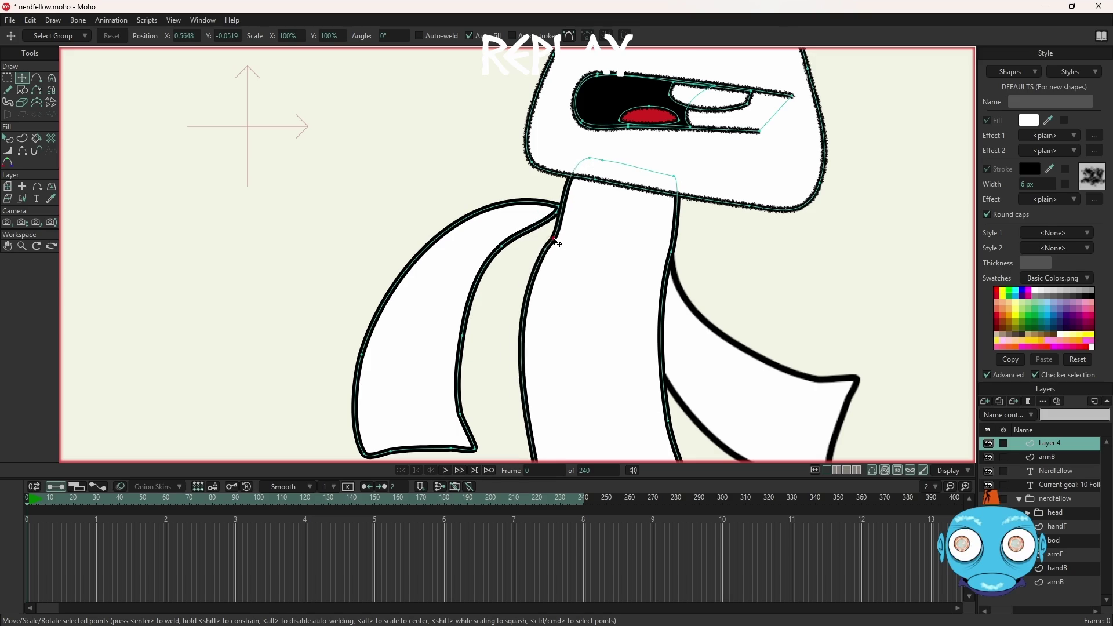
key("Delete")
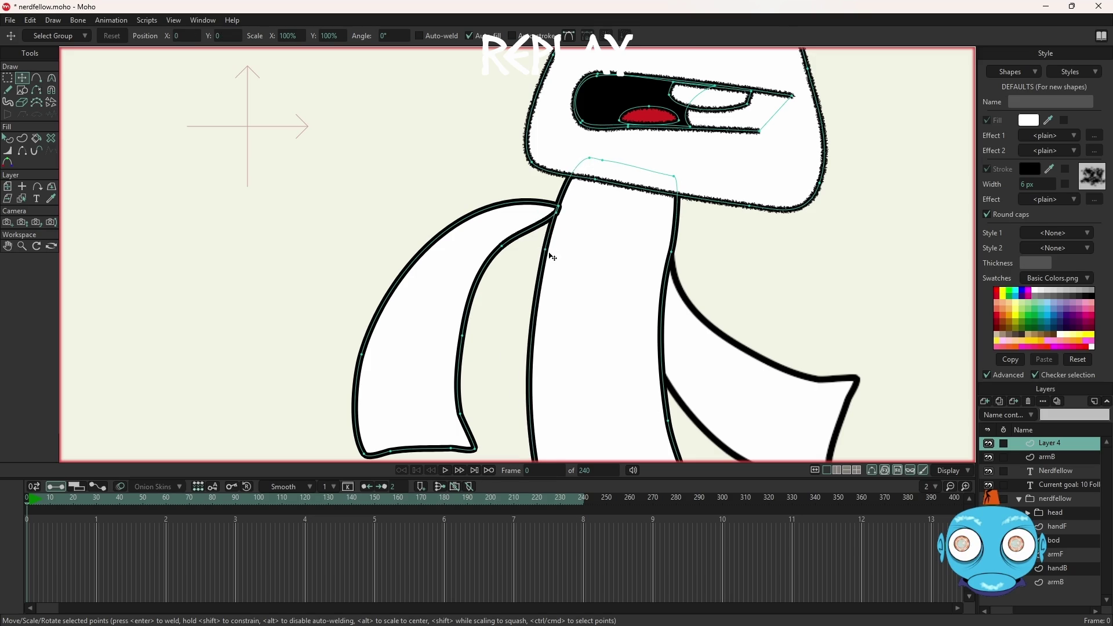
left_click(545, 250)
key("Delete")
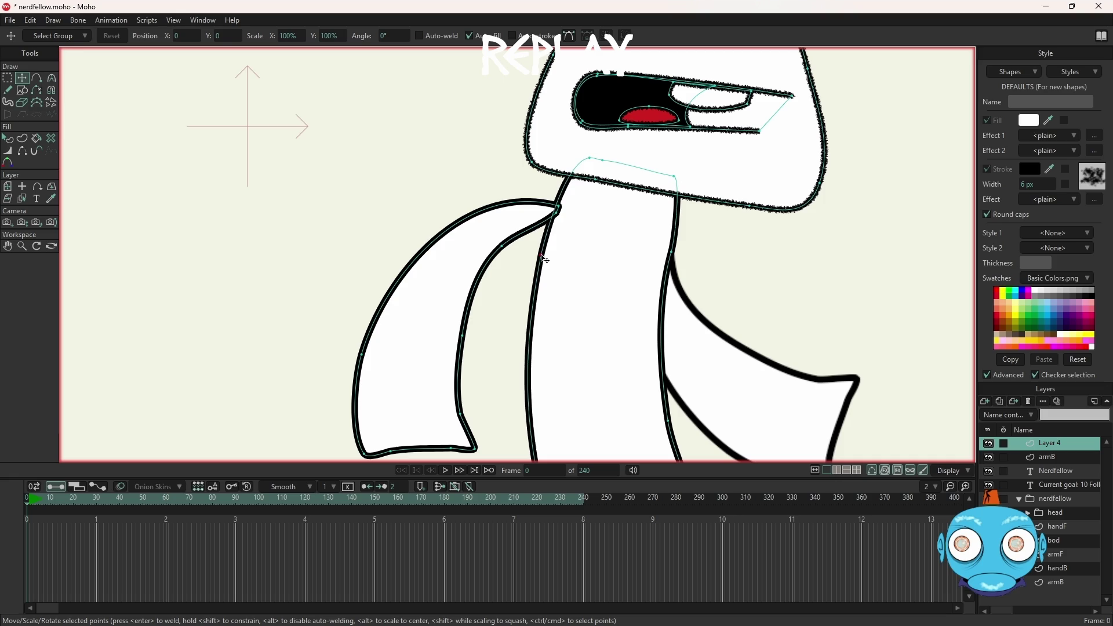
key("ctrl+z")
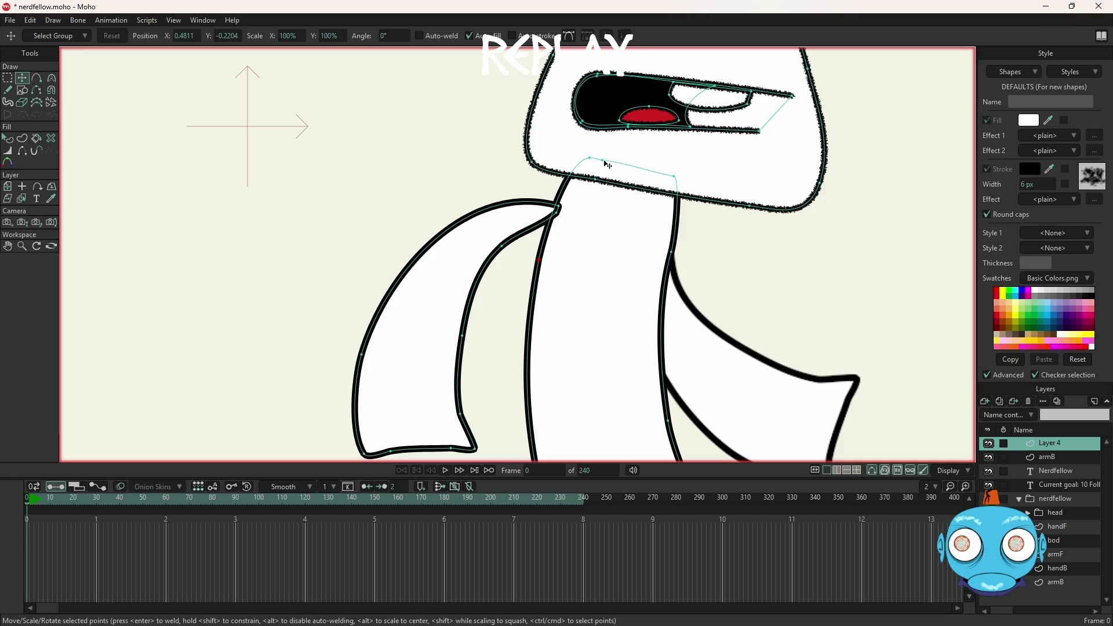
left_click(625, 193)
scroll(660, 235, "down", 3)
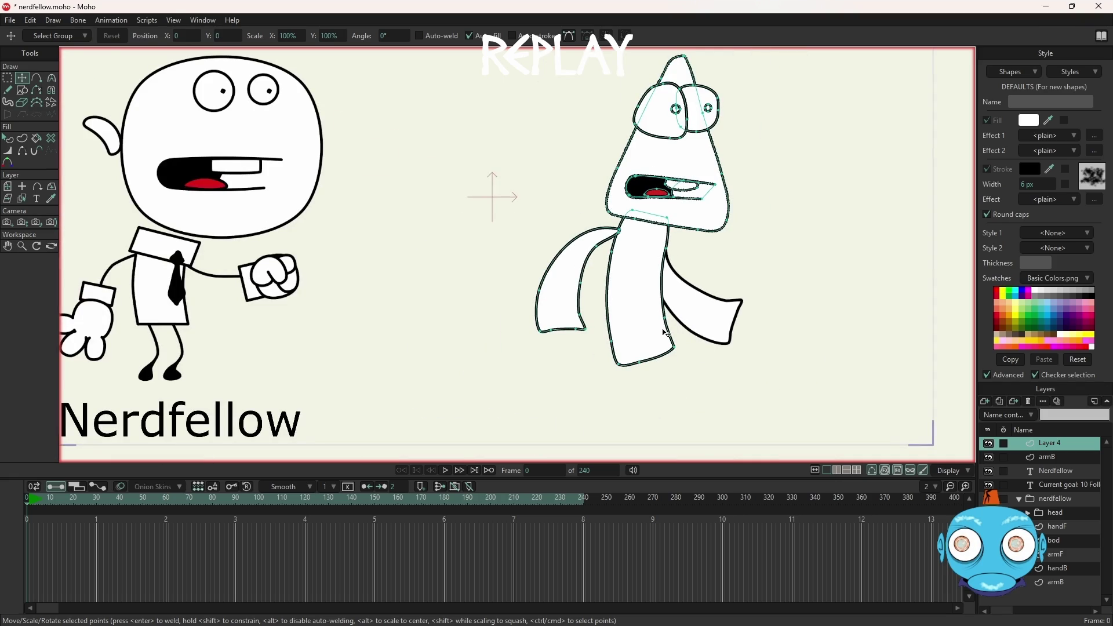
scroll(667, 334, "down", 2)
scroll(673, 332, "down", 2)
scroll(696, 329, "up", 4)
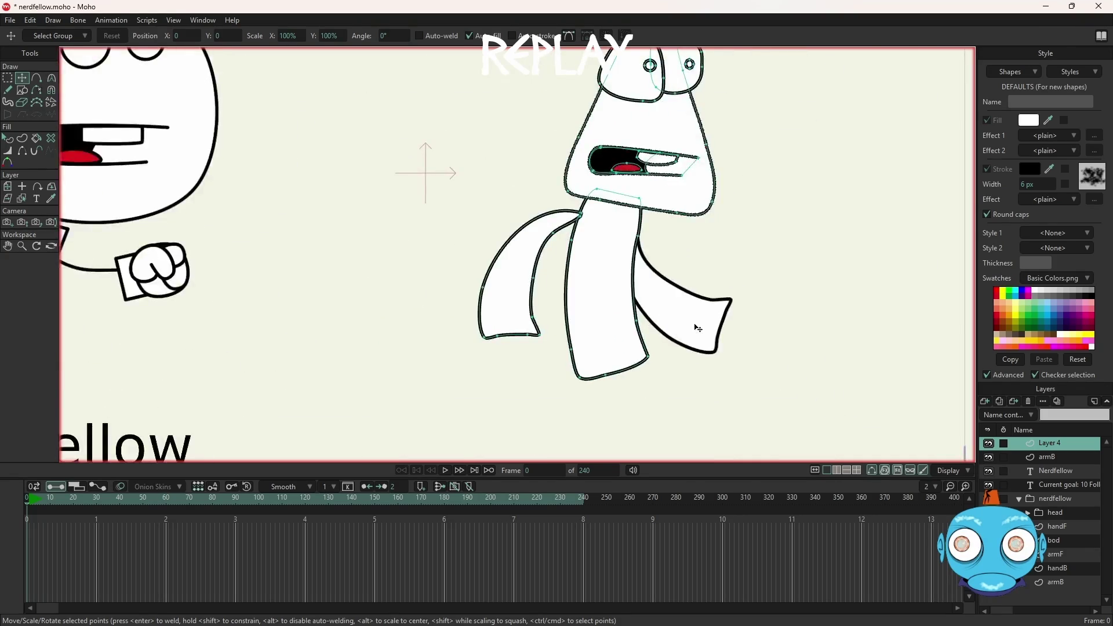
scroll(701, 328, "down", 3)
Step: Render frame 0 again with Ctrl+R, review it, and close the preview
key("ctrl+r")
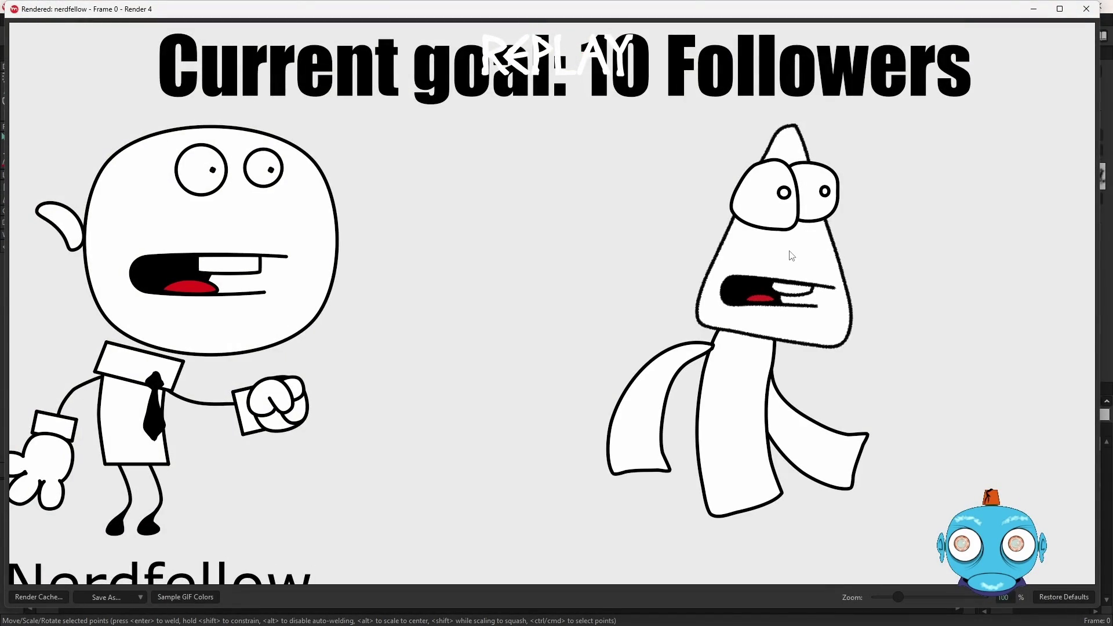
left_click(1086, 11)
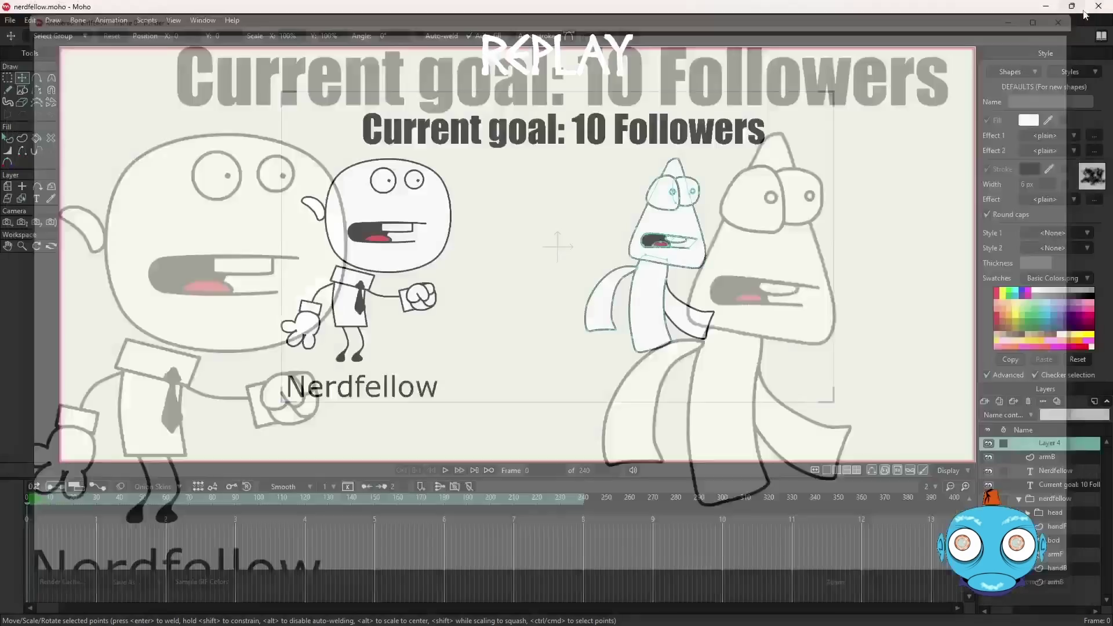
scroll(683, 300, "up", 3)
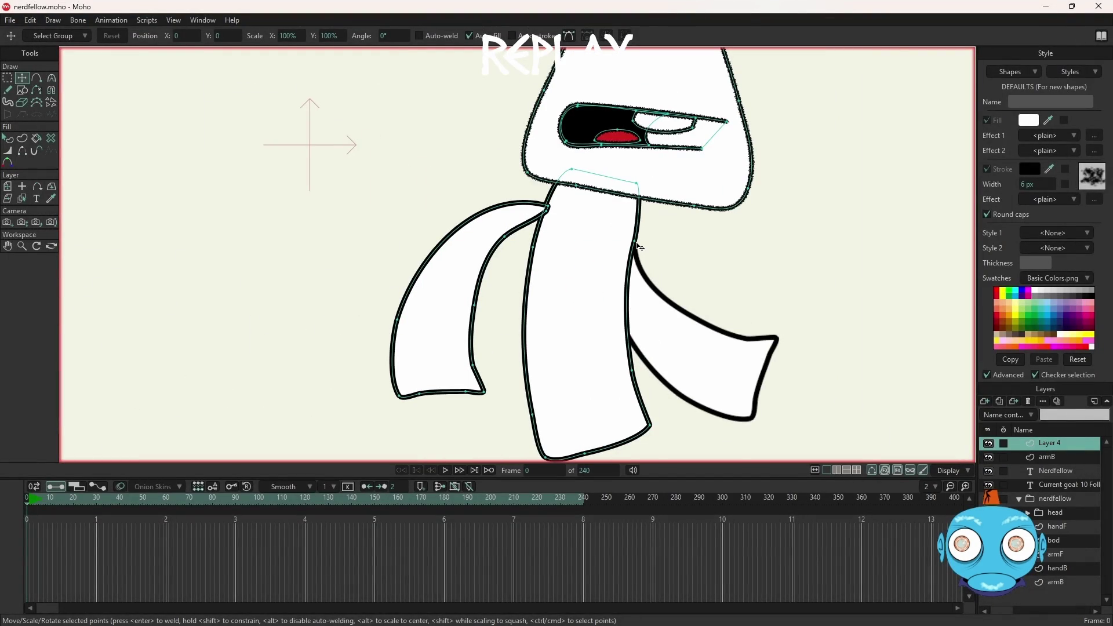
Step: Pull a body outline point upward and drag the scarf's bottom-left corner out to the left
left_click(637, 243)
left_click_drag(637, 245, 638, 210)
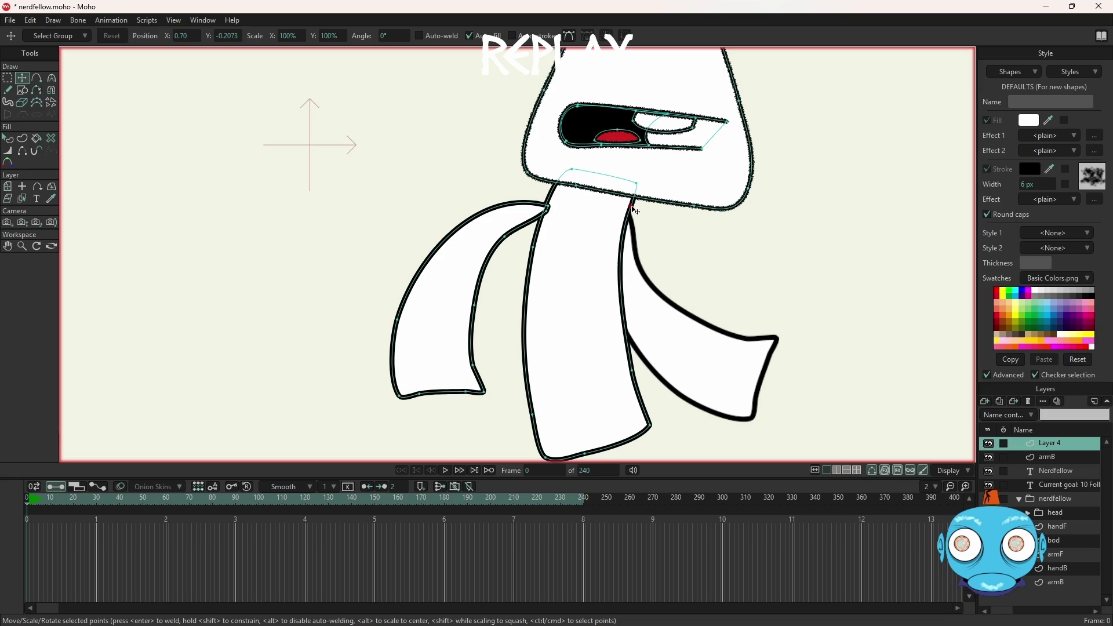
key("ctrl+r")
scroll(621, 391, "up", 3)
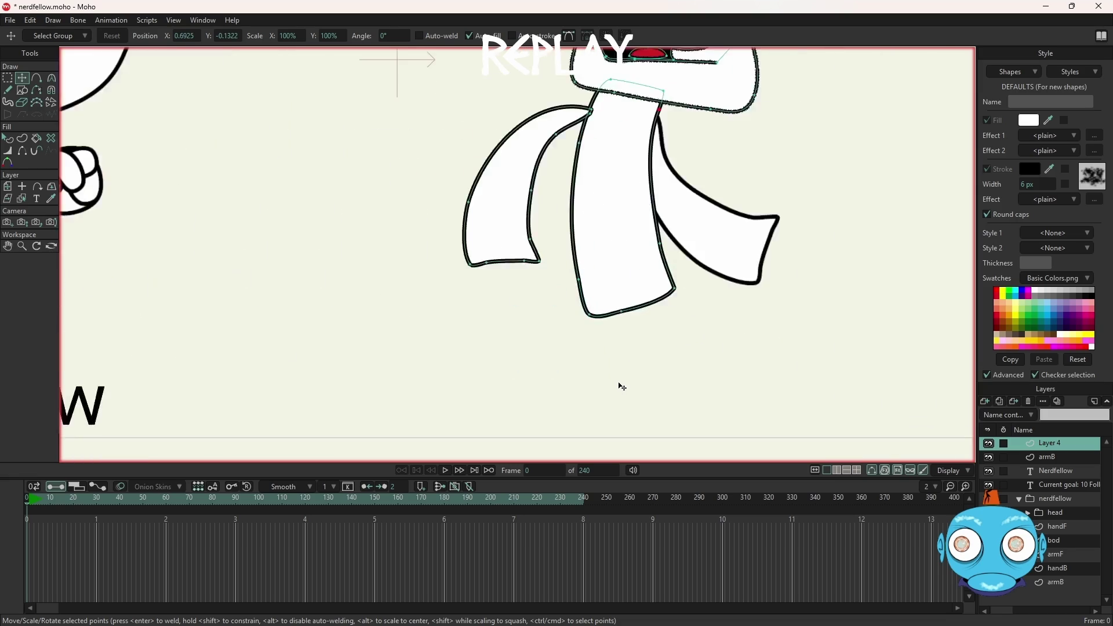
mouse_move(591, 319)
left_mouse_down()
mouse_move(578, 317)
mouse_move(573, 270)
left_mouse_up()
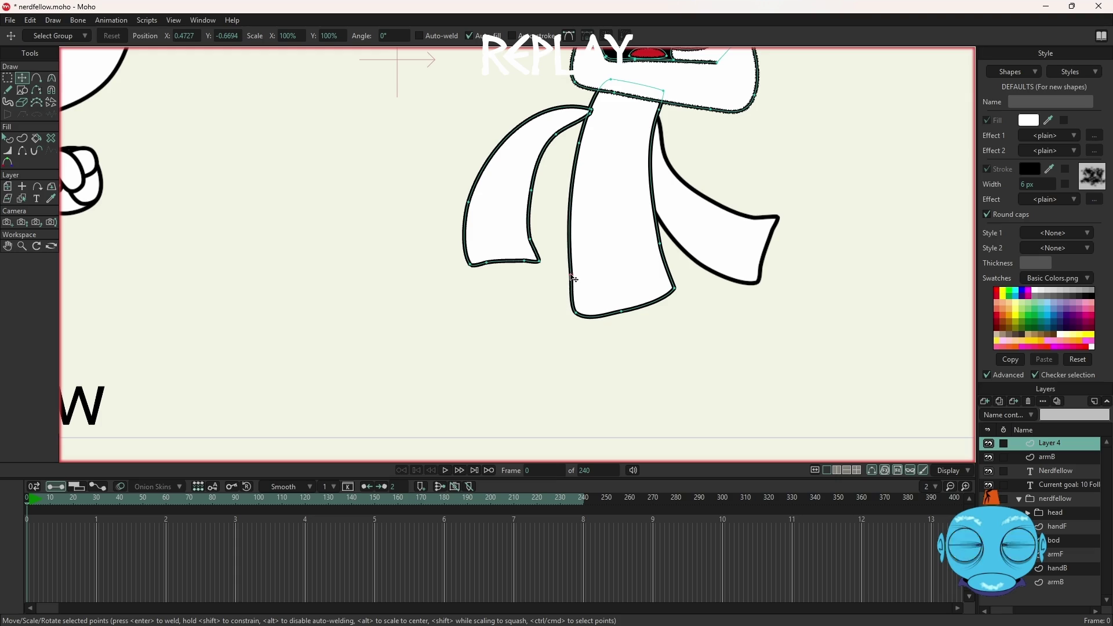
scroll(666, 285, "down", 3)
scroll(667, 285, "down", 3)
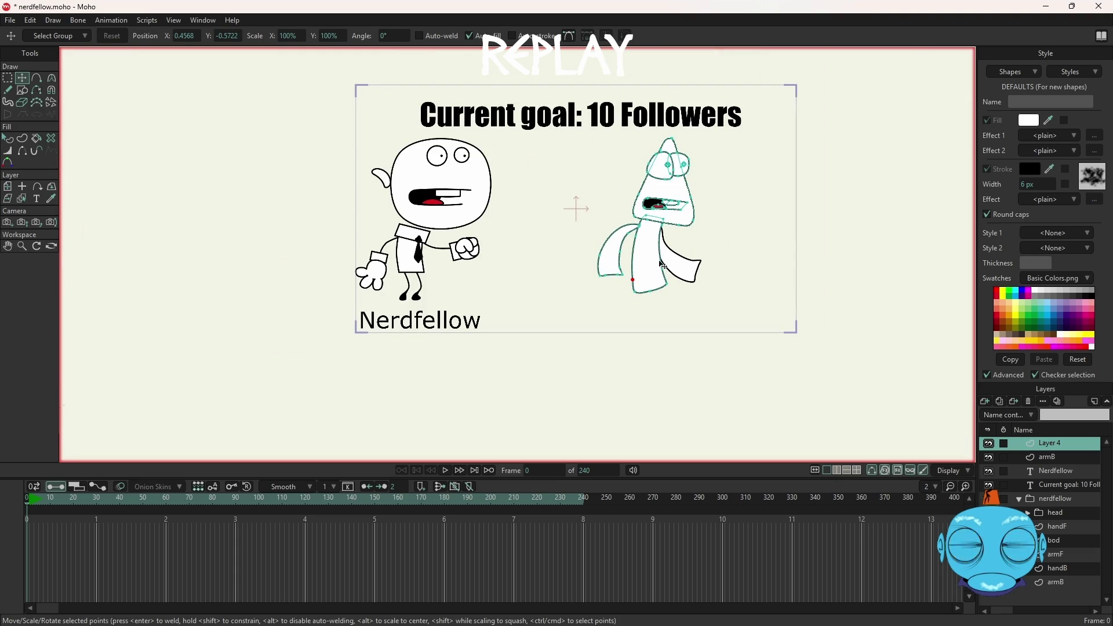
Step: Zoom in on the character's head and select a point on its outline
scroll(693, 223, "up", 3)
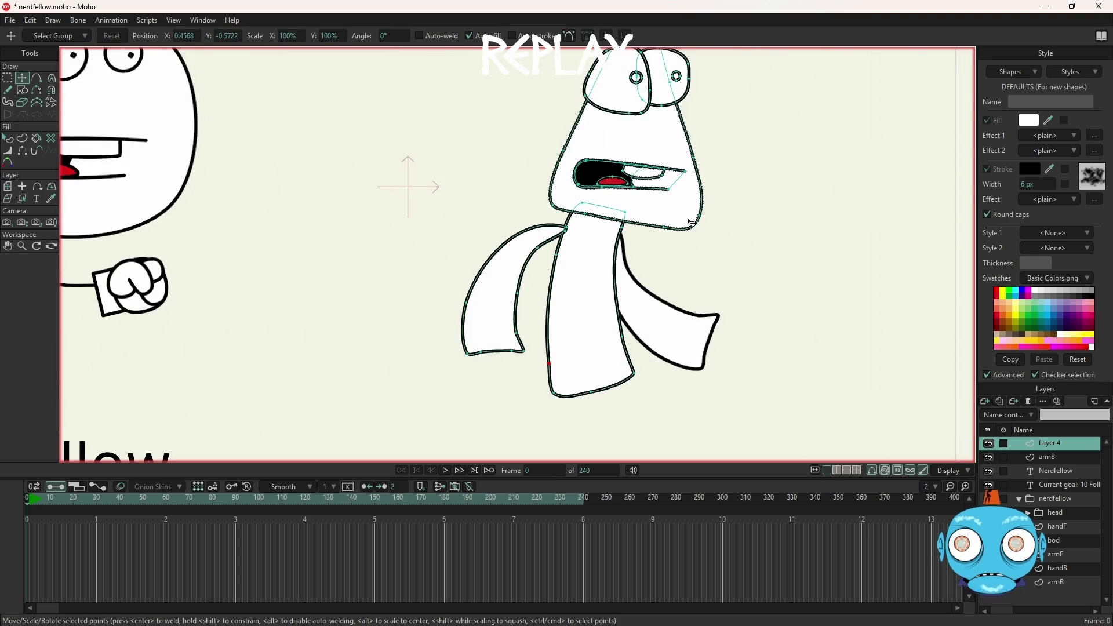
scroll(692, 227, "down", 3)
scroll(705, 174, "up", 2)
scroll(708, 186, "up", 3)
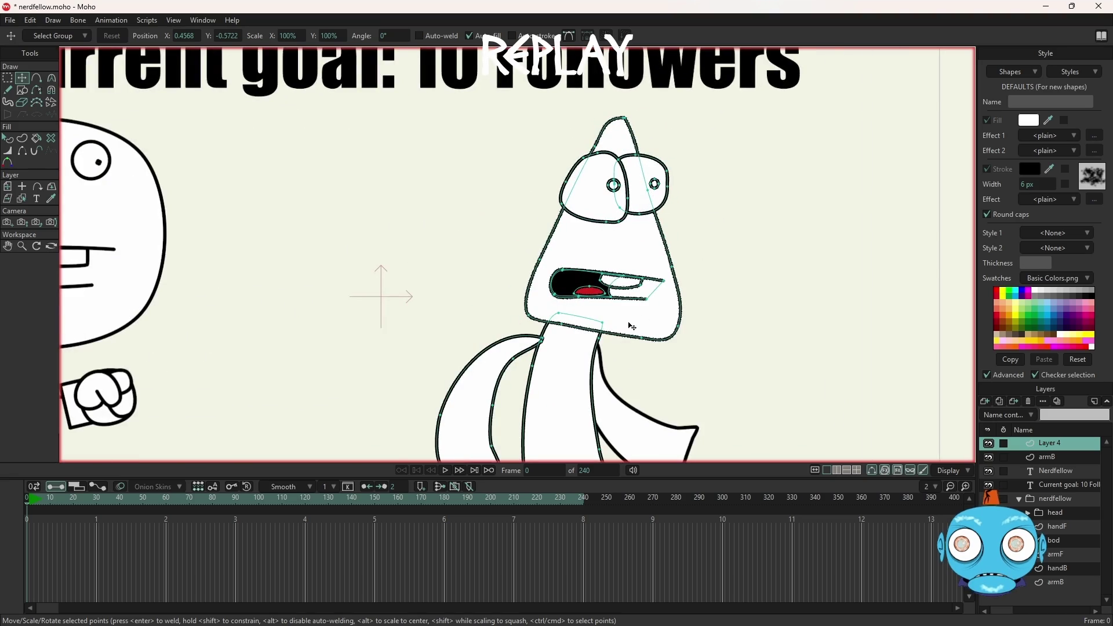
scroll(632, 322, "up", 2)
scroll(632, 323, "up", 3)
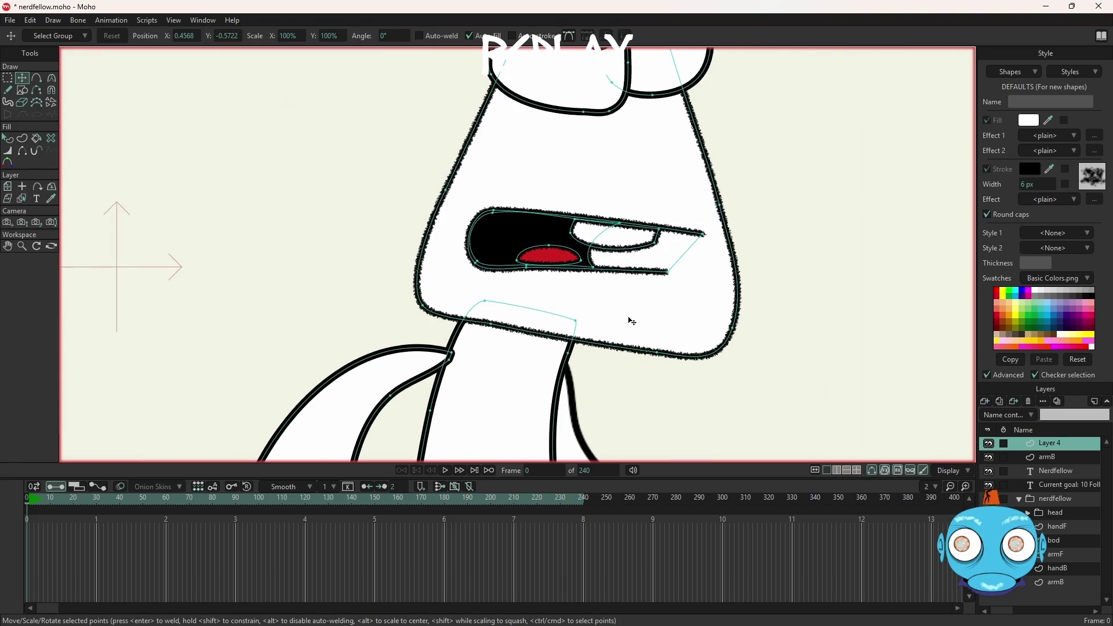
left_click(632, 322)
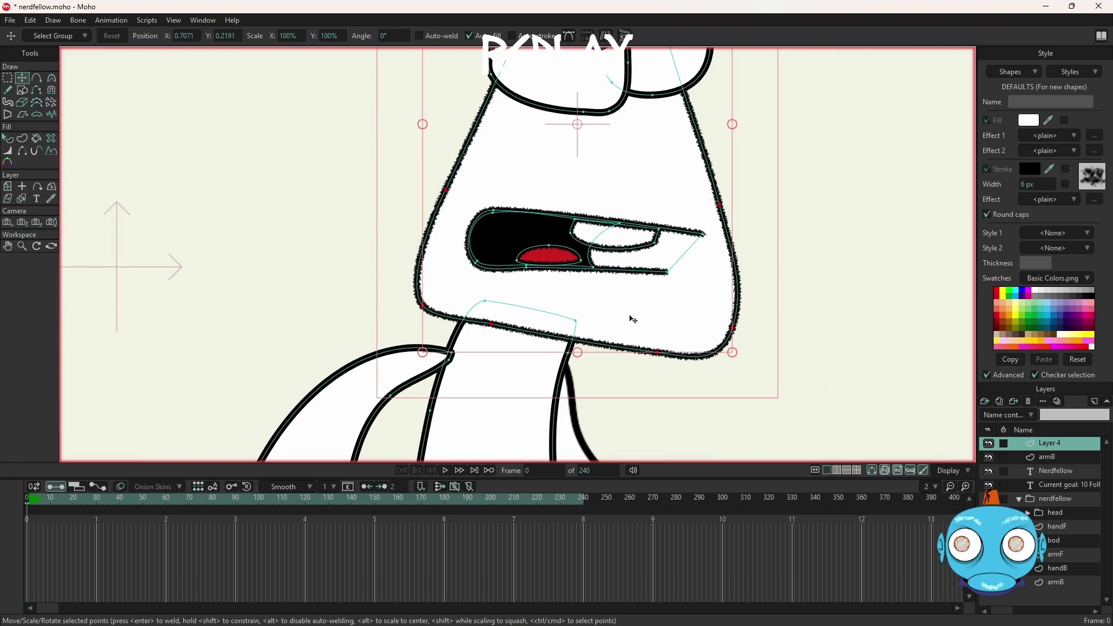
Step: Select all the head and eye points and cut them from the layer
scroll(511, 234, "up", 2)
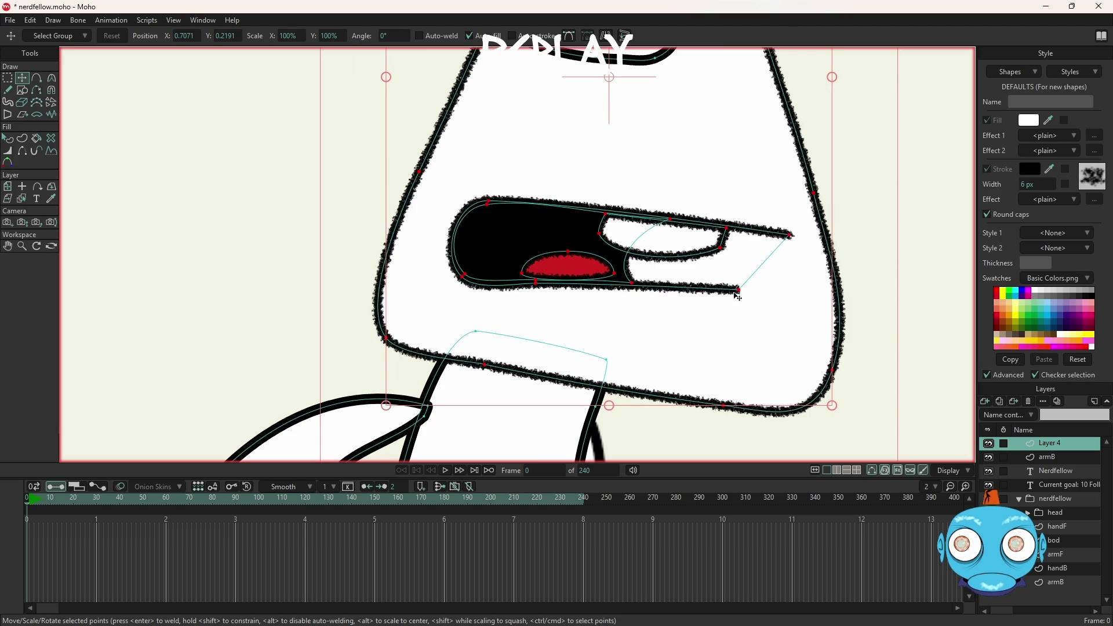
scroll(739, 293, "up", 2)
scroll(767, 146, "down", 5)
scroll(754, 162, "up", 3)
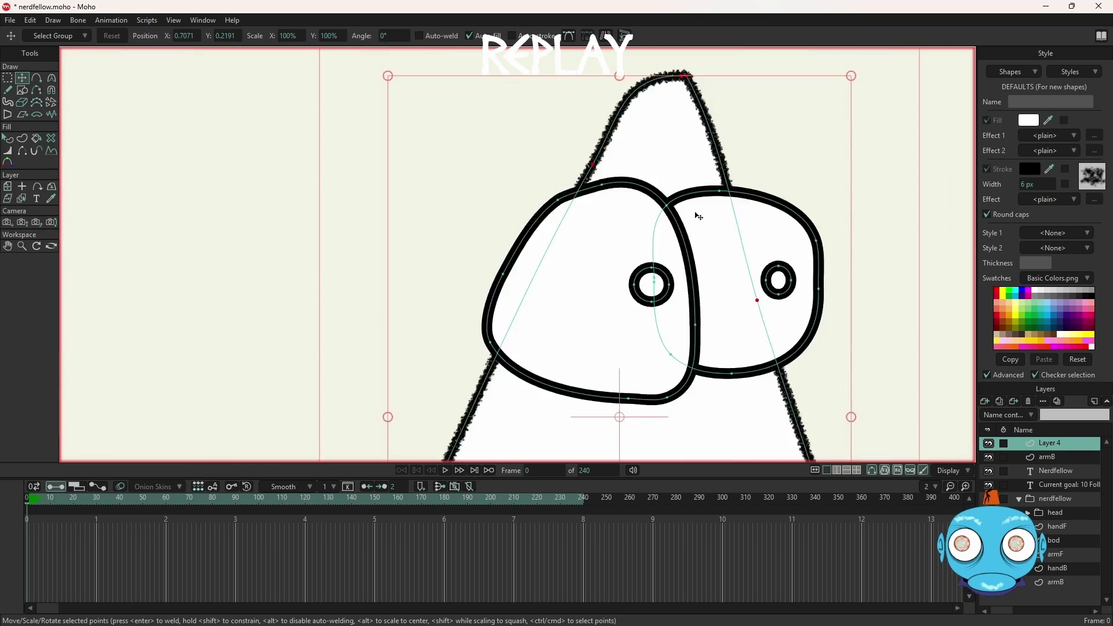
key("ctrl+a")
key("Delete")
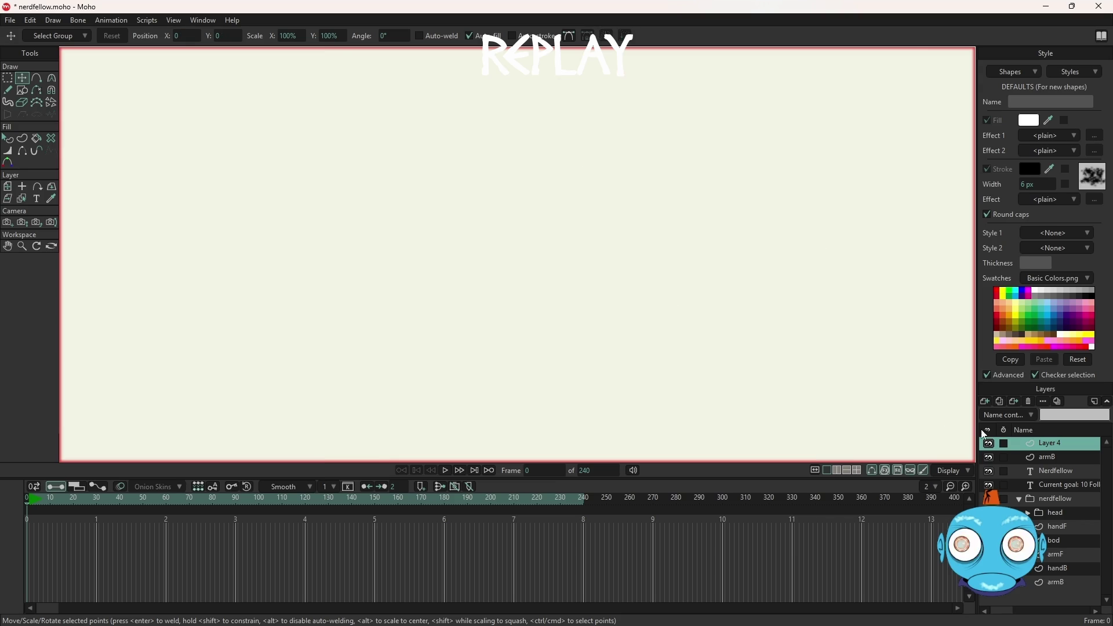
Step: Add a new vector layer named 'head'
left_click(990, 401)
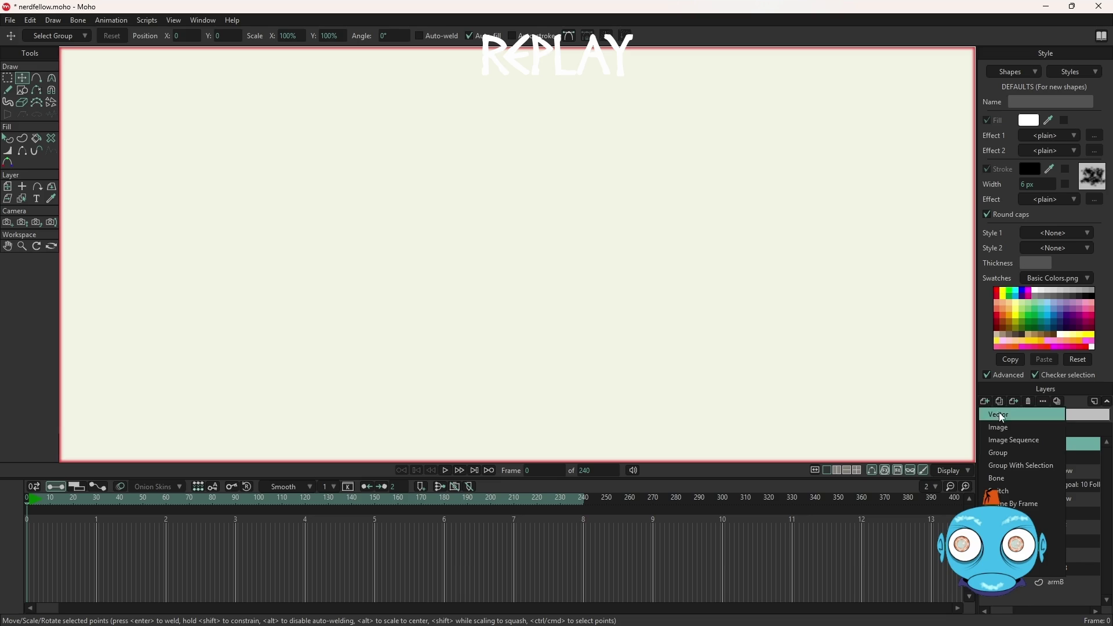
left_click(1000, 414)
type("head")
key("Return")
Step: Paste the head and eyes drawing into the head layer, then return to Layer 4
key("ctrl+v")
key("t")
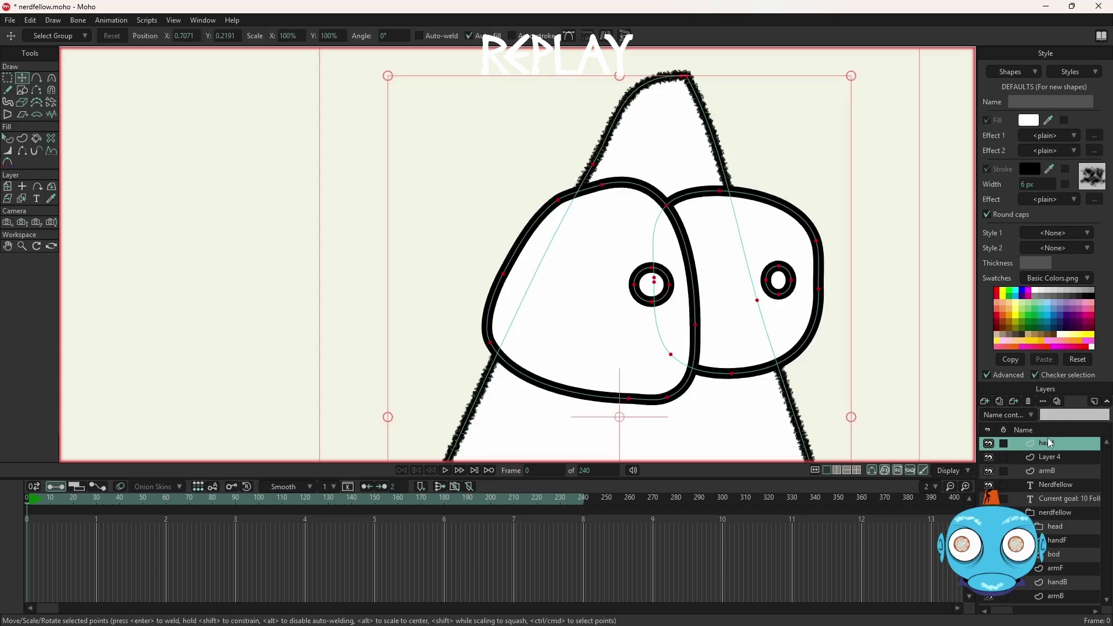
scroll(664, 372, "down", 5)
scroll(654, 421, "down", 3)
scroll(661, 427, "up", 4)
scroll(679, 243, "up", 1)
scroll(671, 259, "up", 2)
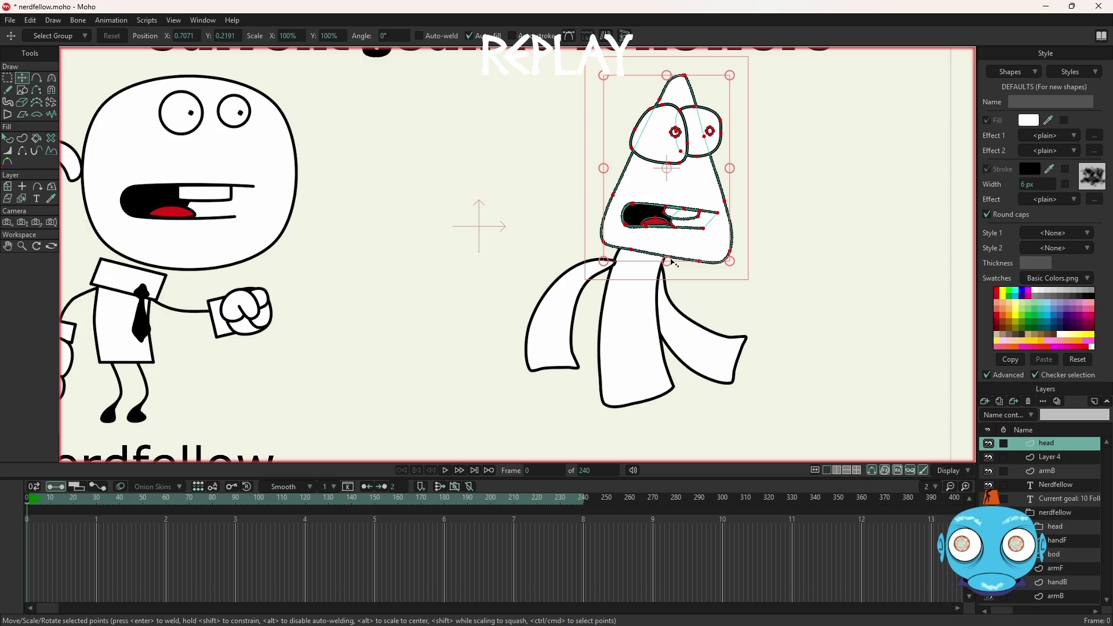
scroll(673, 262, "down", 1)
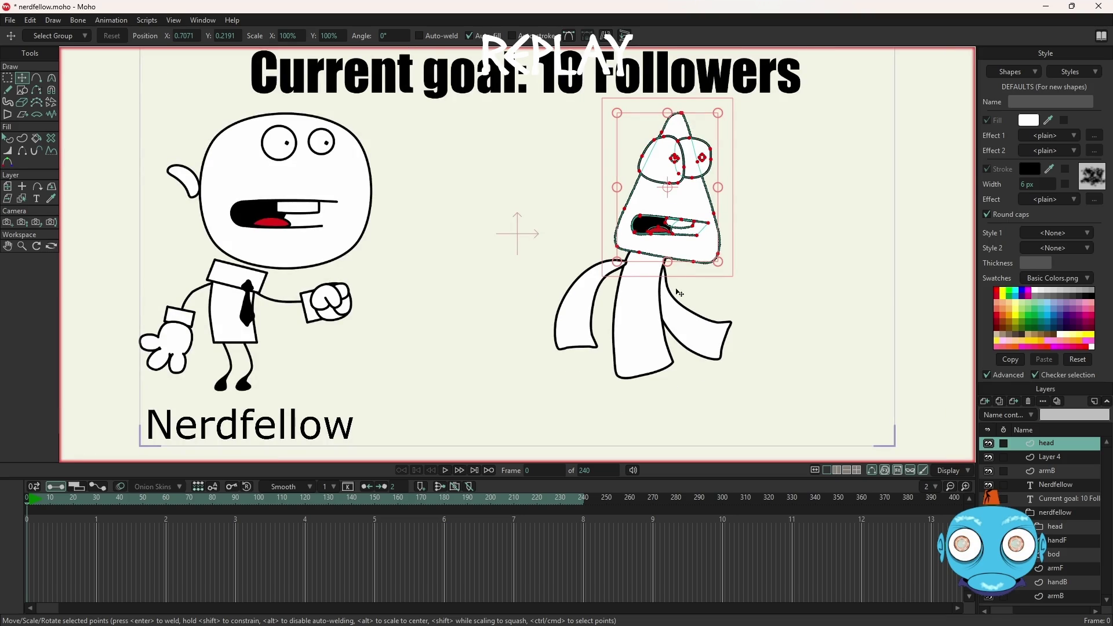
scroll(660, 299, "up", 1)
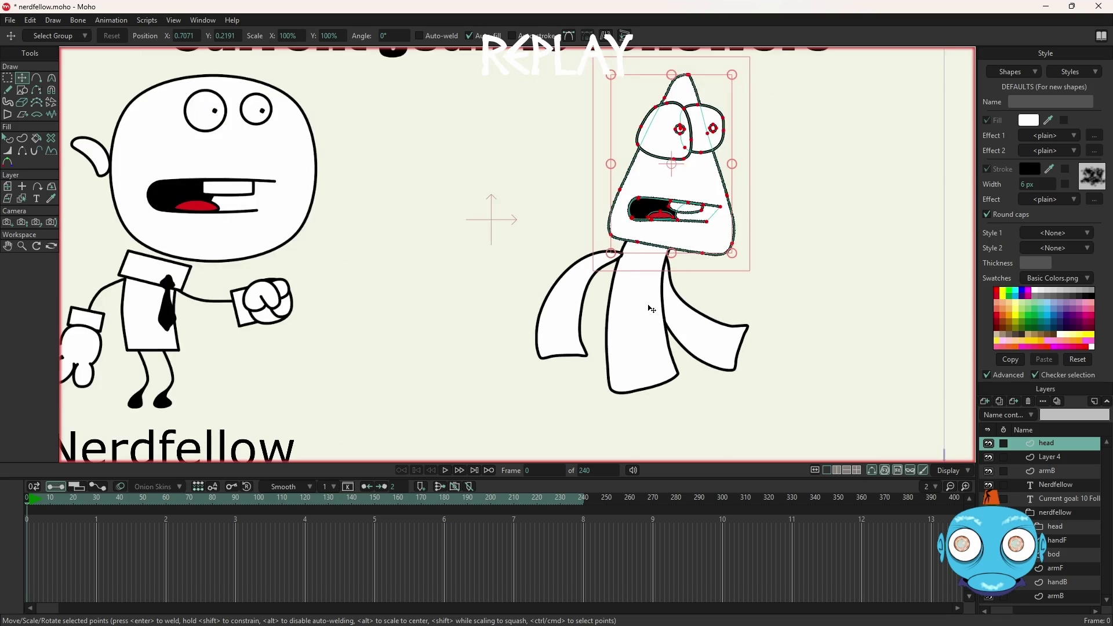
left_click(1062, 459)
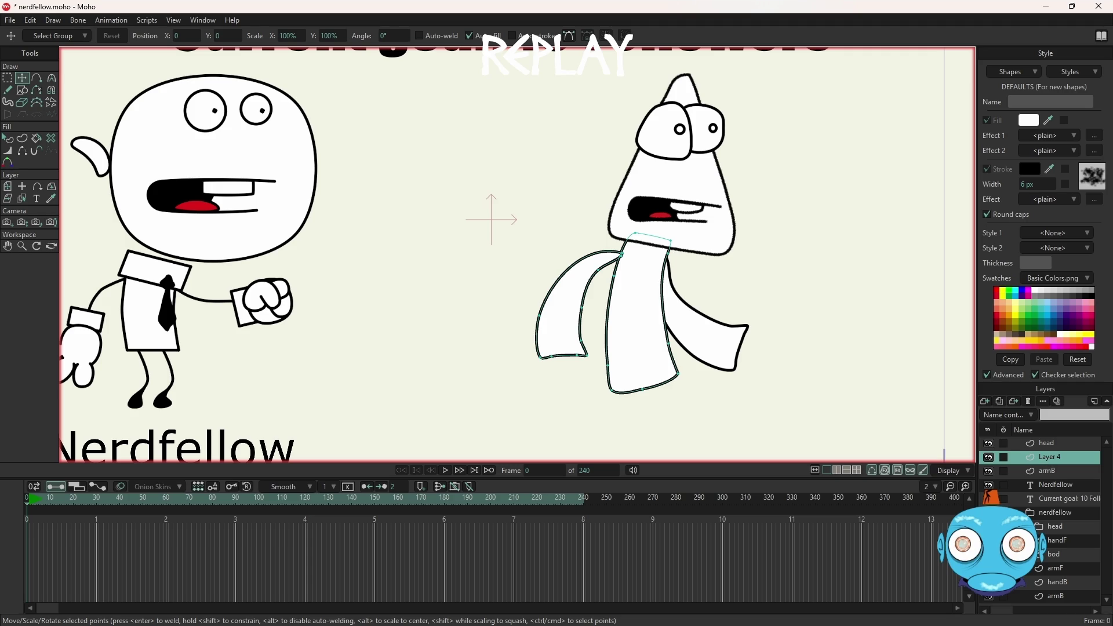
Step: Rename Layer 4 to 'bod' and select the body shape
double_click(1050, 457)
key("Return")
key("q")
left_click(651, 345)
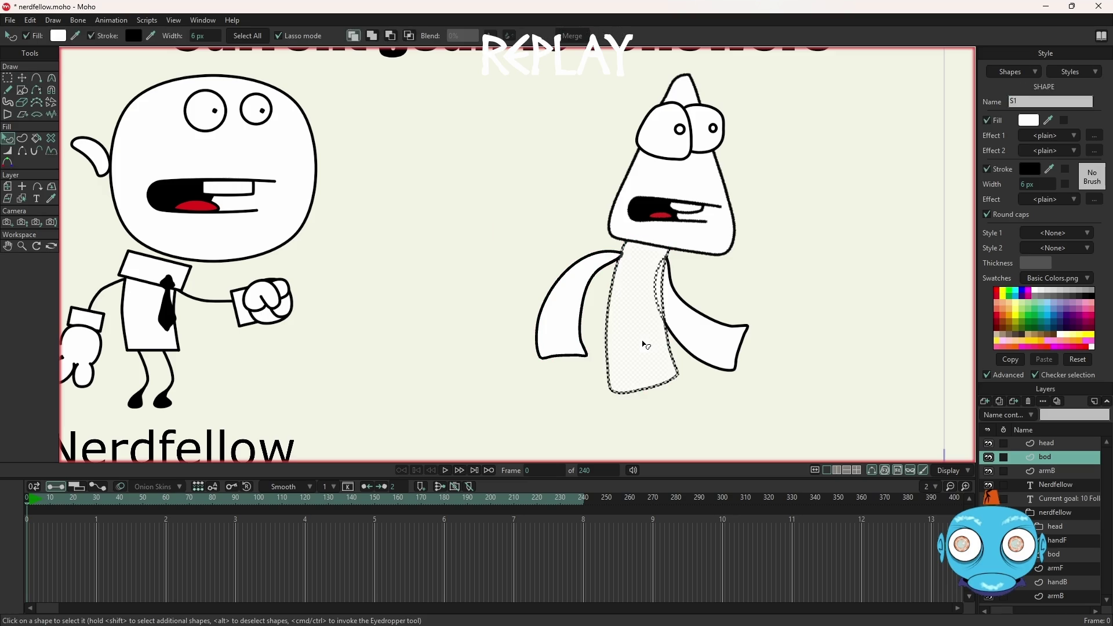
Step: Give the body shape's outline the textured Brush501 stroke
left_click(1086, 188)
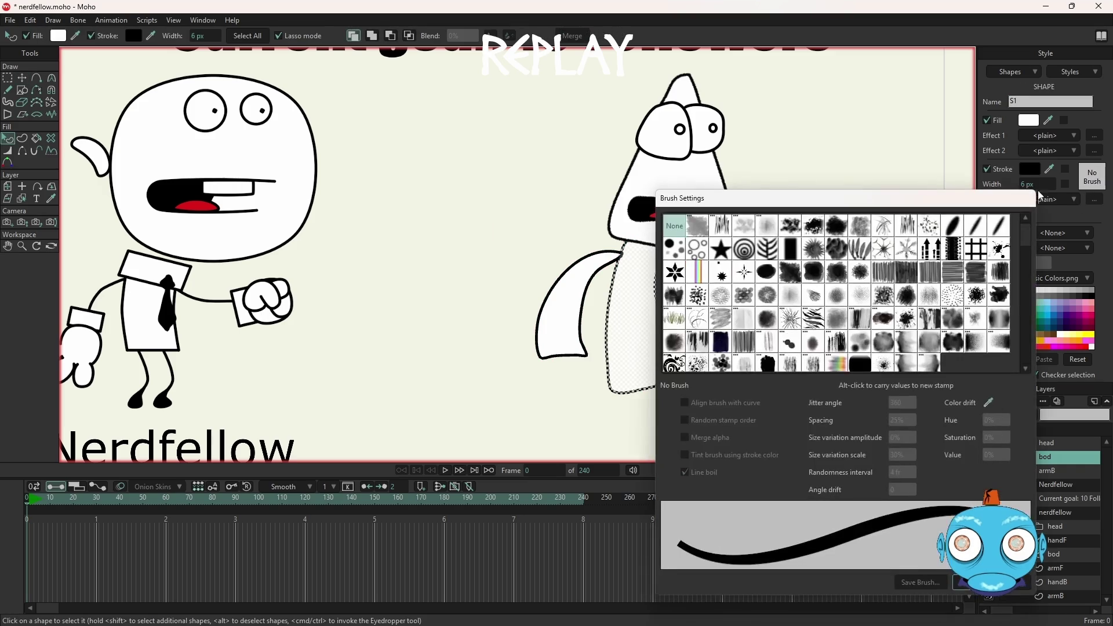
left_click(790, 226)
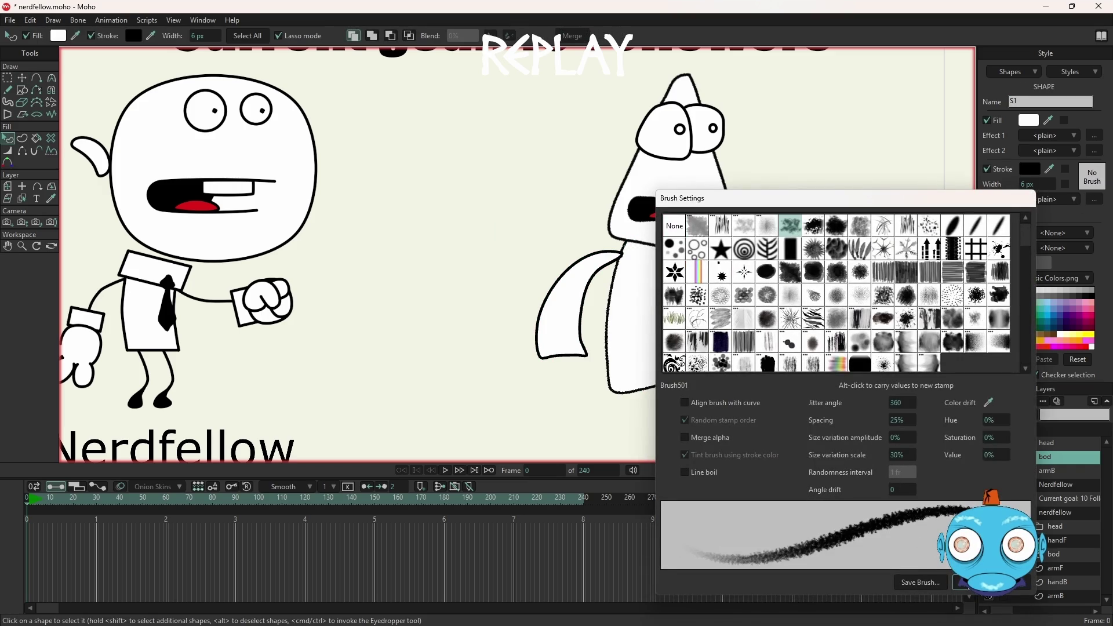
left_click(960, 582)
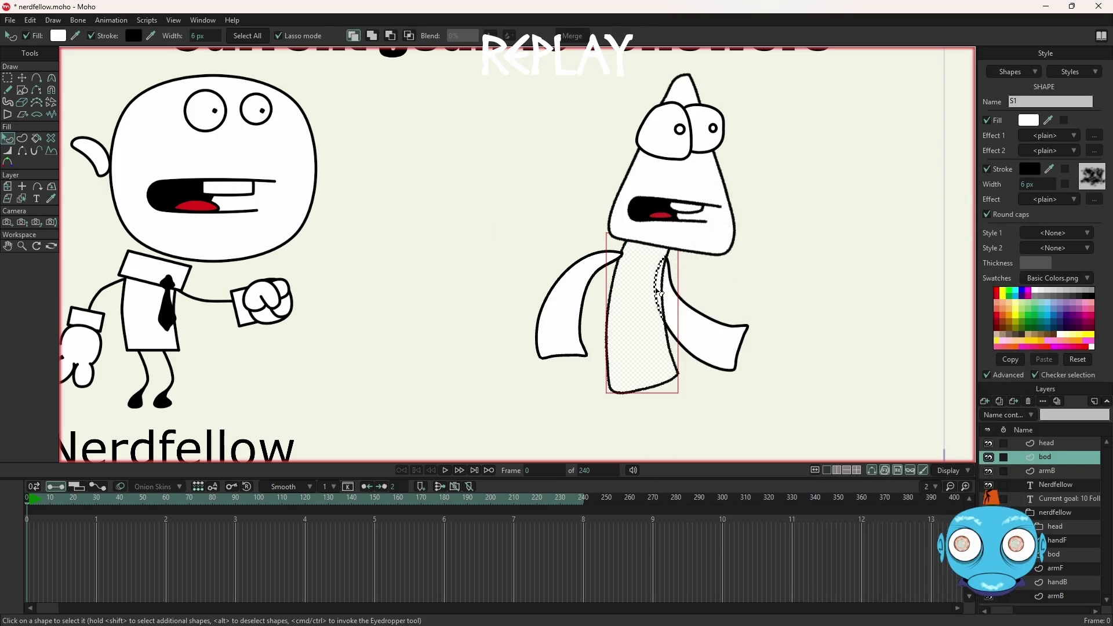
scroll(653, 326, "up", 3)
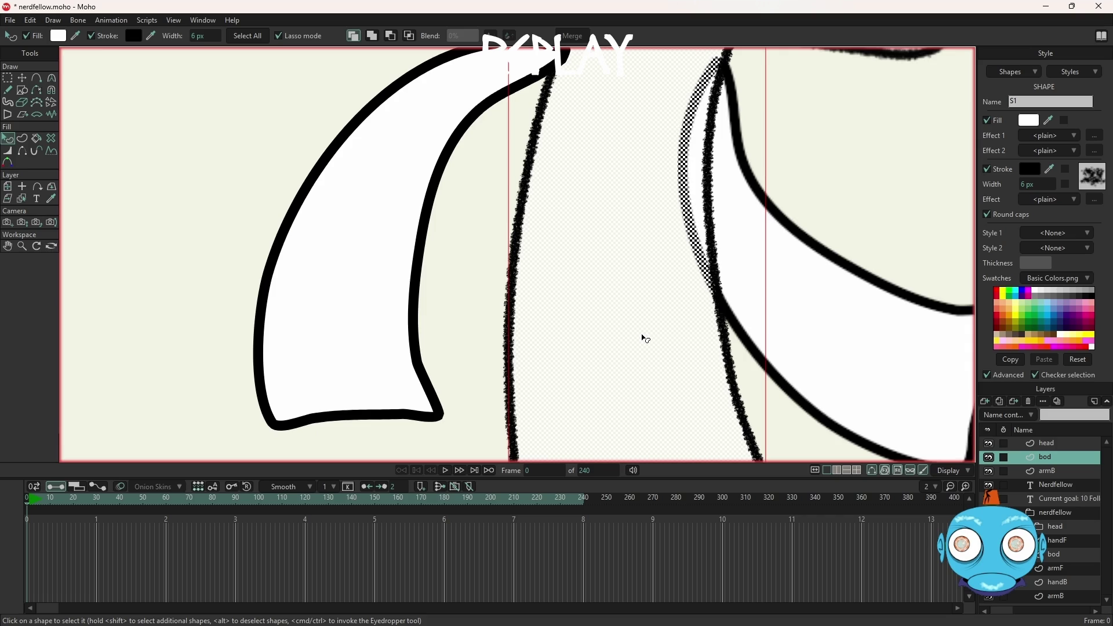
scroll(645, 338, "down", 2)
scroll(645, 338, "down", 1)
scroll(646, 338, "down", 1)
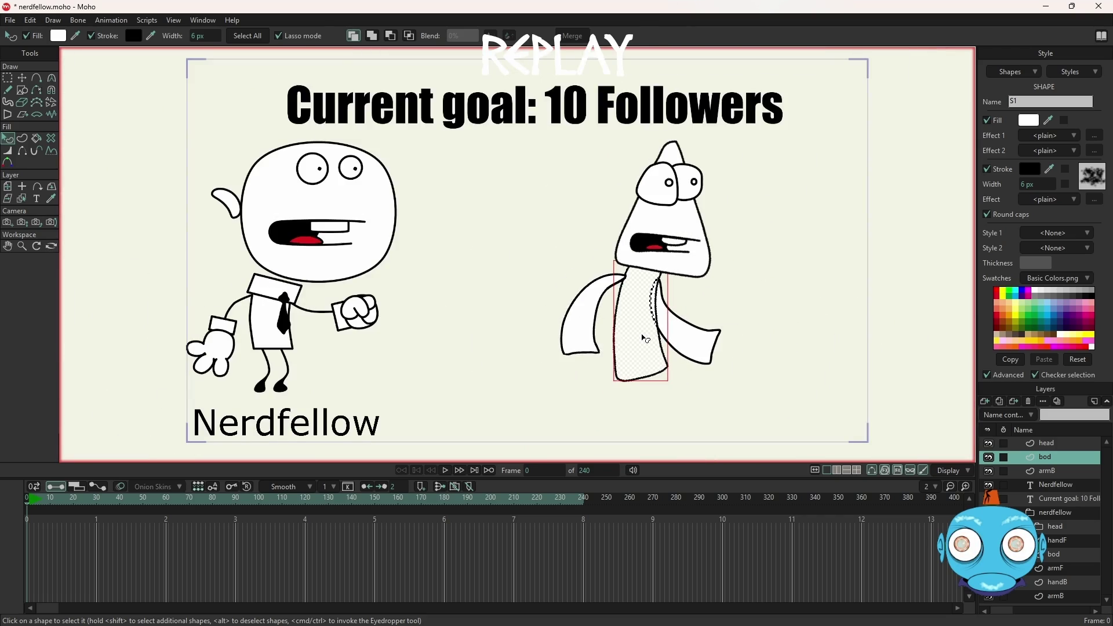
scroll(645, 338, "down", 1)
scroll(644, 338, "up", 3)
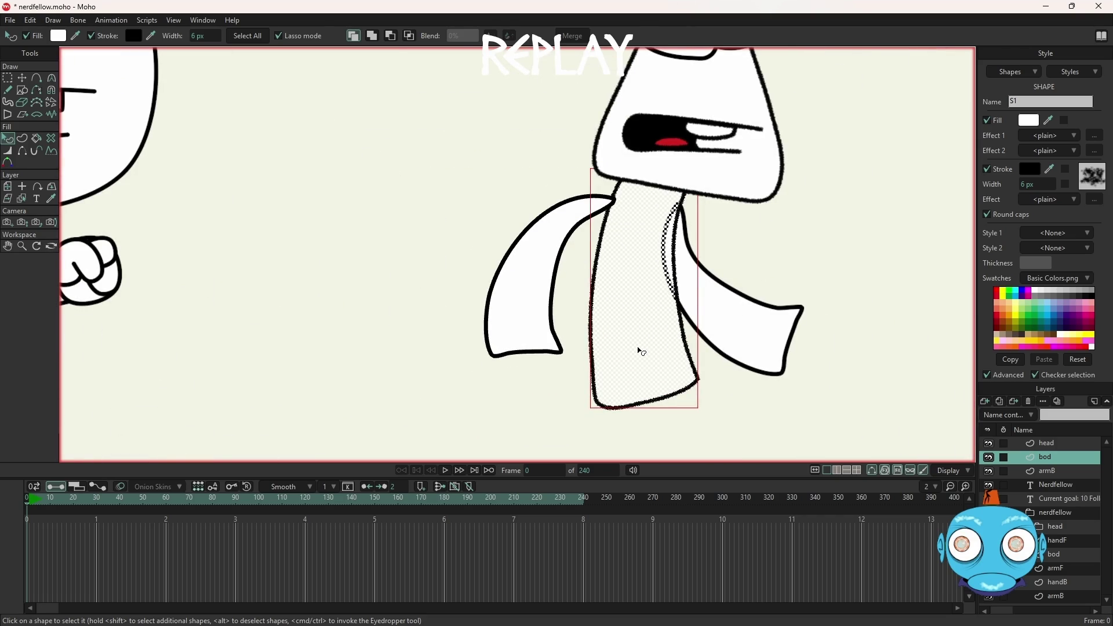
scroll(641, 352, "down", 1)
scroll(640, 352, "down", 2)
scroll(661, 264, "up", 2)
scroll(661, 255, "up", 2)
scroll(638, 267, "down", 2)
scroll(610, 275, "down", 1)
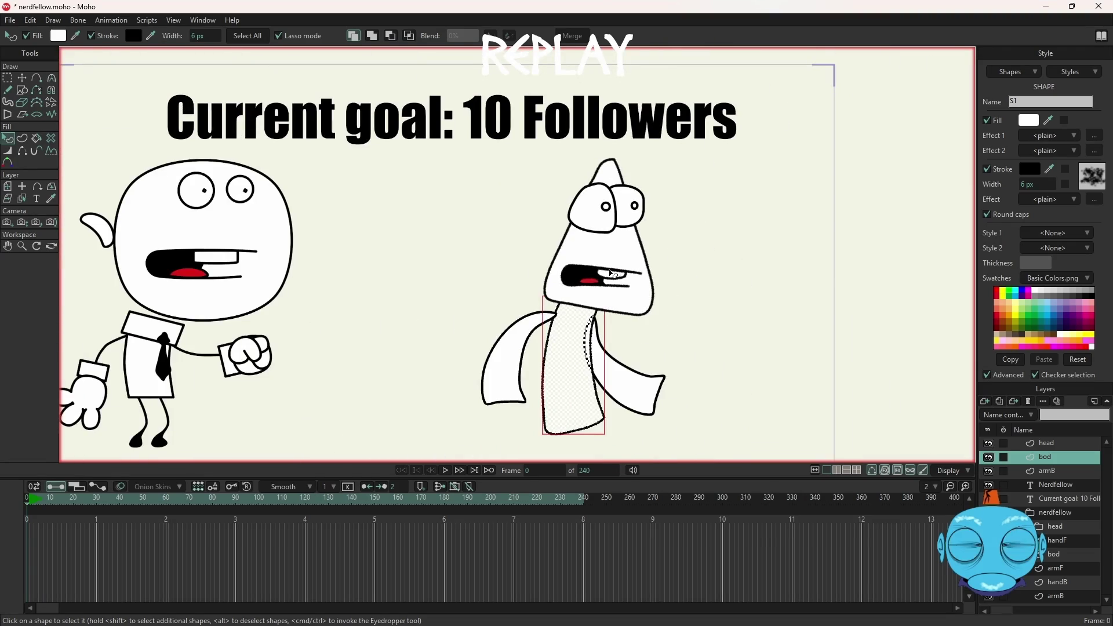
scroll(610, 275, "up", 2)
scroll(579, 278, "up", 1)
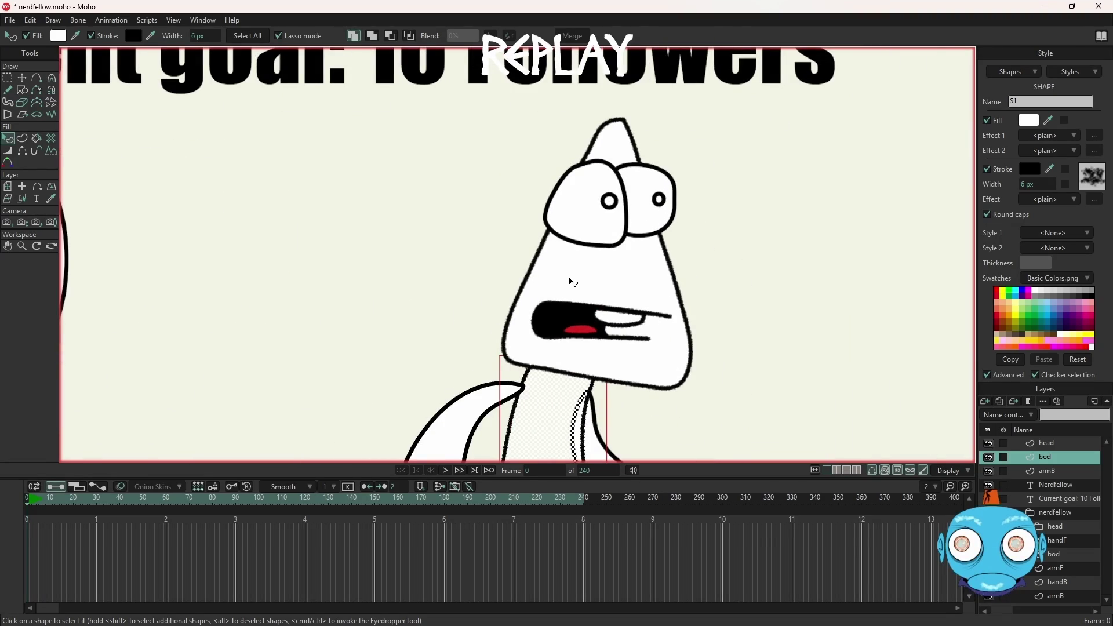
left_click(1056, 443)
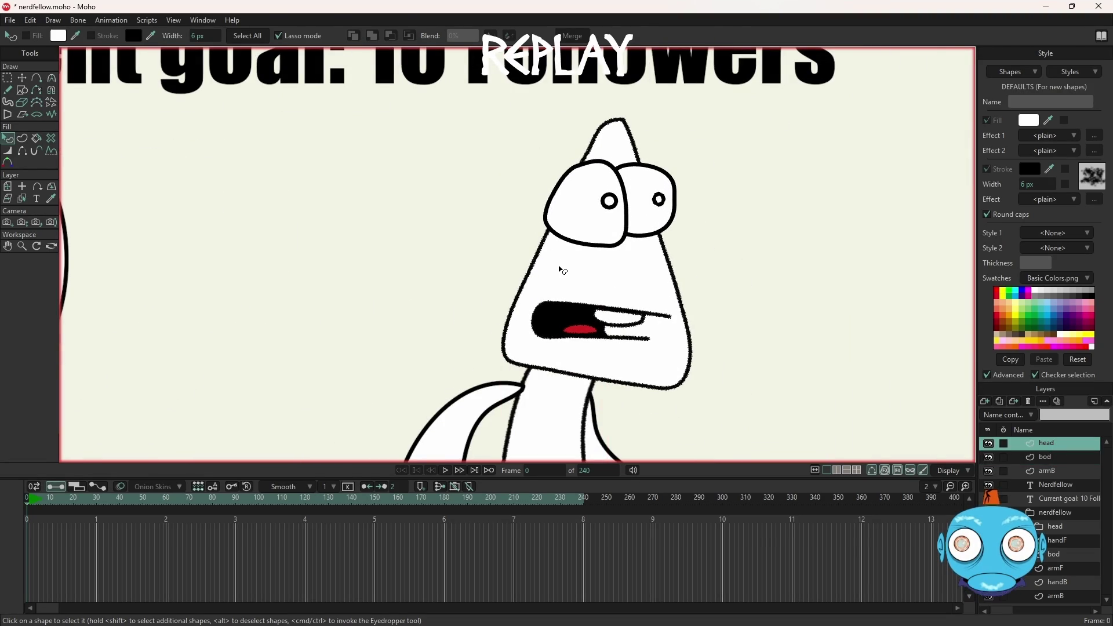
Step: Round off the head's pointed top and adjust its left and lower-right outline points
key("g")
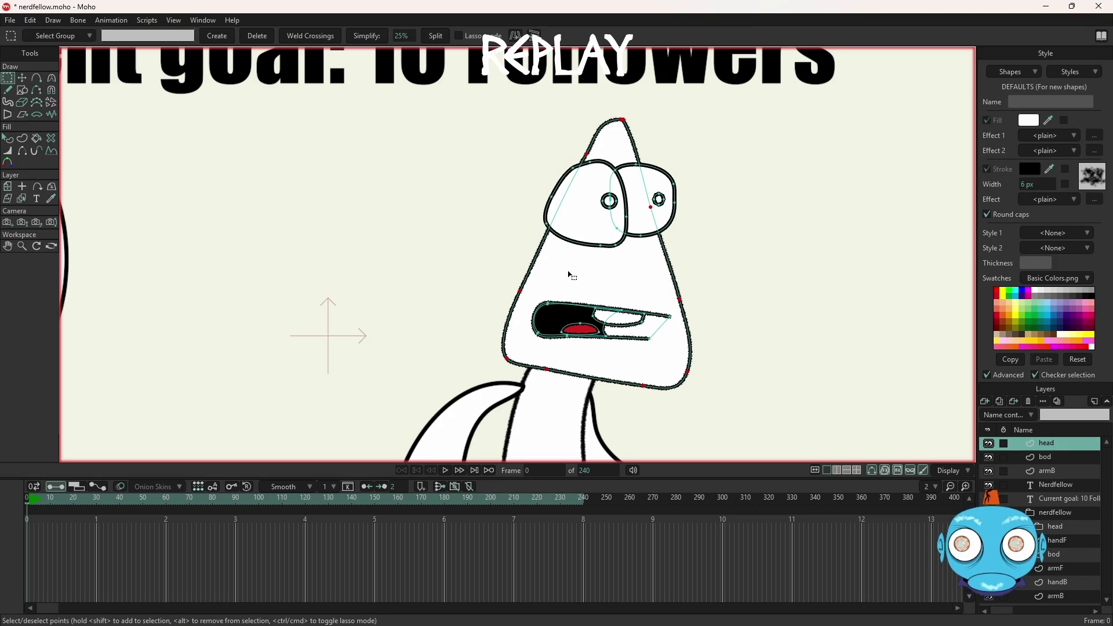
scroll(621, 112, "up", 3)
scroll(620, 112, "up", 2)
scroll(654, 133, "down", 1)
scroll(654, 132, "down", 2)
scroll(654, 131, "up", 2)
left_click(656, 130)
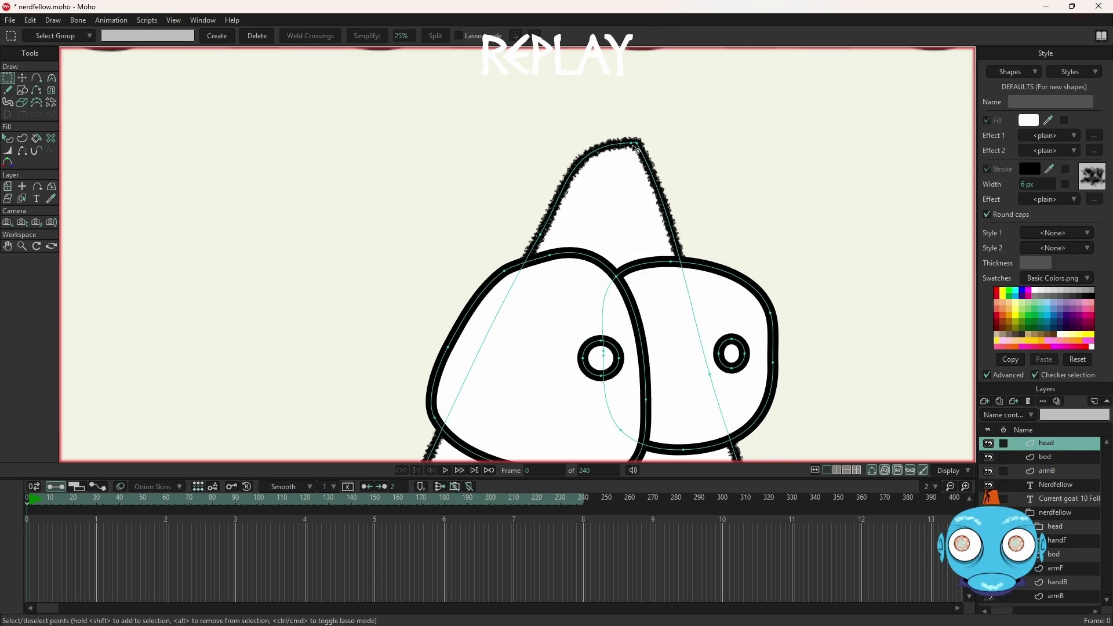
key("t")
left_click_drag(633, 145, 550, 120)
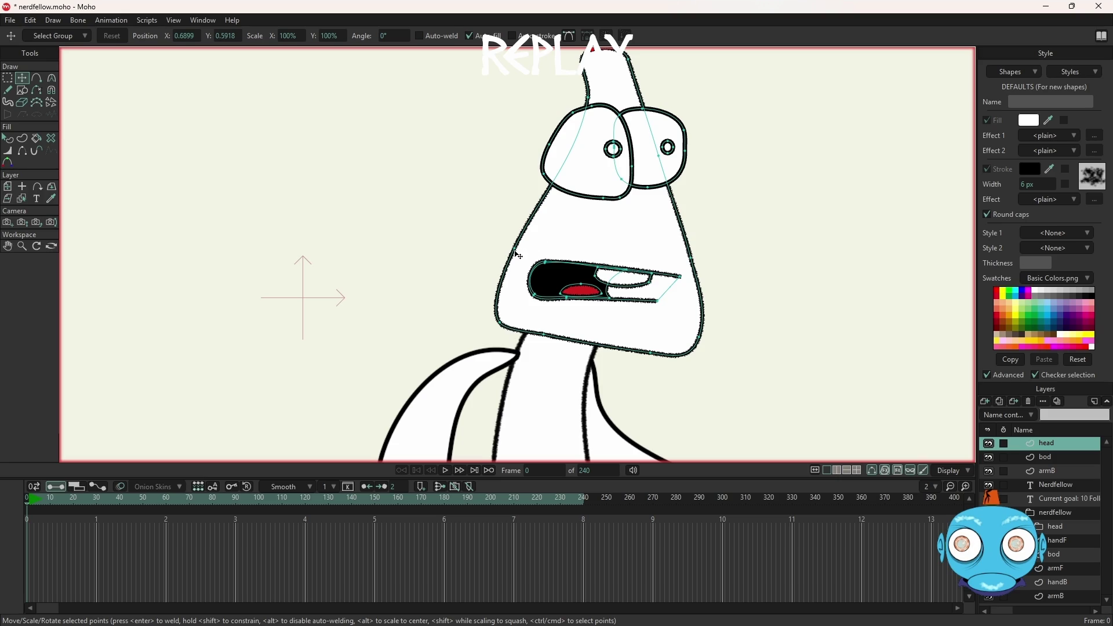
left_click_drag(518, 255, 517, 263)
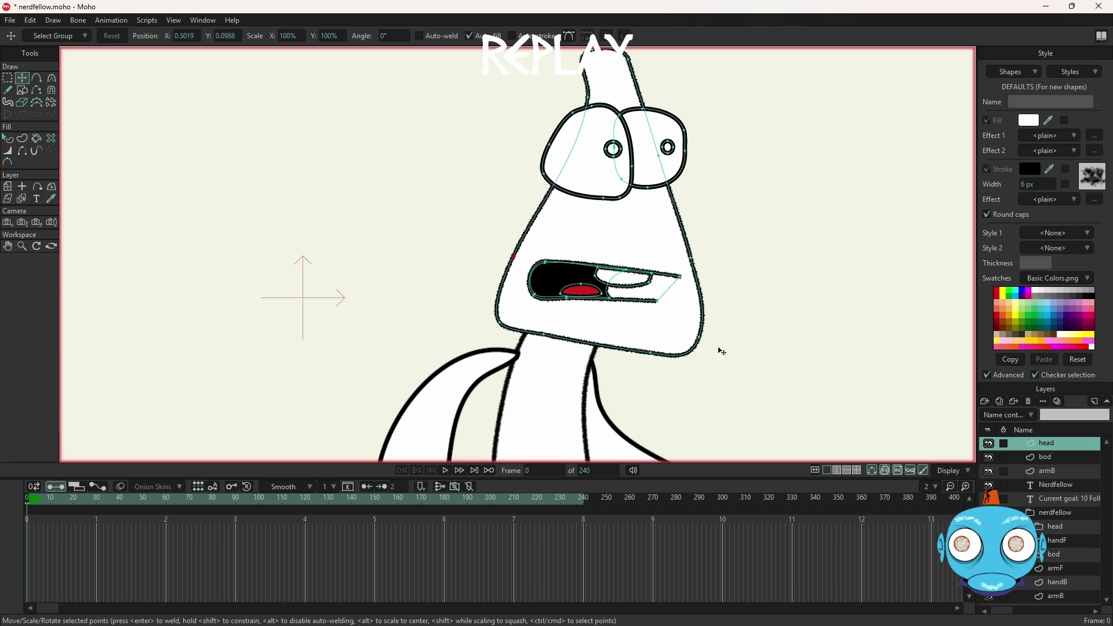
left_click_drag(700, 342, 700, 322)
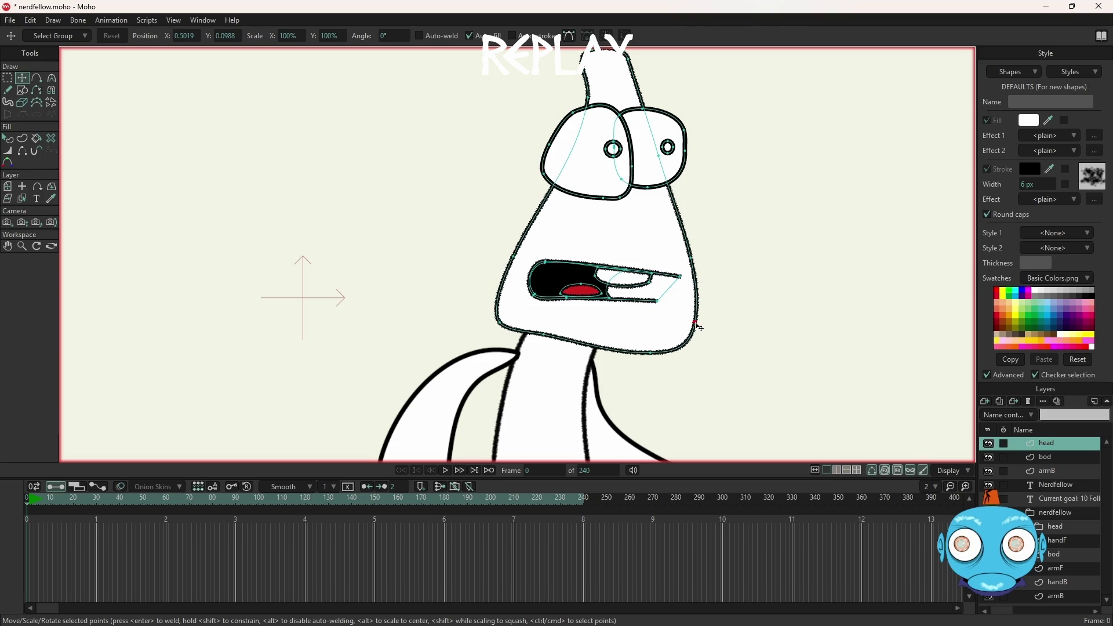
left_click_drag(704, 328, 702, 322)
Step: Raise the bottom of the left eye outline, save the file, and render a preview
scroll(702, 322, "down", 3)
scroll(699, 334, "down", 2)
scroll(695, 342, "up", 2)
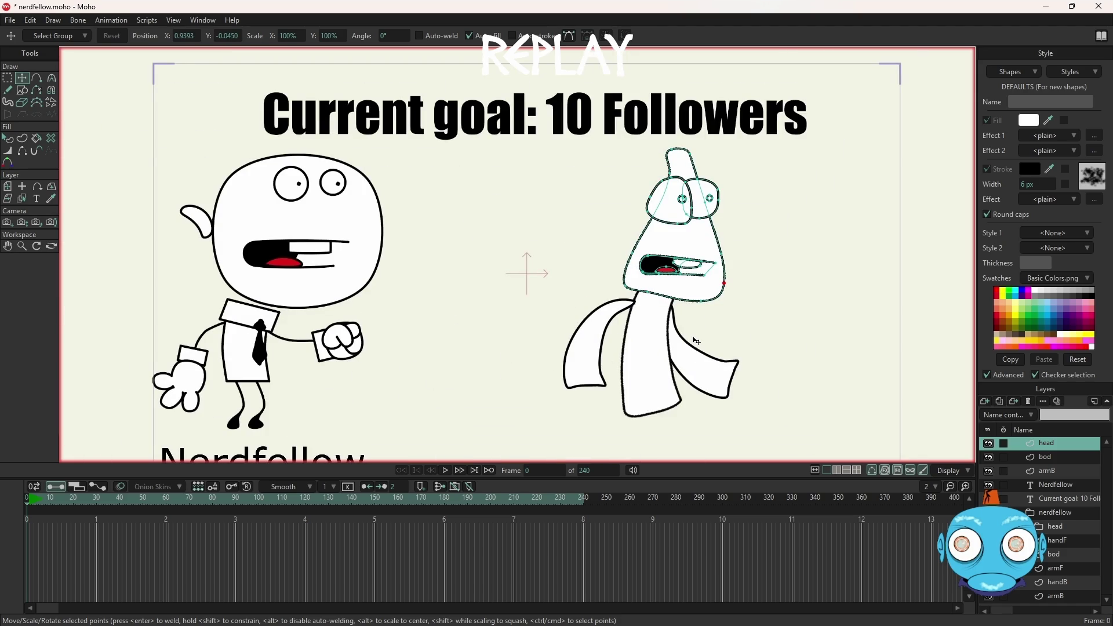
scroll(690, 273, "up", 2)
scroll(648, 263, "up", 3)
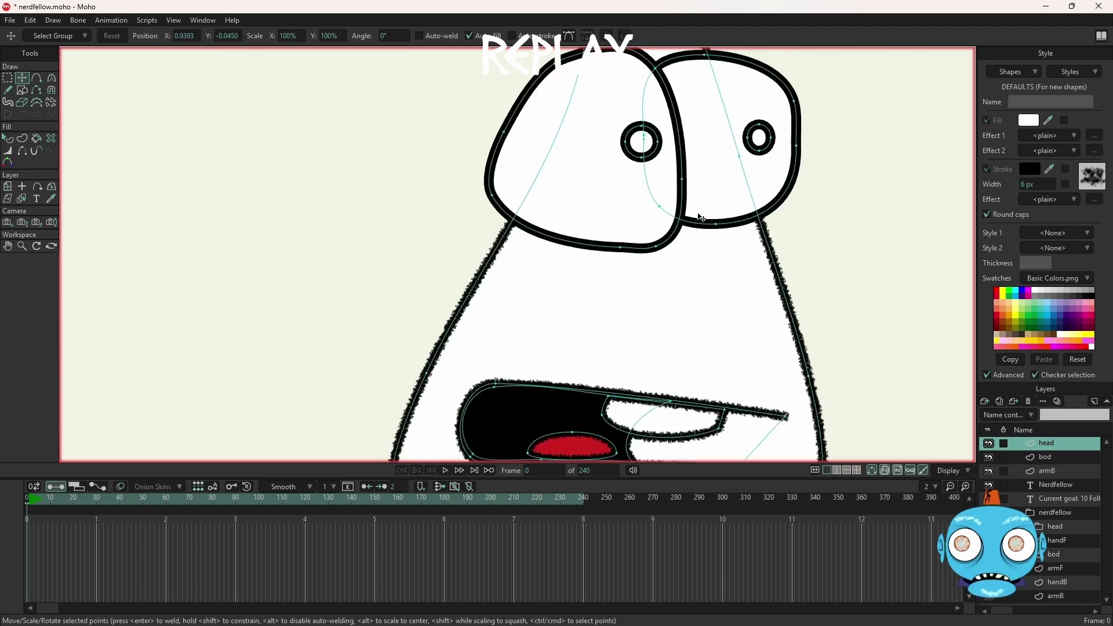
left_click(658, 250)
left_click_drag(659, 249, 659, 238)
scroll(666, 241, "down", 2)
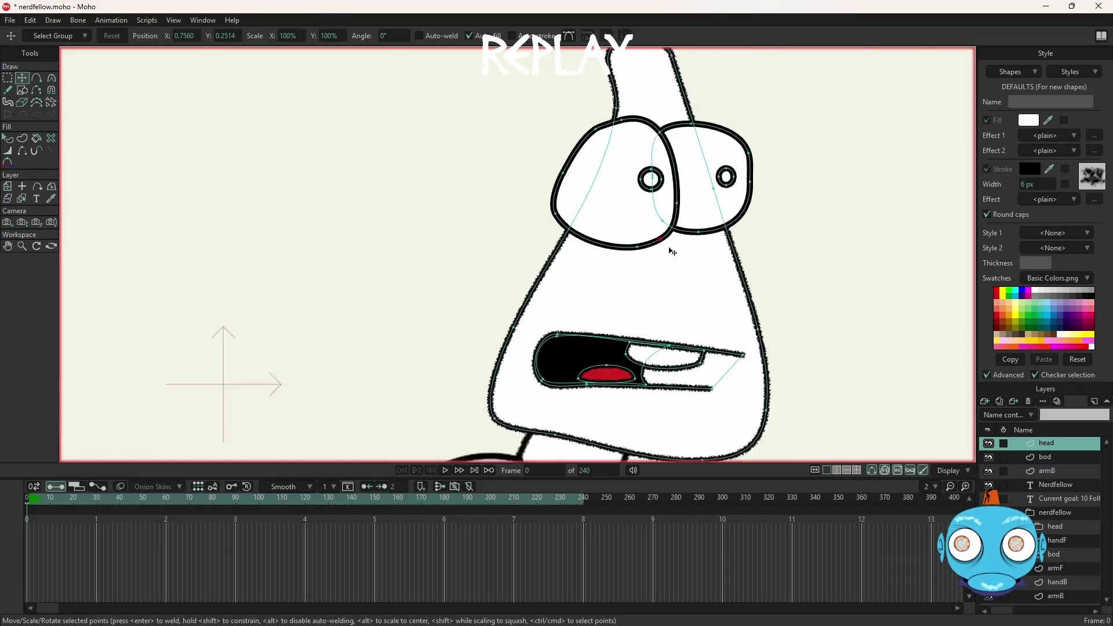
scroll(670, 248, "down", 2)
scroll(699, 263, "down", 5)
scroll(701, 265, "down", 1)
scroll(706, 267, "up", 3)
scroll(666, 365, "down", 5)
scroll(706, 323, "up", 4)
scroll(690, 330, "up", 2)
scroll(679, 288, "down", 4)
scroll(696, 236, "up", 2)
scroll(698, 243, "up", 2)
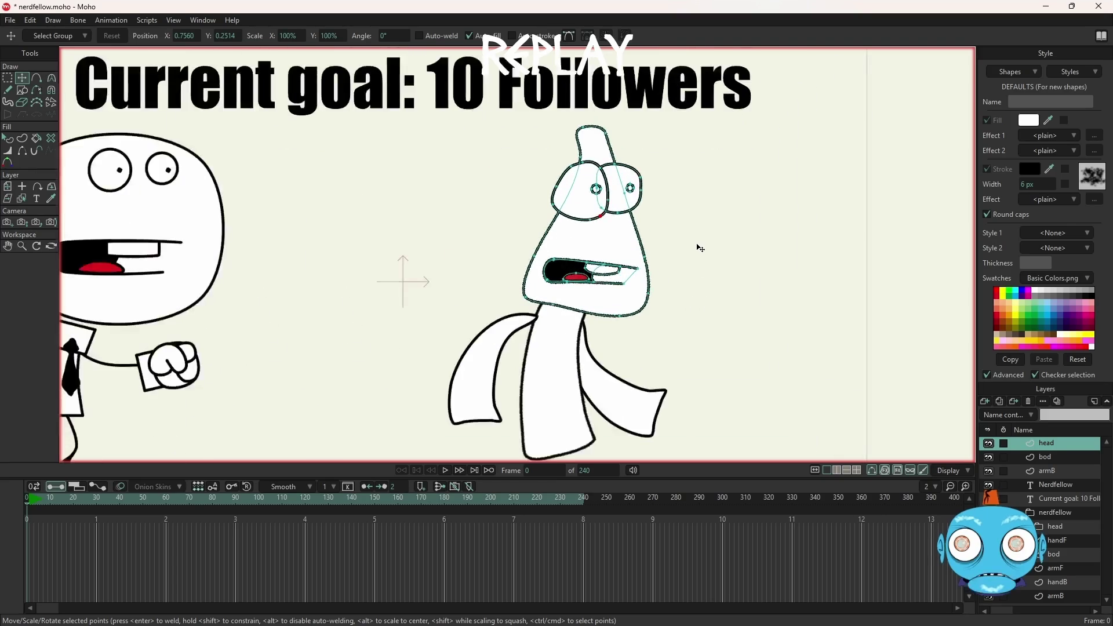
key("ctrl+s")
key("ctrl+r")
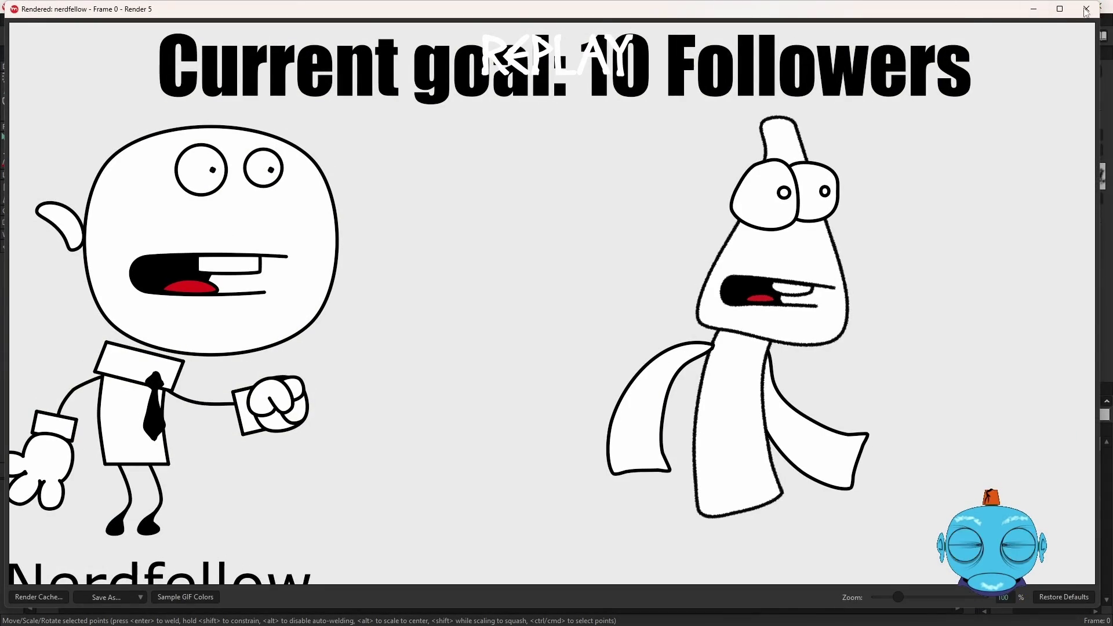
Step: Fill the left and right pupils solid black and render a fresh preview of frame 0
left_click(1086, 10)
scroll(615, 180, "up", 2)
scroll(627, 197, "up", 2)
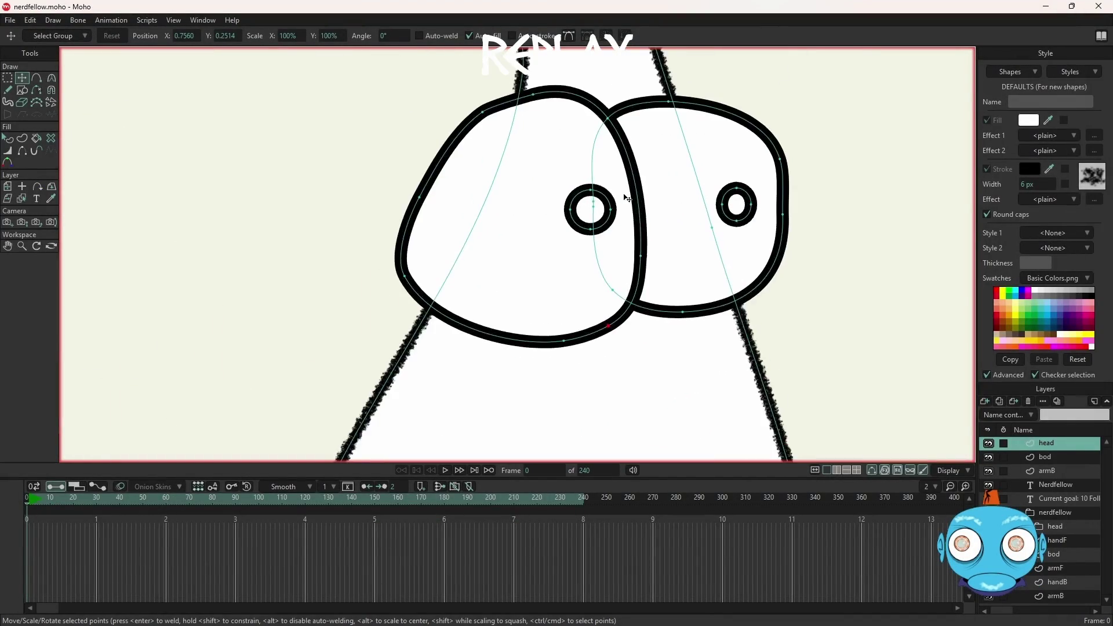
scroll(632, 213, "up", 2)
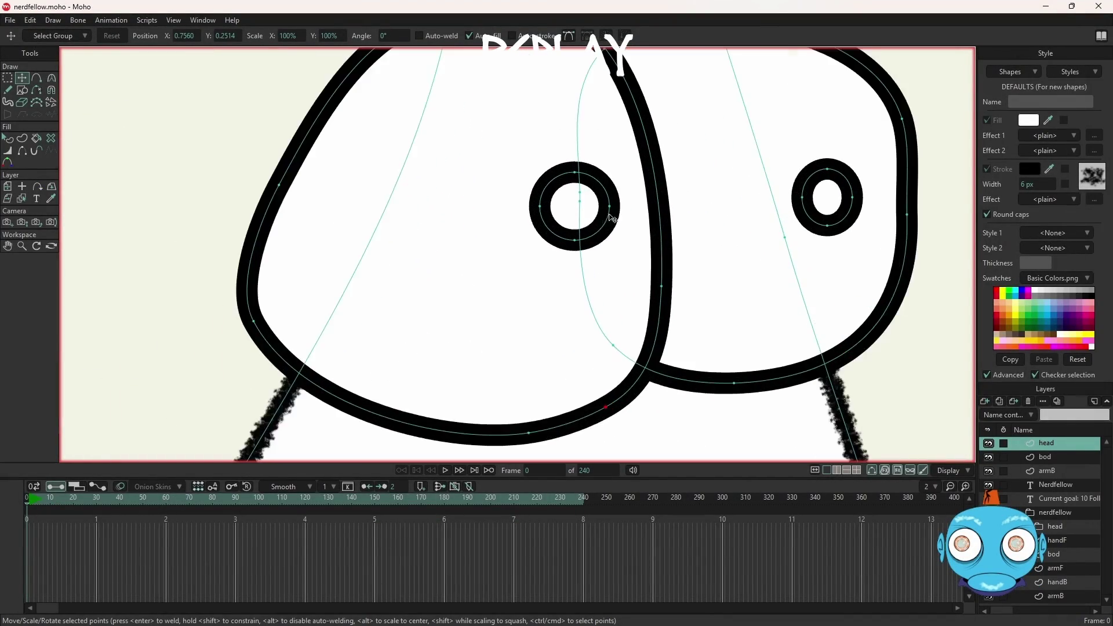
key("q")
left_click(572, 216)
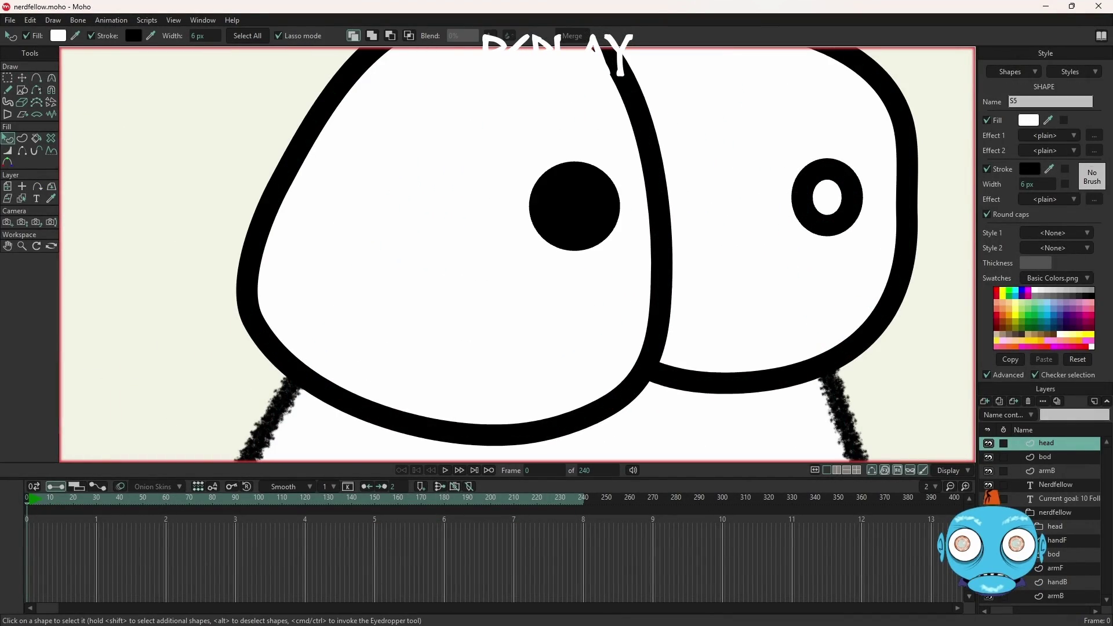
left_click(574, 206)
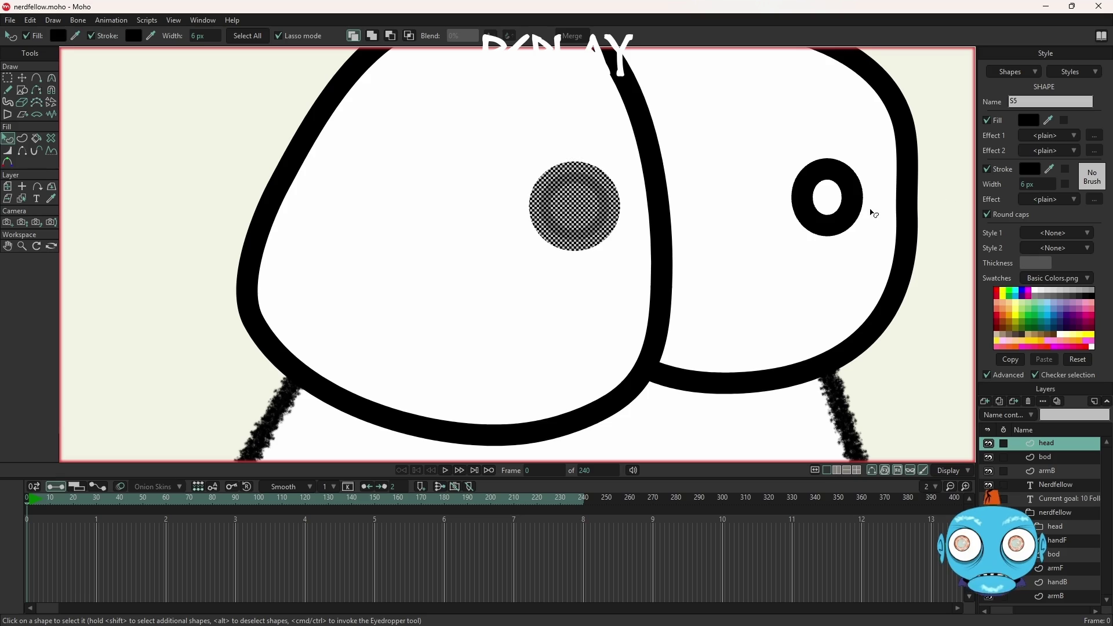
left_click(839, 209)
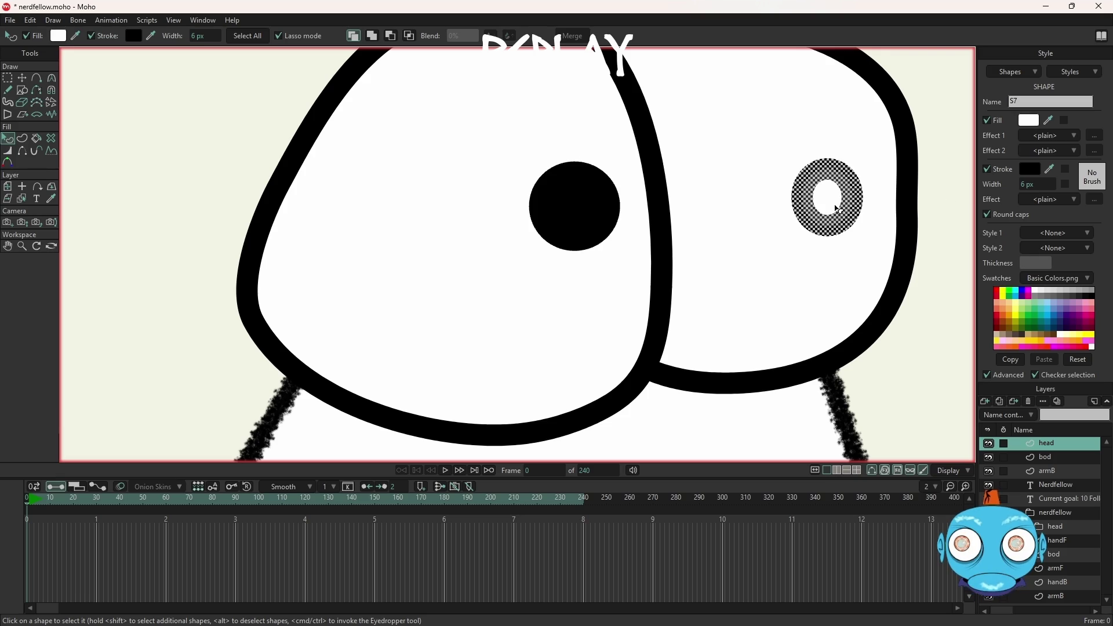
left_click(1038, 122)
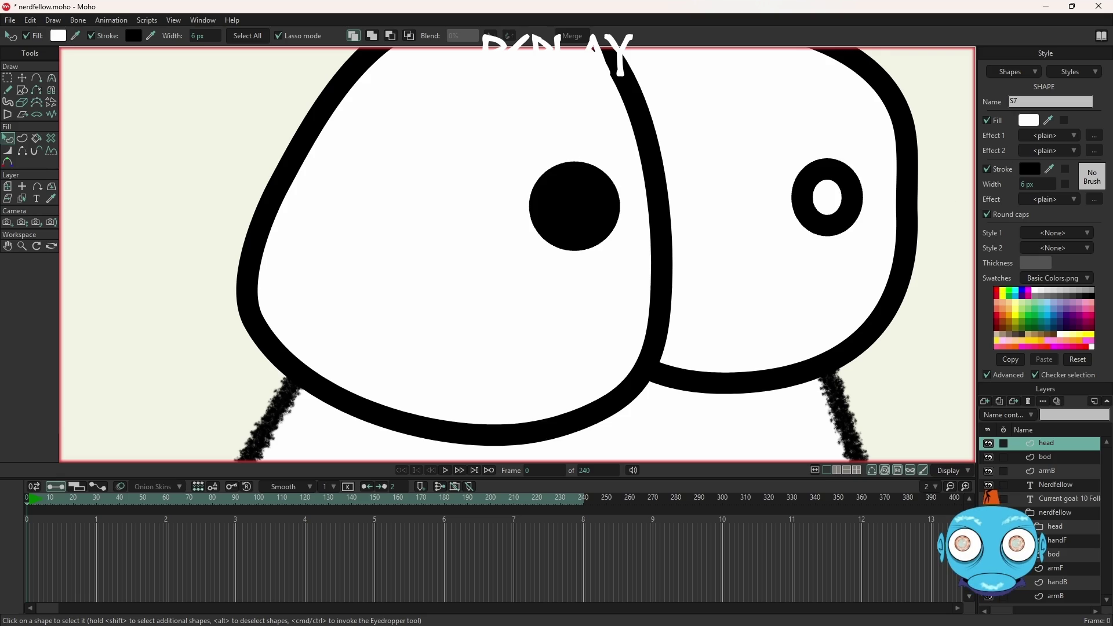
scroll(658, 266, "down", 2)
scroll(695, 290, "down", 2)
scroll(739, 318, "down", 1)
key("ctrl+r")
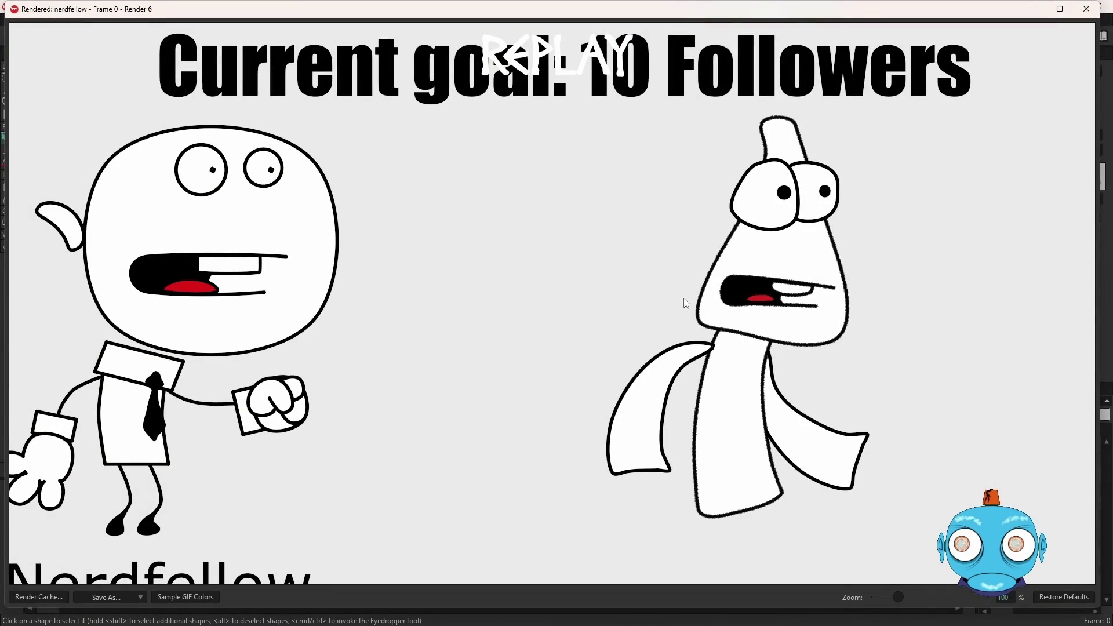
Step: Drag the head's lower-left outline point outward, then render and close a preview of frame 0
left_click(1087, 9)
scroll(627, 342, "up", 5)
scroll(627, 342, "up", 2)
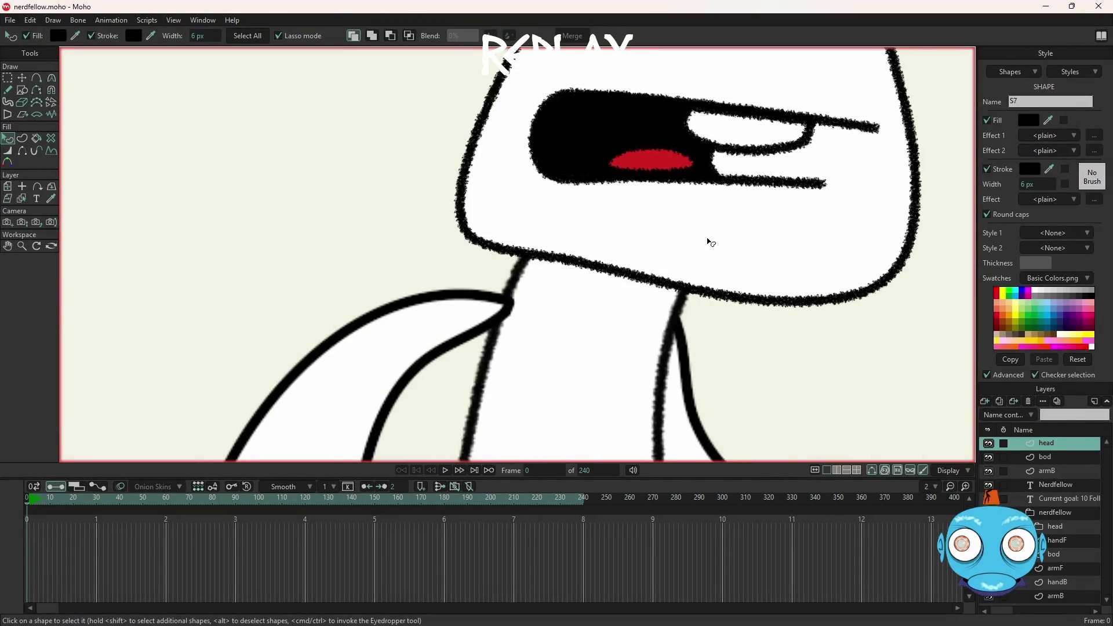
key("g")
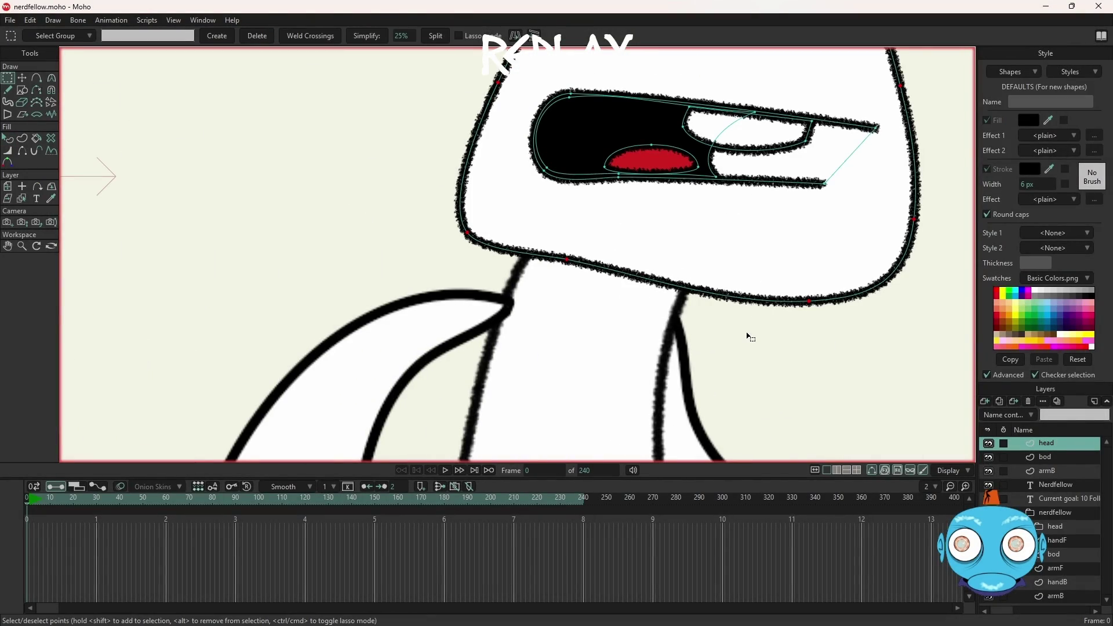
key("t")
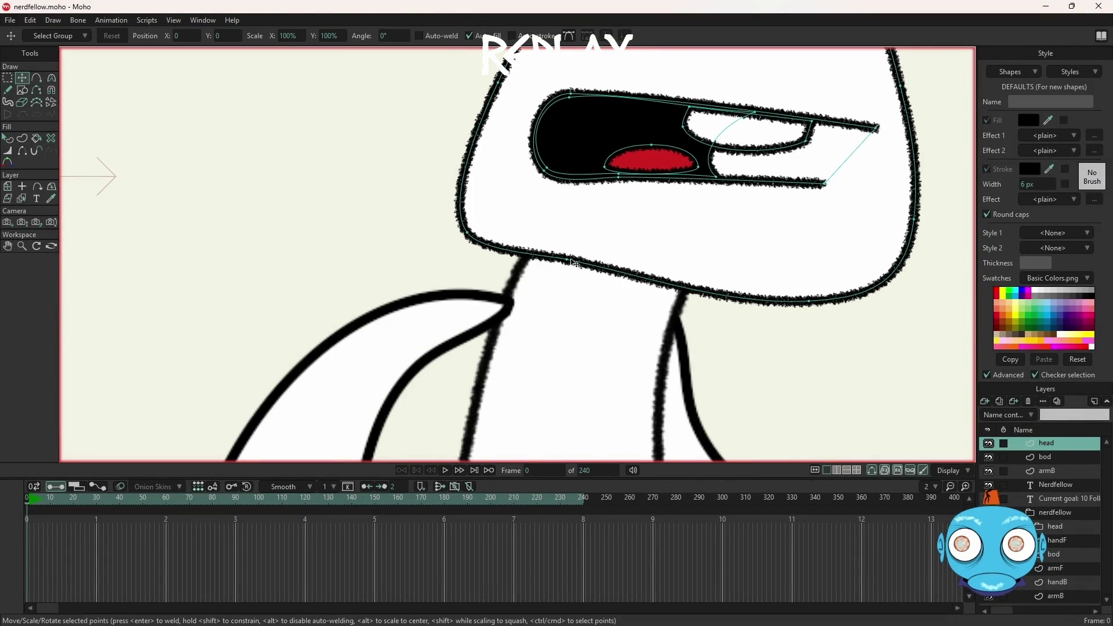
mouse_move(572, 264)
left_mouse_down()
mouse_move(471, 234)
mouse_move(468, 224)
left_mouse_up()
scroll(551, 238, "down", 3)
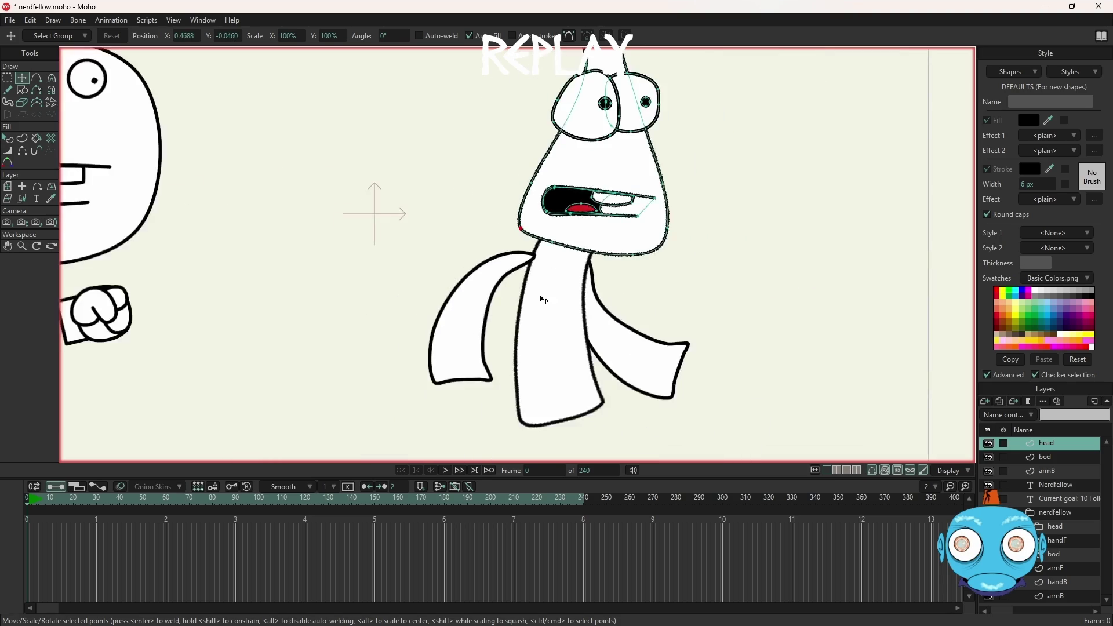
scroll(544, 295, "down", 3)
scroll(533, 264, "up", 4)
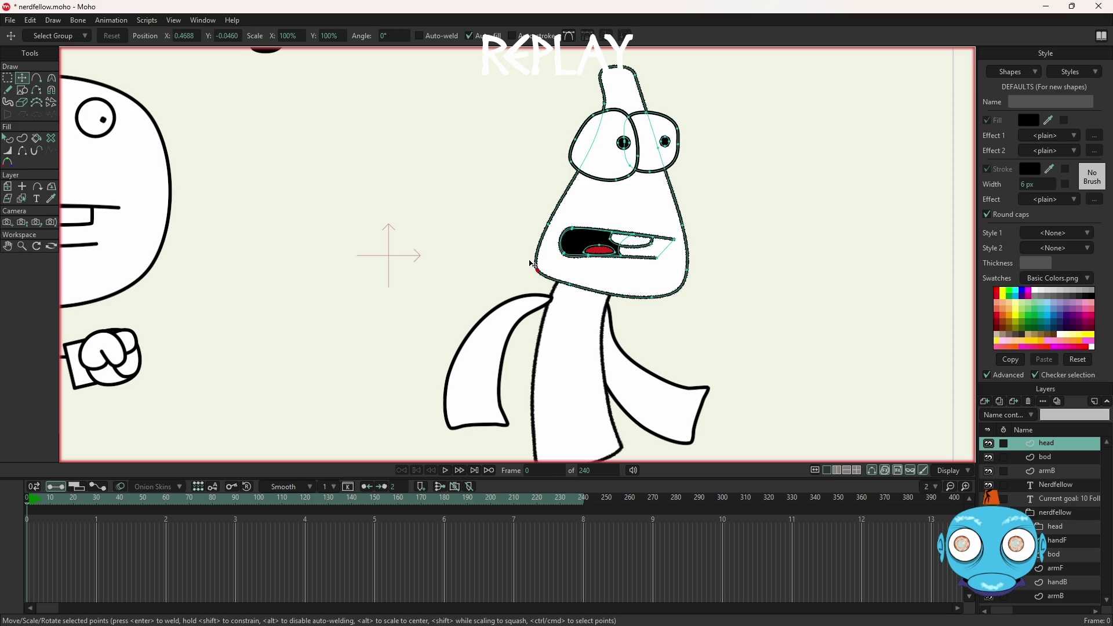
key("ctrl+r")
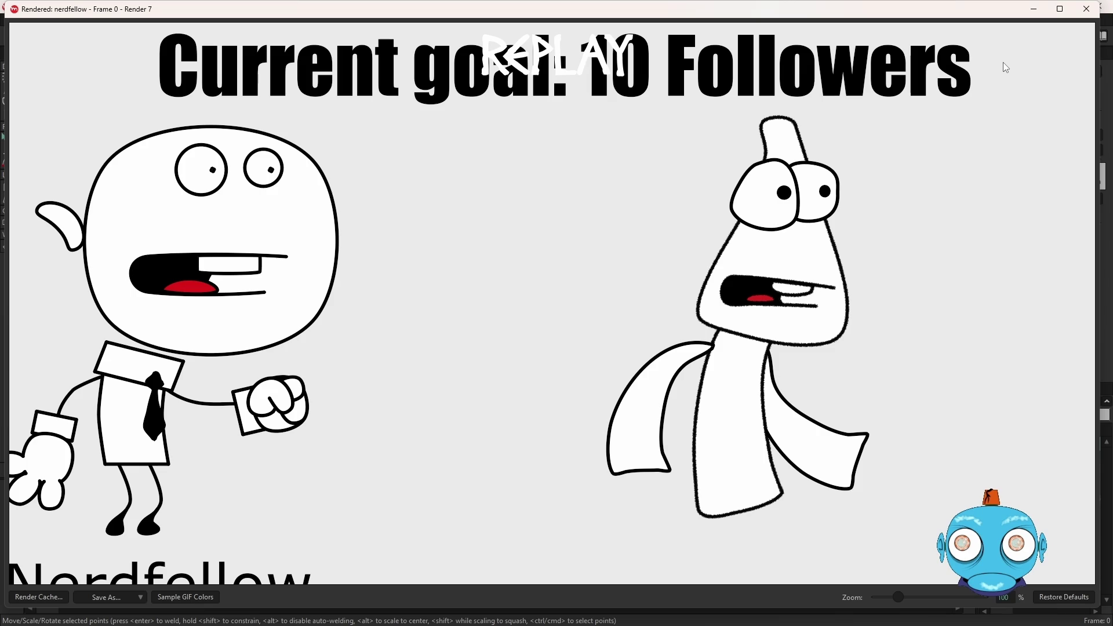
left_click(1087, 10)
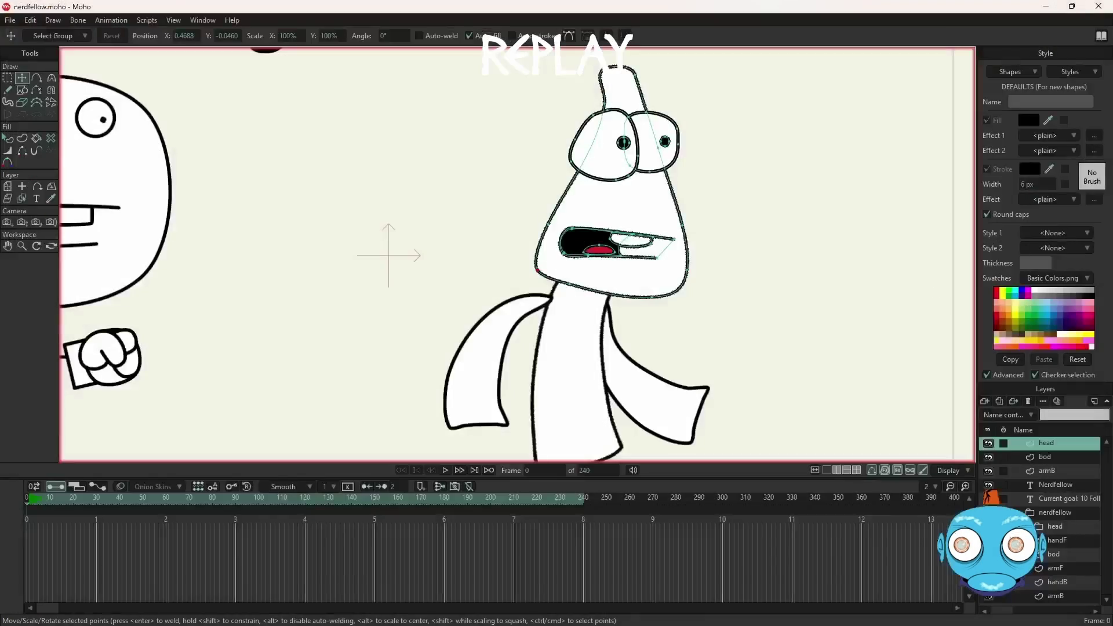
Step: On the armB layer, give the right scarf shape's outline a rough brush stroke
scroll(574, 398, "down", 5)
scroll(588, 440, "up", 5)
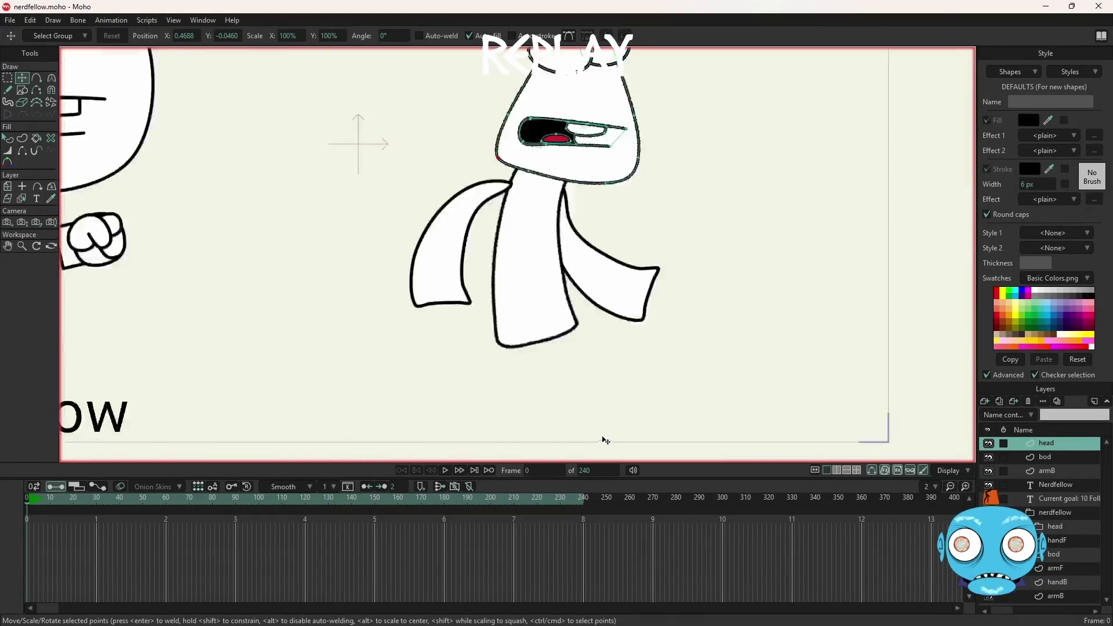
scroll(760, 375, "down", 3)
scroll(763, 371, "up", 5)
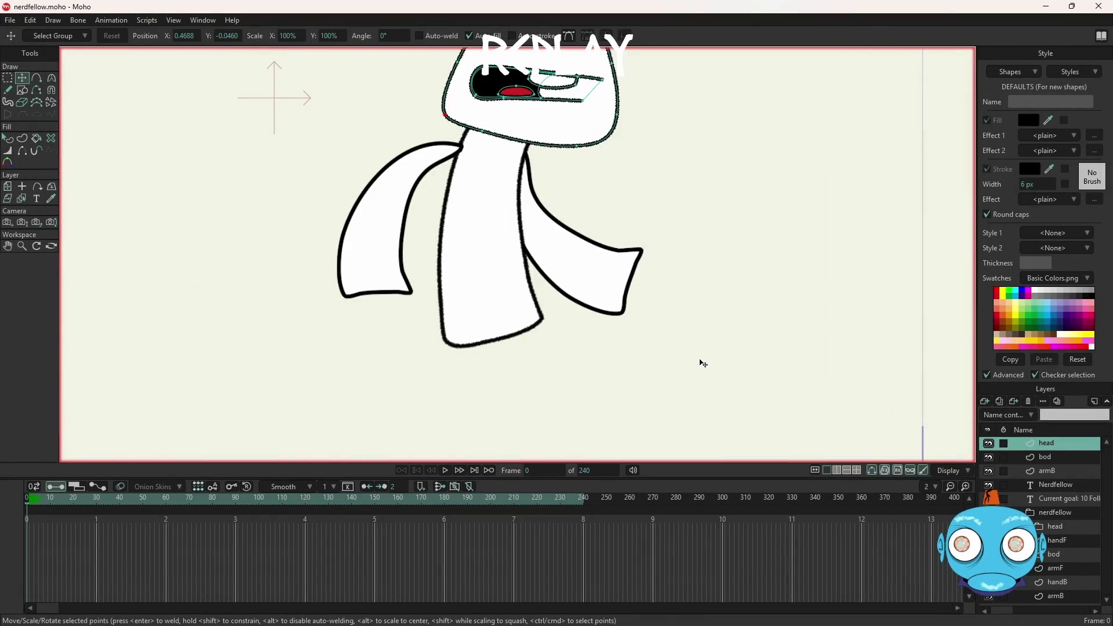
scroll(703, 363, "down", 3)
scroll(701, 363, "down", 1)
scroll(702, 363, "up", 3)
scroll(704, 365, "up", 2)
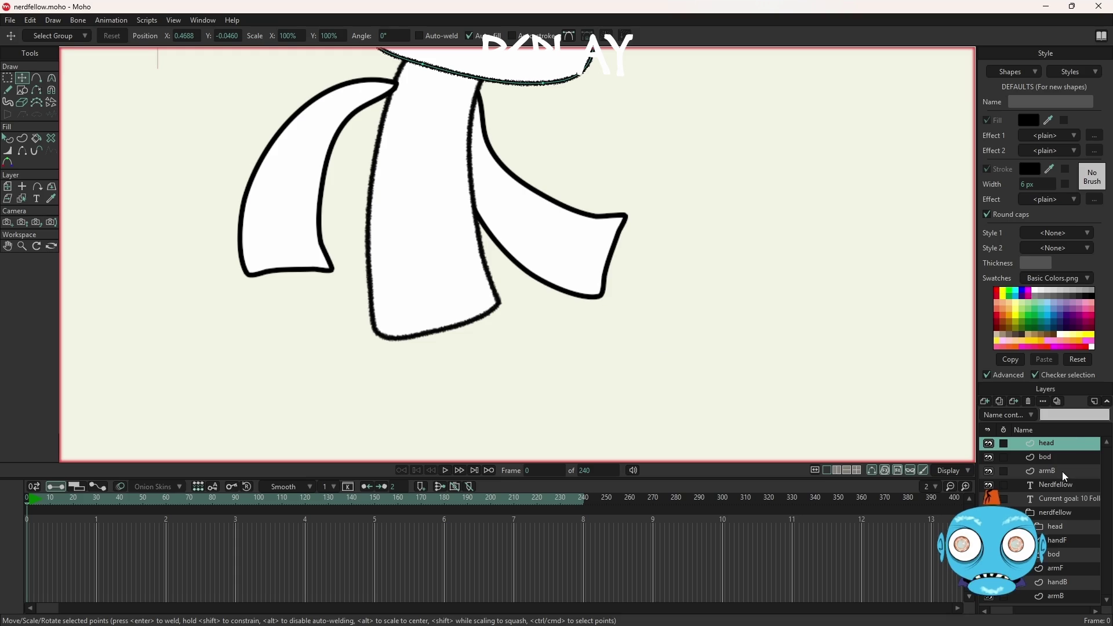
left_click(610, 265, "ctrl+alt")
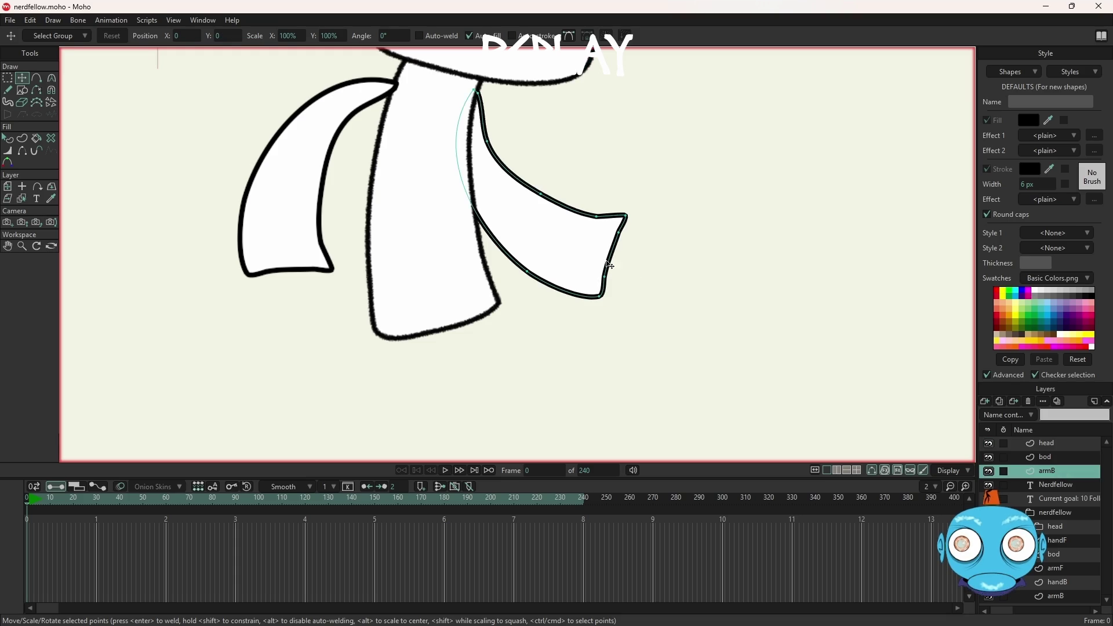
key("q")
left_click(574, 269)
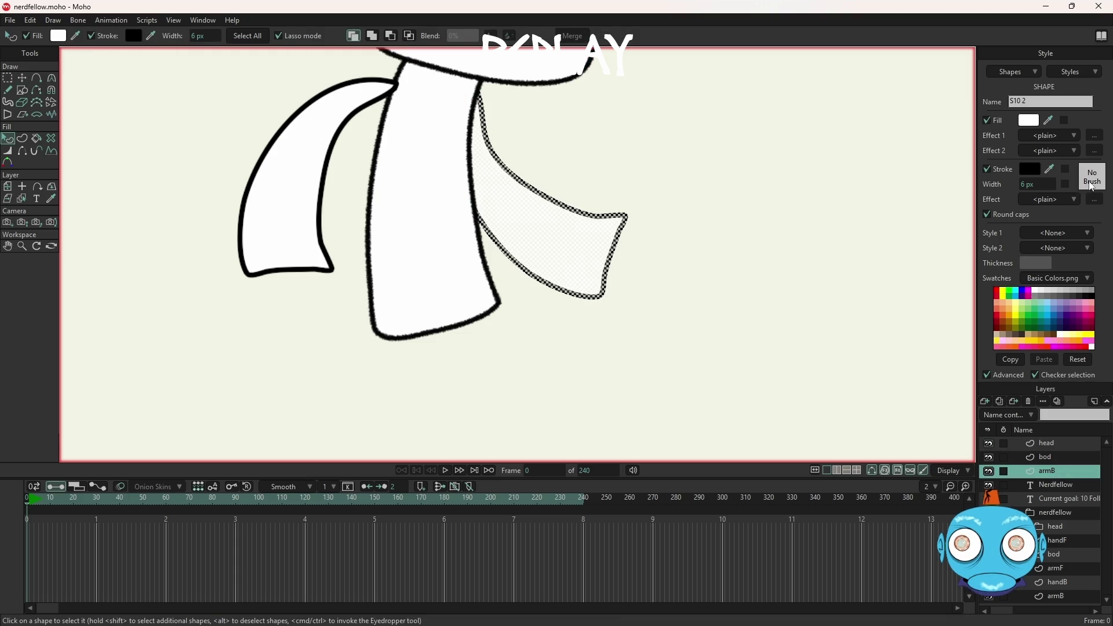
left_click(1092, 180)
left_click(790, 225)
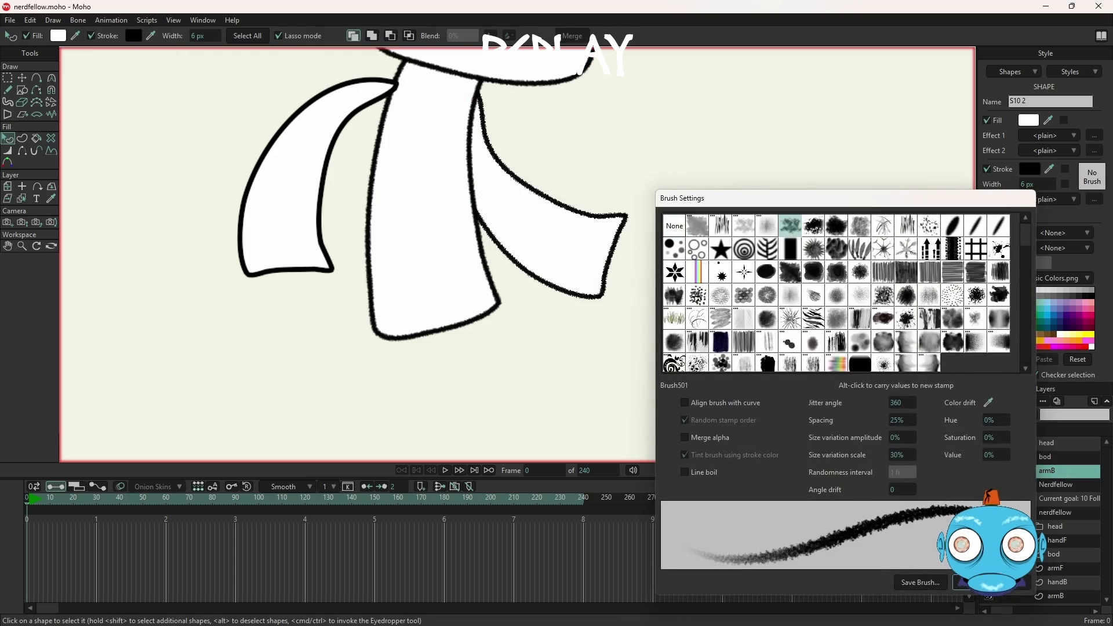
left_click(986, 582)
Step: Add a new vector layer, handB, between the bod and armB layers
scroll(634, 265, "up", 3)
scroll(631, 263, "down", 4)
scroll(646, 266, "up", 1)
scroll(646, 266, "up", 1)
scroll(648, 268, "up", 2)
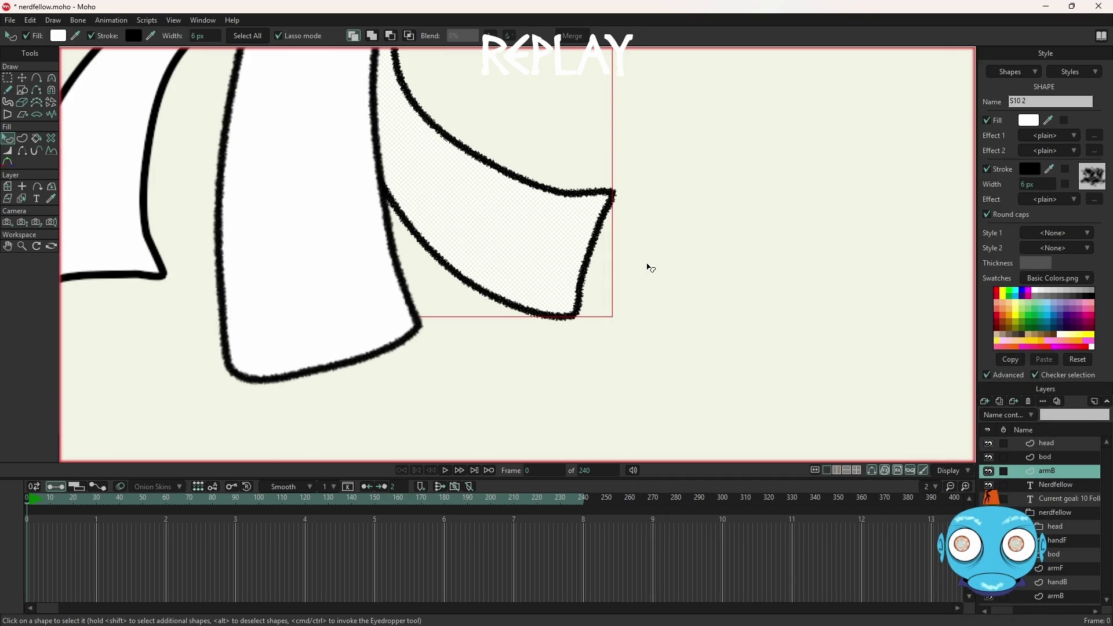
left_click(991, 405)
left_click(1004, 417)
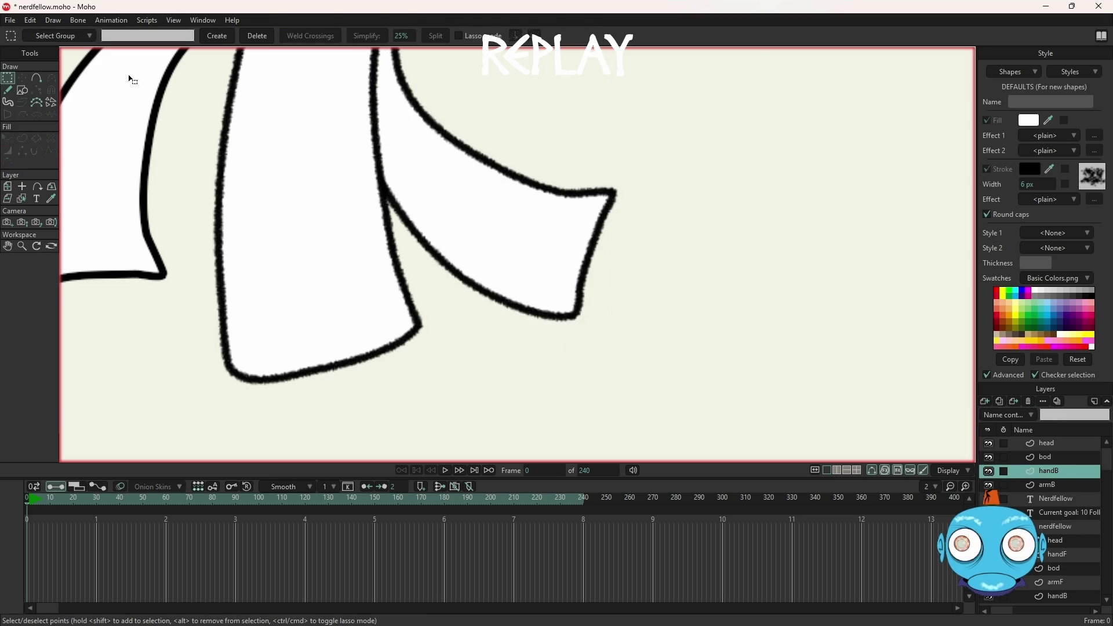
Step: Sketch overlapping freehand lobes over the square beside the right arm to form the fist
left_click(11, 91)
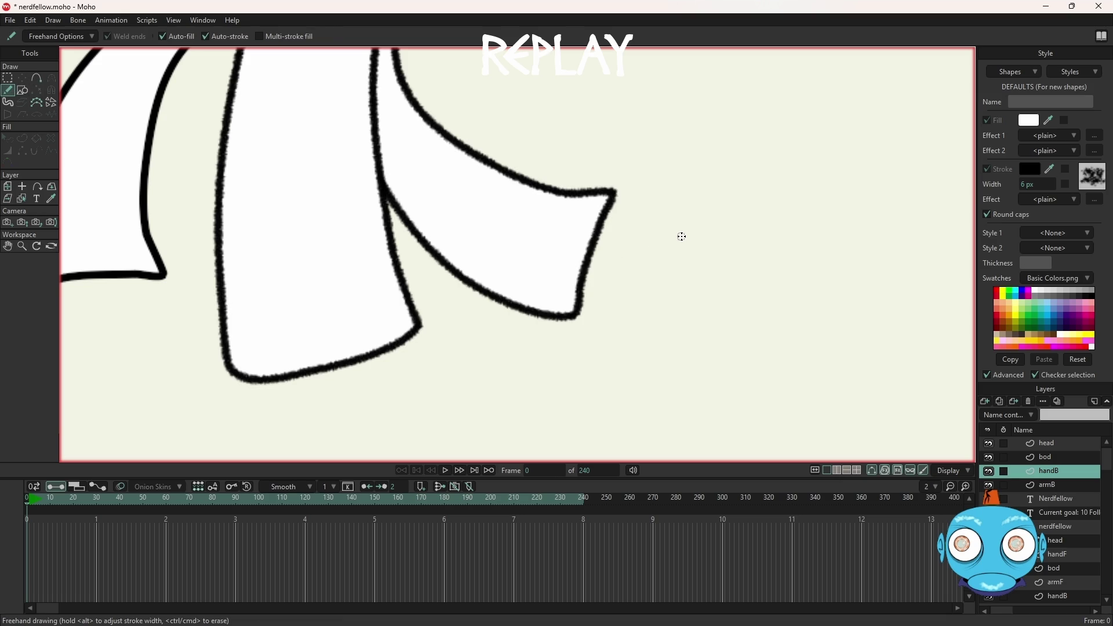
mouse_move(758, 211)
left_mouse_down()
mouse_move(742, 207)
mouse_move(827, 225)
mouse_move(760, 211)
left_mouse_up()
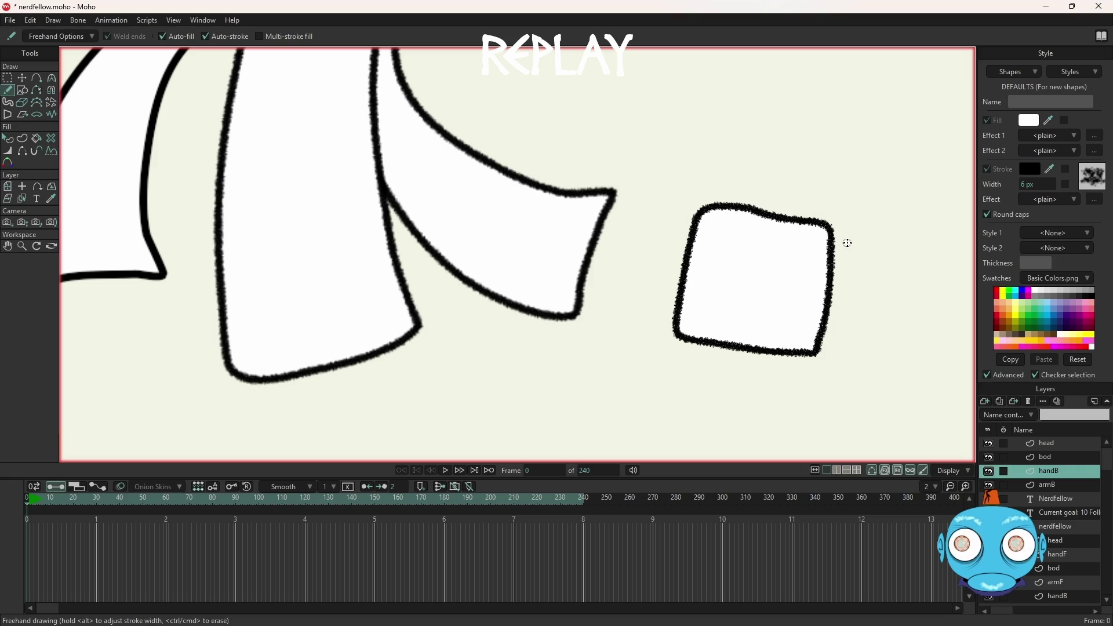
mouse_move(828, 353)
left_mouse_down()
mouse_move(800, 209)
mouse_move(835, 330)
mouse_move(828, 351)
left_mouse_up()
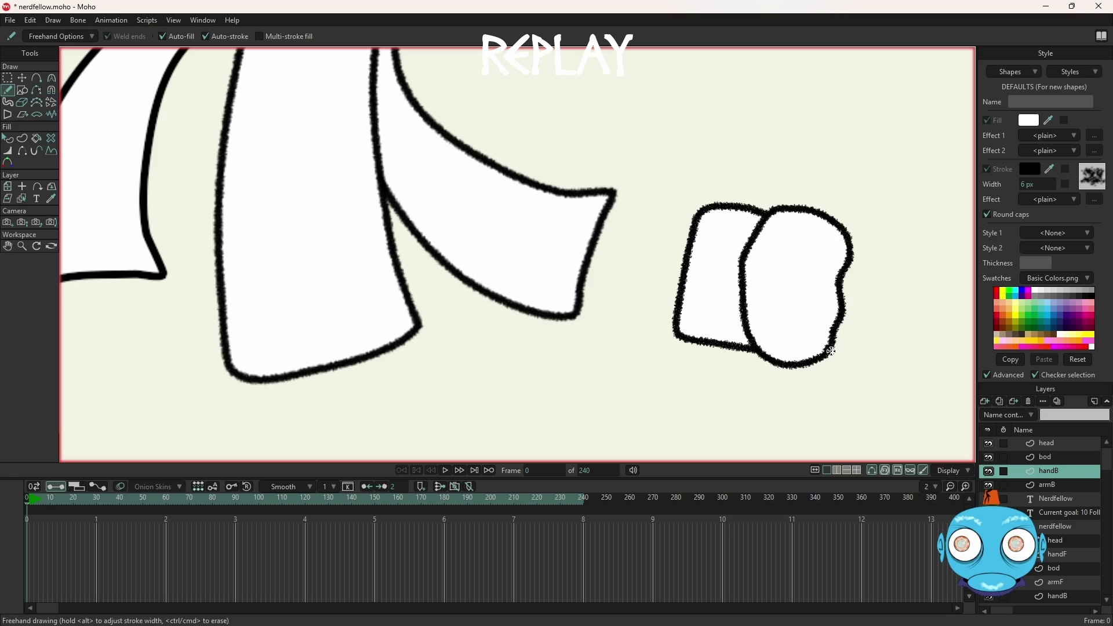
mouse_move(853, 258)
left_mouse_down()
mouse_move(765, 219)
mouse_move(858, 258)
left_mouse_up()
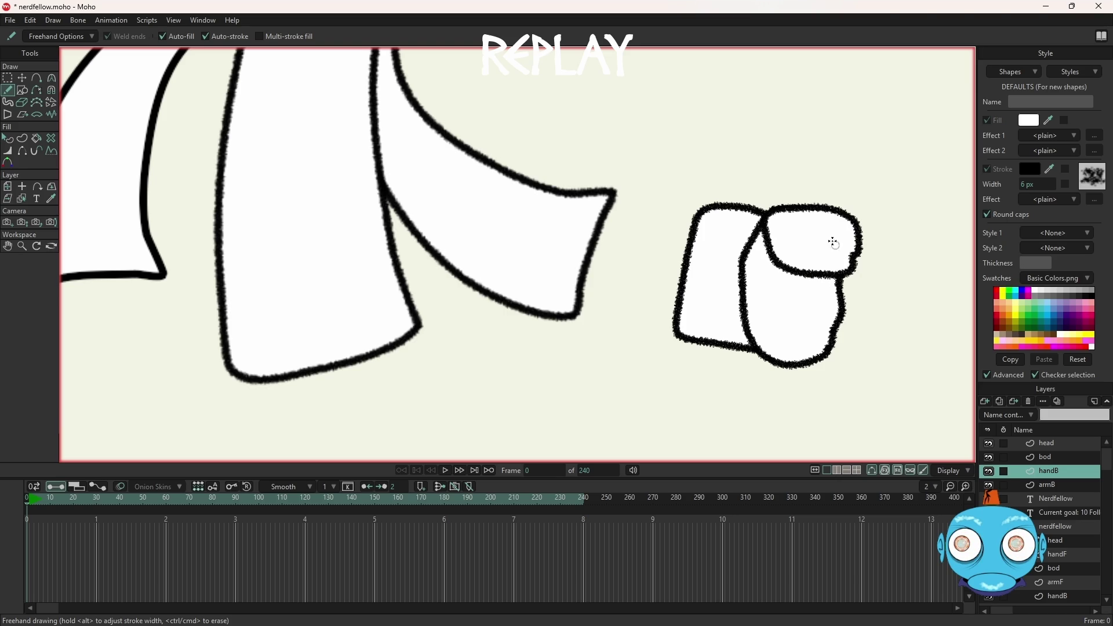
mouse_move(759, 269)
left_mouse_down()
mouse_move(811, 201)
mouse_move(759, 268)
left_mouse_up()
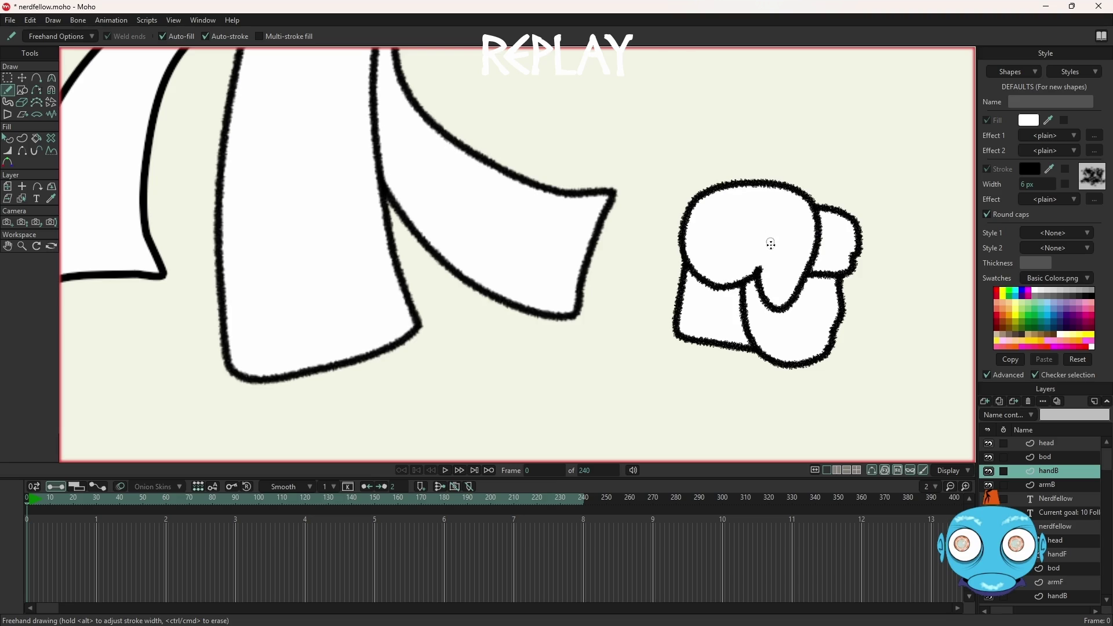
scroll(771, 236, "down", 5)
scroll(805, 261, "up", 1)
scroll(808, 263, "up", 2)
scroll(766, 286, "up", 3)
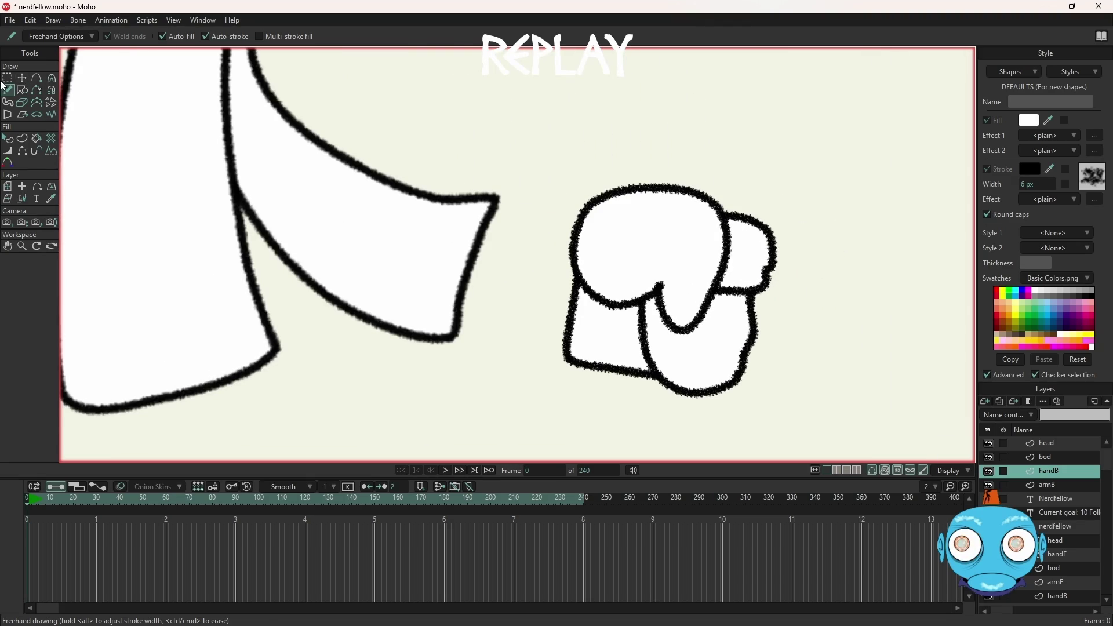
left_click(7, 77)
Step: Delete the stray points on the fist's right outline and lower outline
scroll(782, 303, "up", 2)
scroll(799, 280, "up", 2)
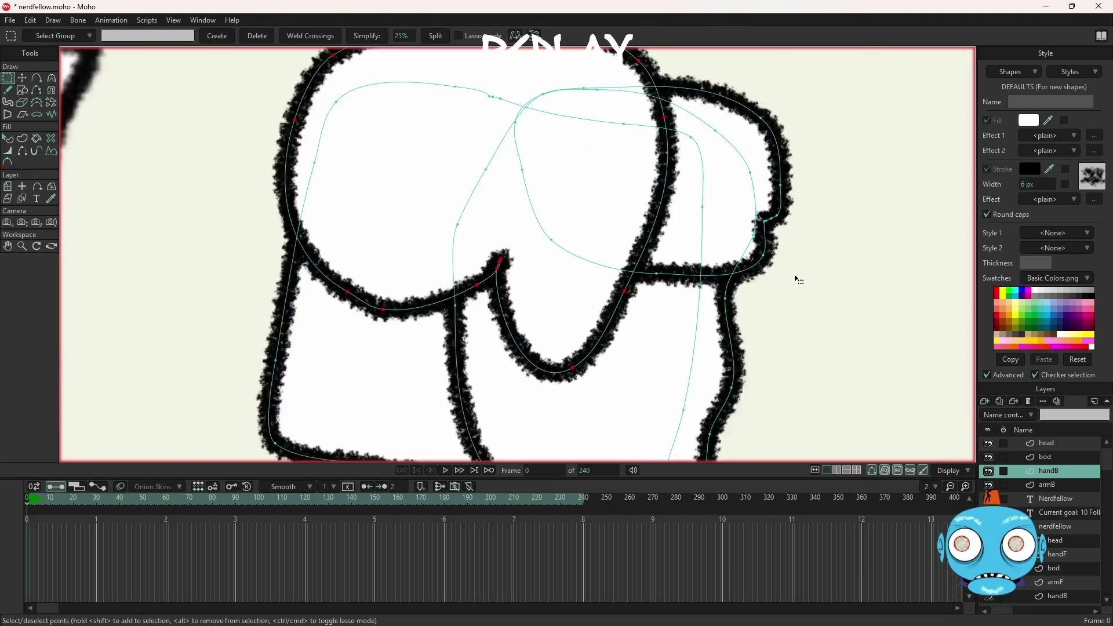
scroll(799, 280, "up", 2)
left_click_drag(794, 228, 745, 185)
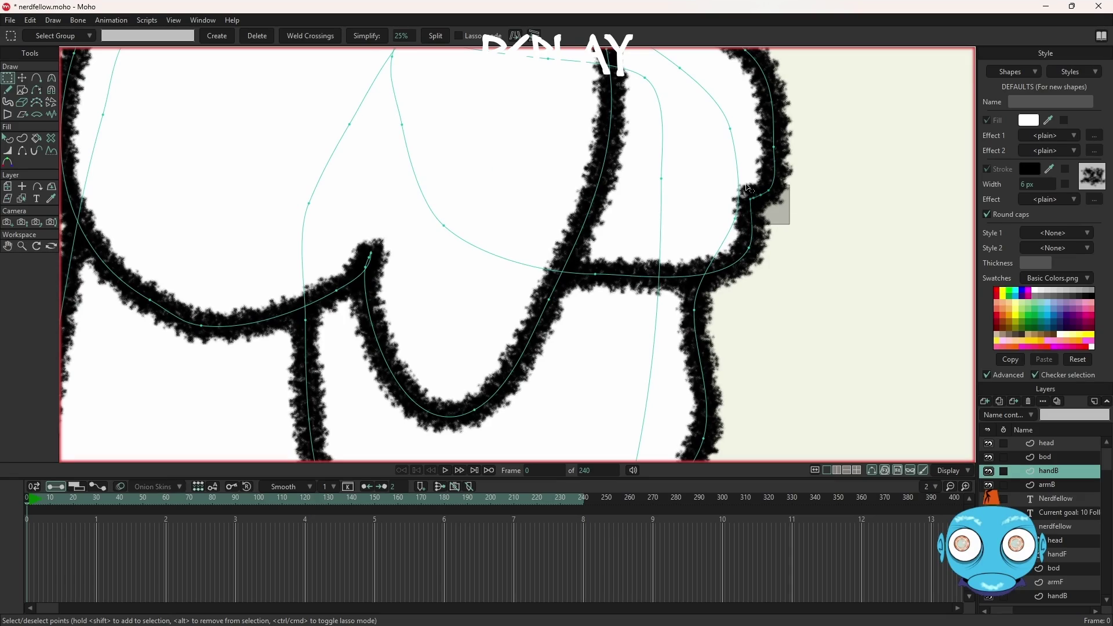
key("Delete")
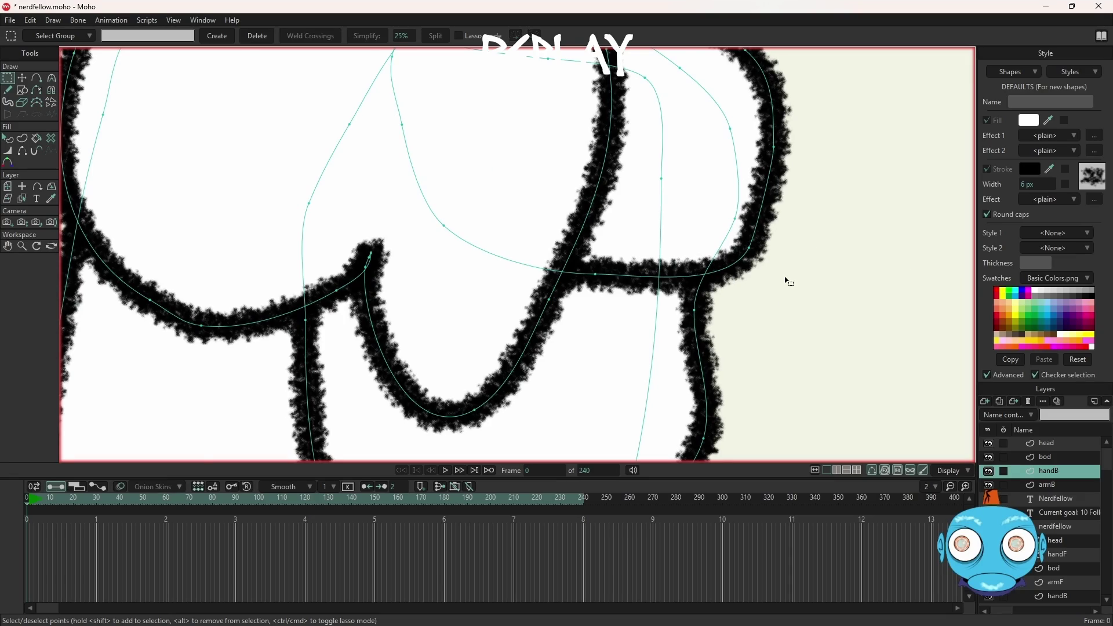
scroll(790, 282, "down", 3)
scroll(751, 422, "up", 3)
scroll(798, 263, "up", 2)
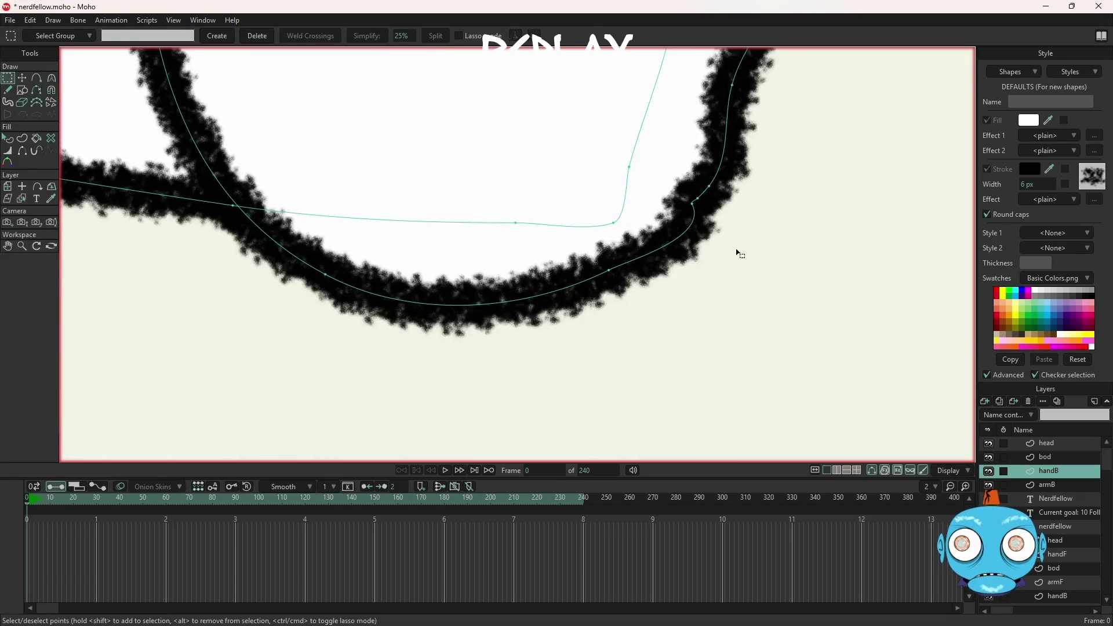
left_click_drag(722, 278, 680, 204)
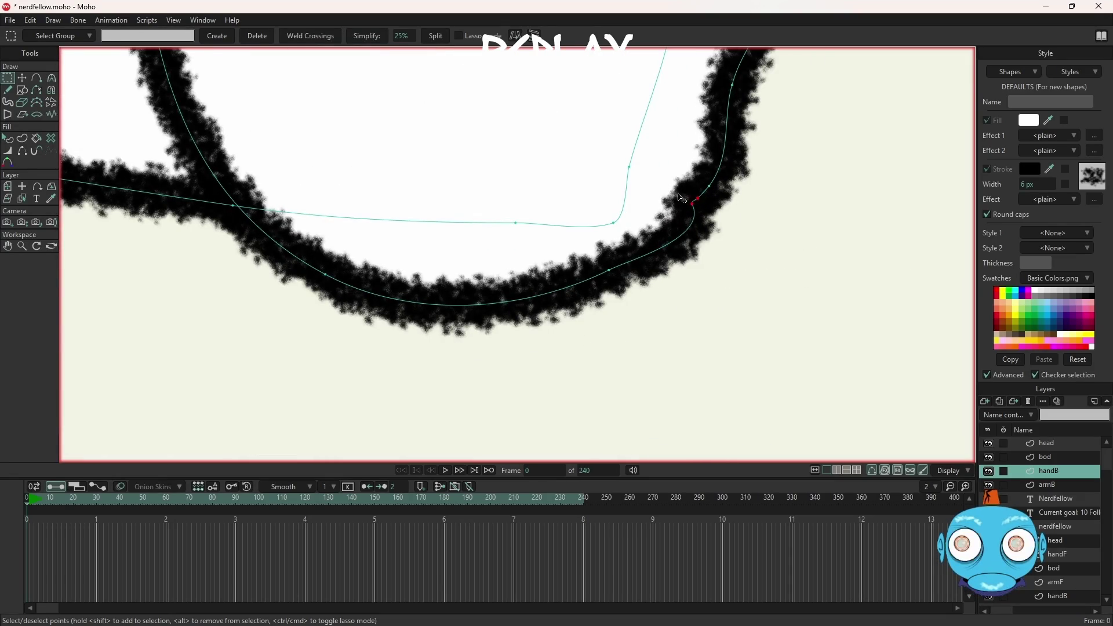
key("Delete")
Step: Delete the extra curve point near the top and pull the notch point left and down
scroll(755, 235, "down", 3)
scroll(742, 232, "down", 2)
scroll(734, 226, "up", 2)
scroll(736, 231, "up", 2)
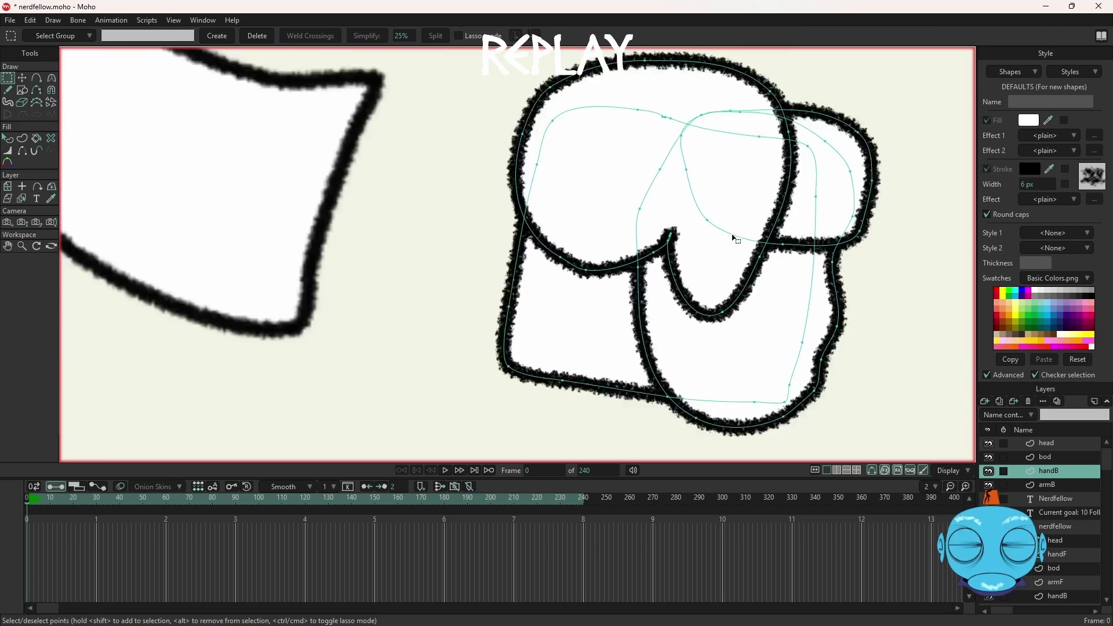
scroll(693, 269, "up", 3)
scroll(691, 271, "up", 2)
scroll(678, 268, "up", 2)
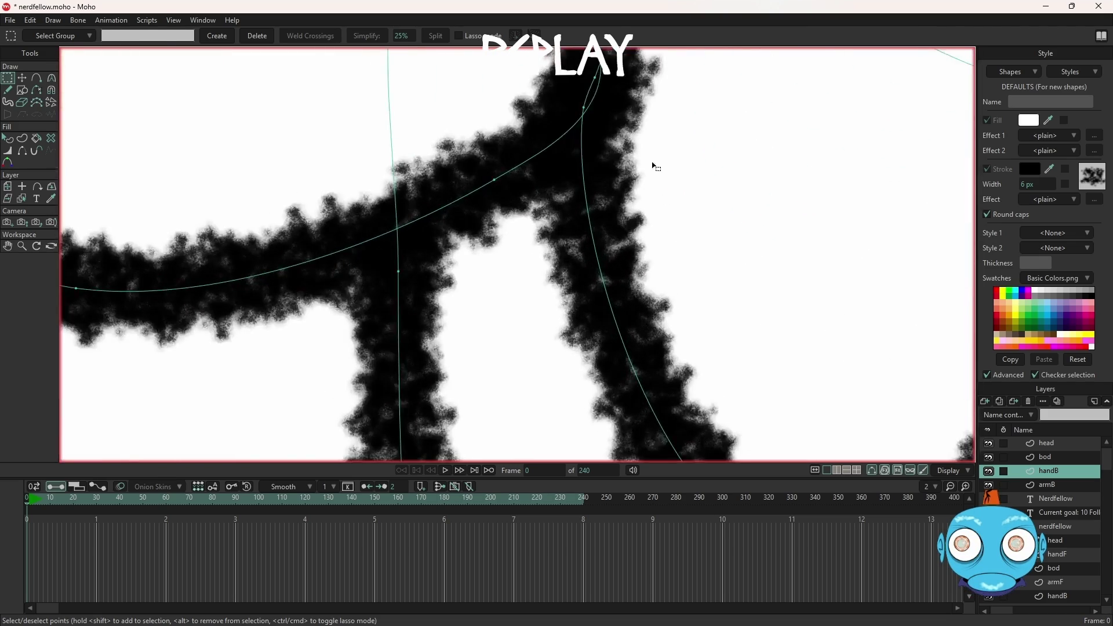
scroll(605, 103, "down", 2)
scroll(601, 92, "up", 2)
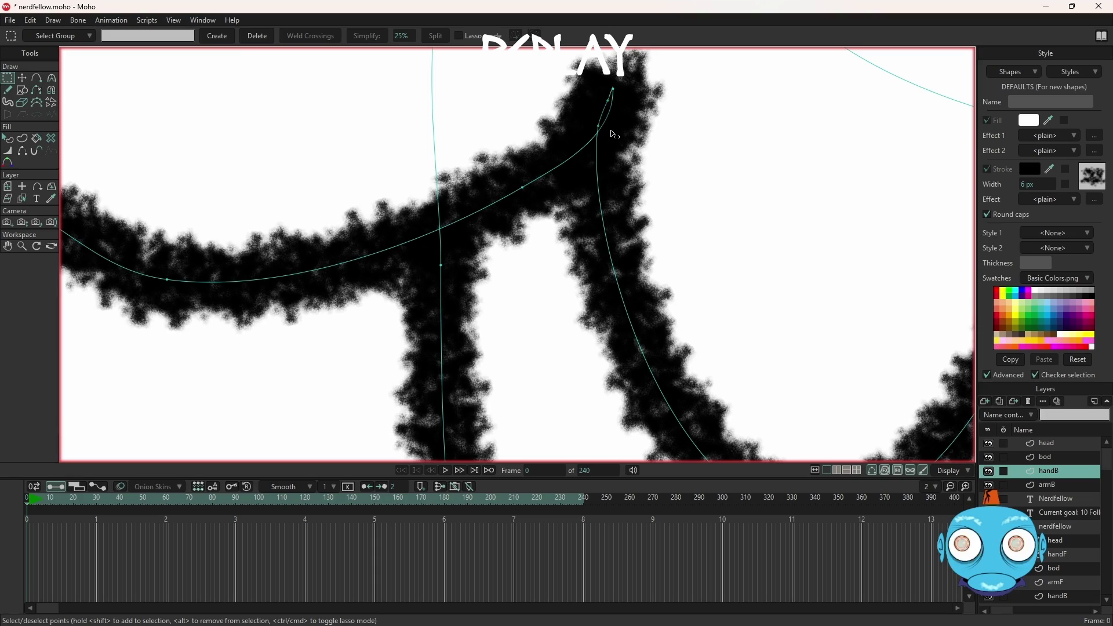
key("Delete")
scroll(610, 154, "down", 2)
scroll(547, 256, "down", 3)
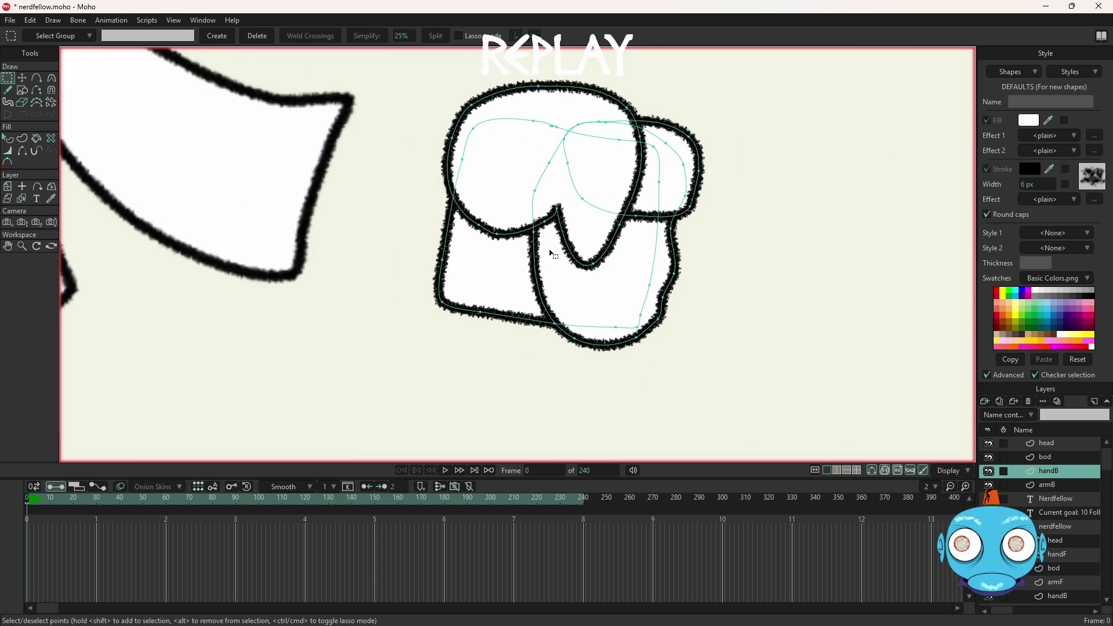
scroll(552, 254, "up", 1)
scroll(553, 255, "up", 4)
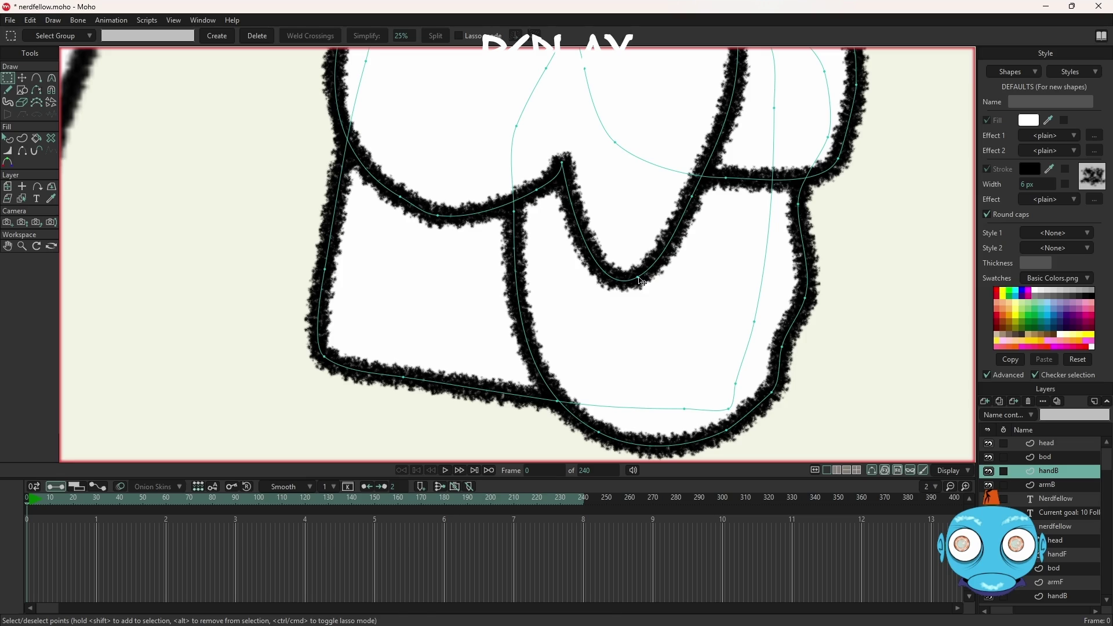
key("t")
left_click_drag(639, 279, 582, 286)
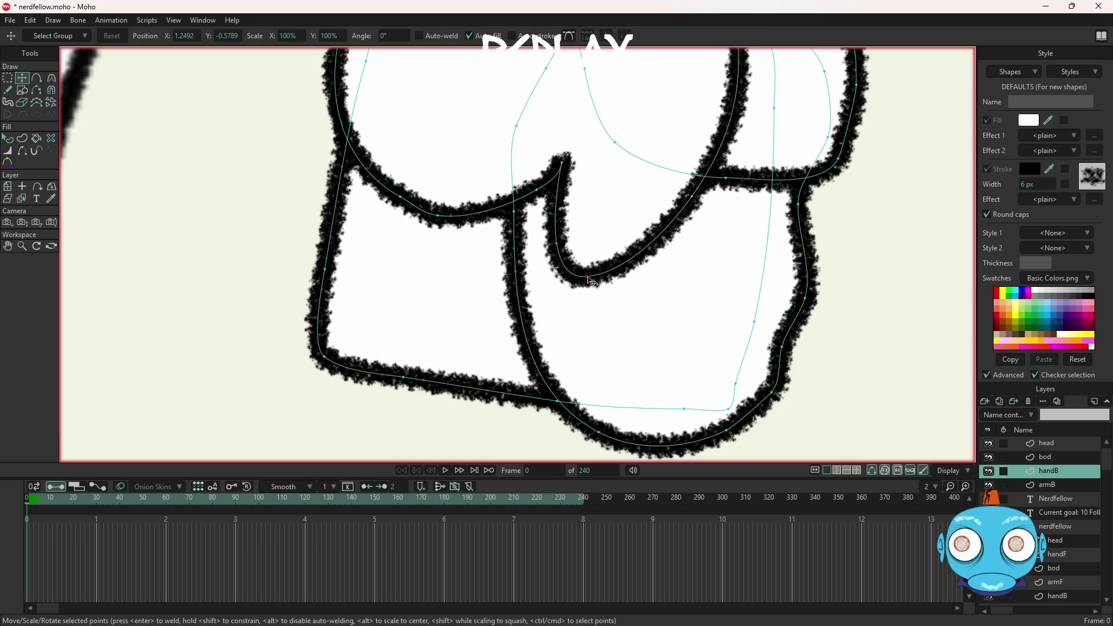
Step: Move the fist's notch point back up and to the right
mouse_move(583, 287)
left_mouse_down()
mouse_move(667, 293)
mouse_move(696, 258)
left_mouse_up()
scroll(695, 257, "down", 5)
scroll(695, 257, "down", 3)
scroll(699, 225, "down", 3)
scroll(699, 225, "up", 5)
scroll(659, 337, "up", 1)
scroll(658, 335, "up", 2)
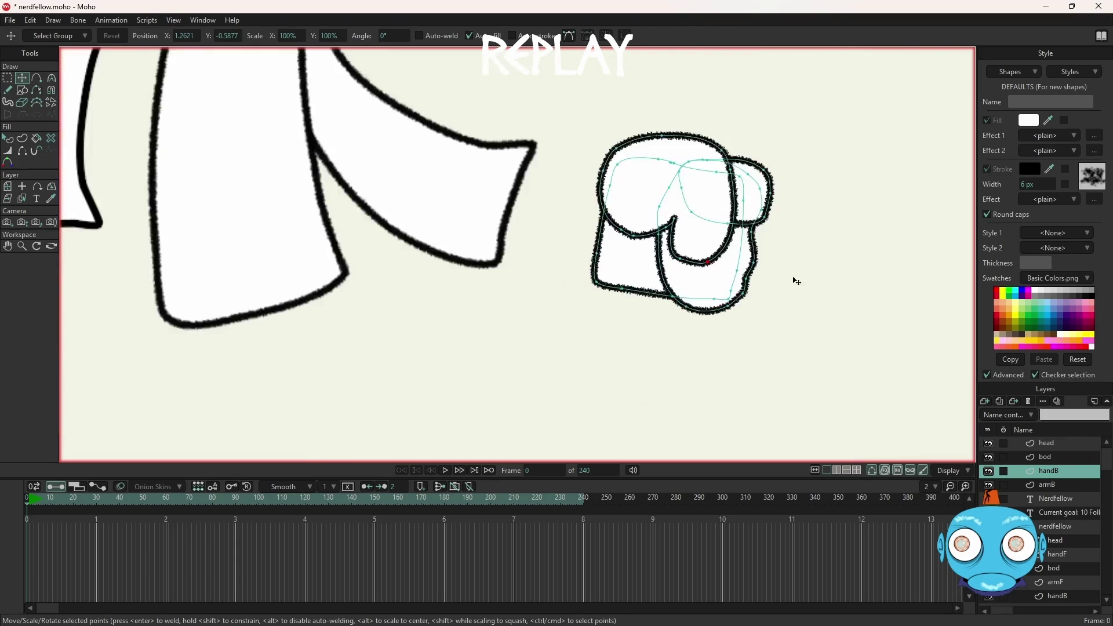
scroll(810, 202, "up", 1)
scroll(810, 203, "up", 1)
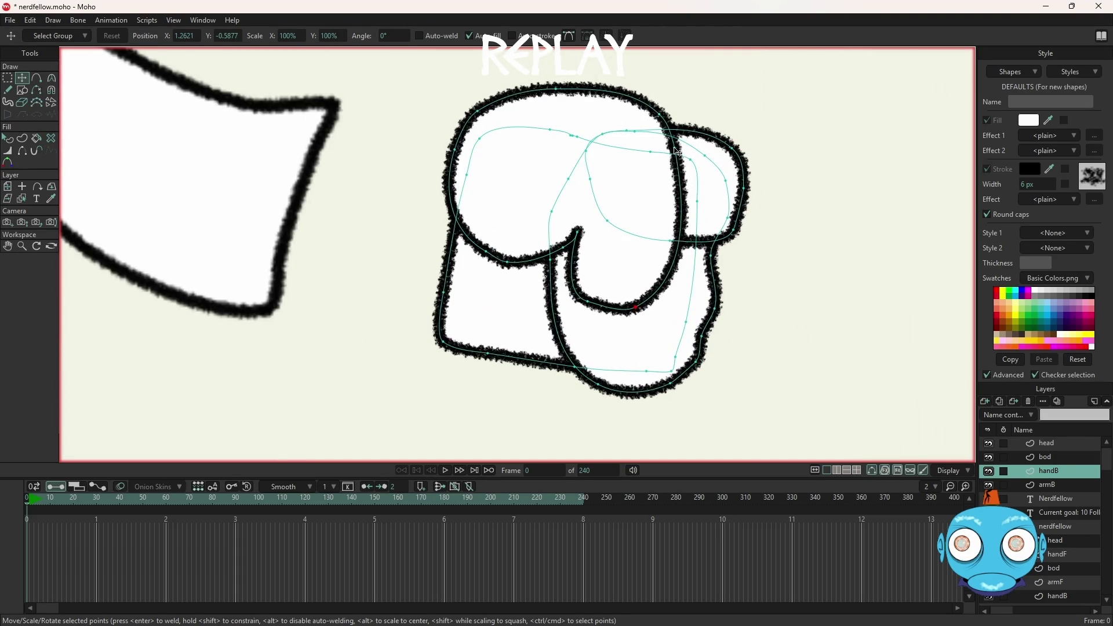
Step: Bend the upper lobe's right outline inward
left_click_drag(682, 154, 667, 204)
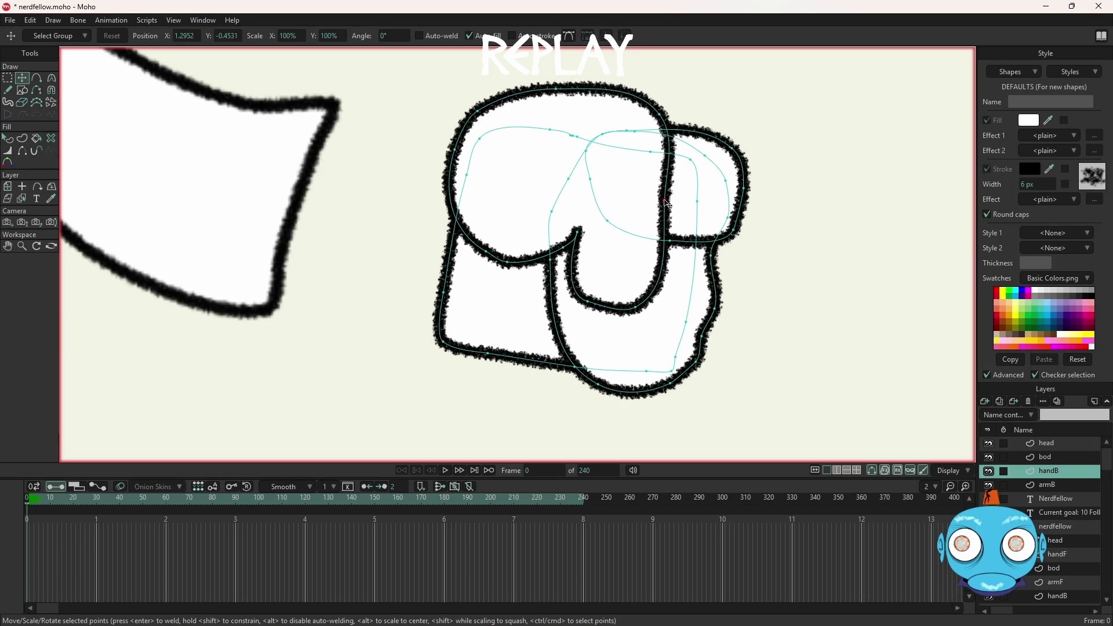
scroll(668, 204, "down", 2)
scroll(740, 203, "down", 3)
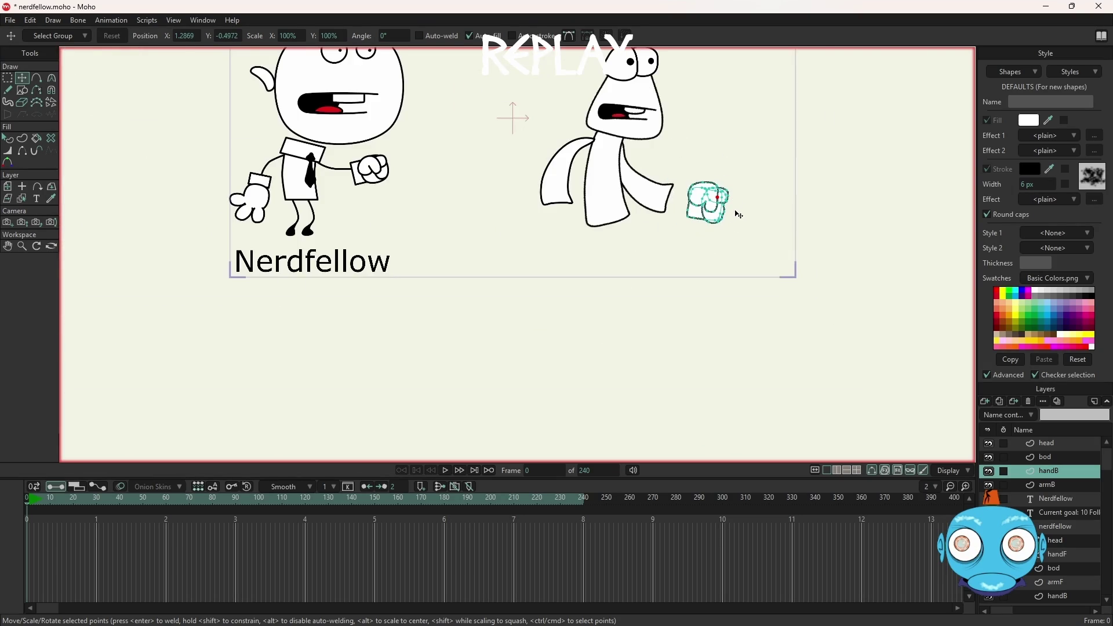
scroll(737, 218, "up", 3)
scroll(729, 229, "down", 5)
scroll(720, 187, "up", 4)
scroll(722, 191, "up", 1)
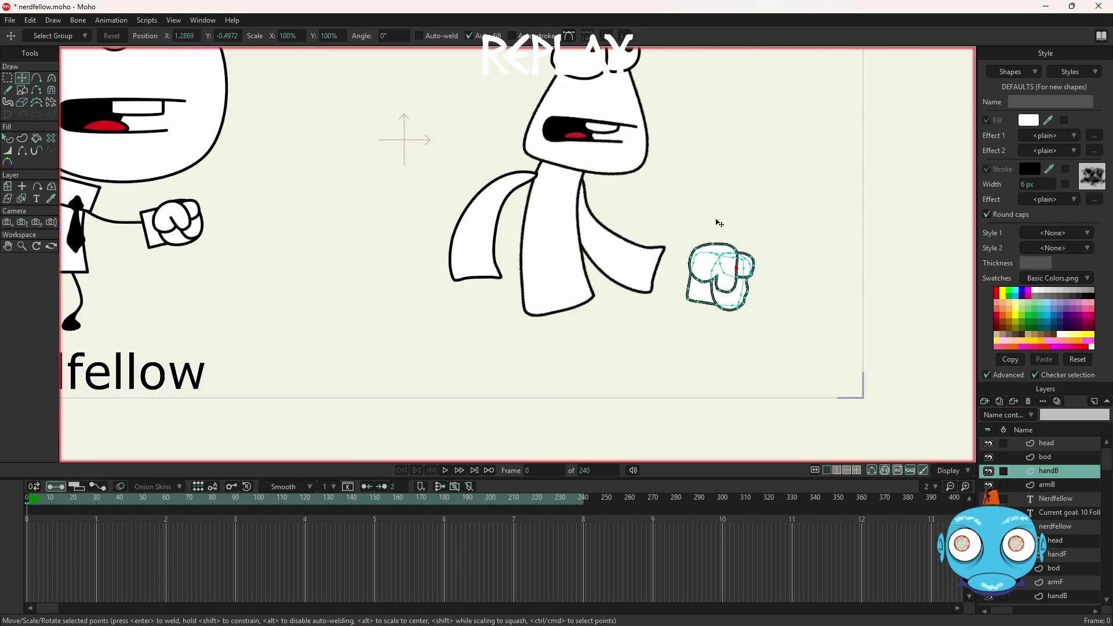
Step: Marquee-select all of the fist's points
key("g")
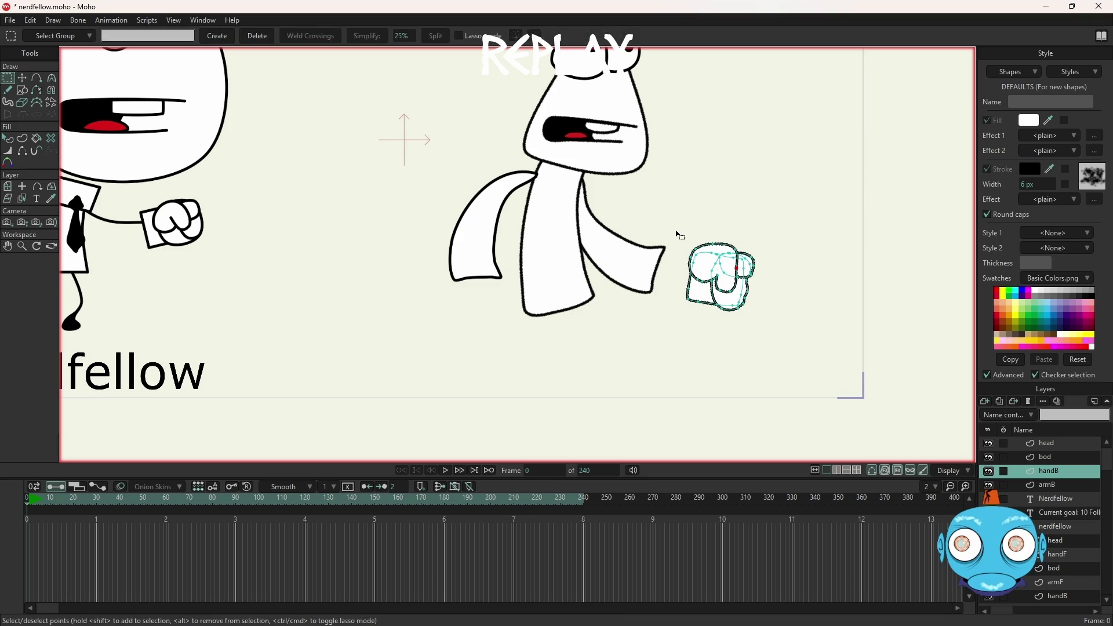
left_click_drag(676, 225, 768, 312)
scroll(768, 312, "up", 1)
scroll(769, 311, "up", 1)
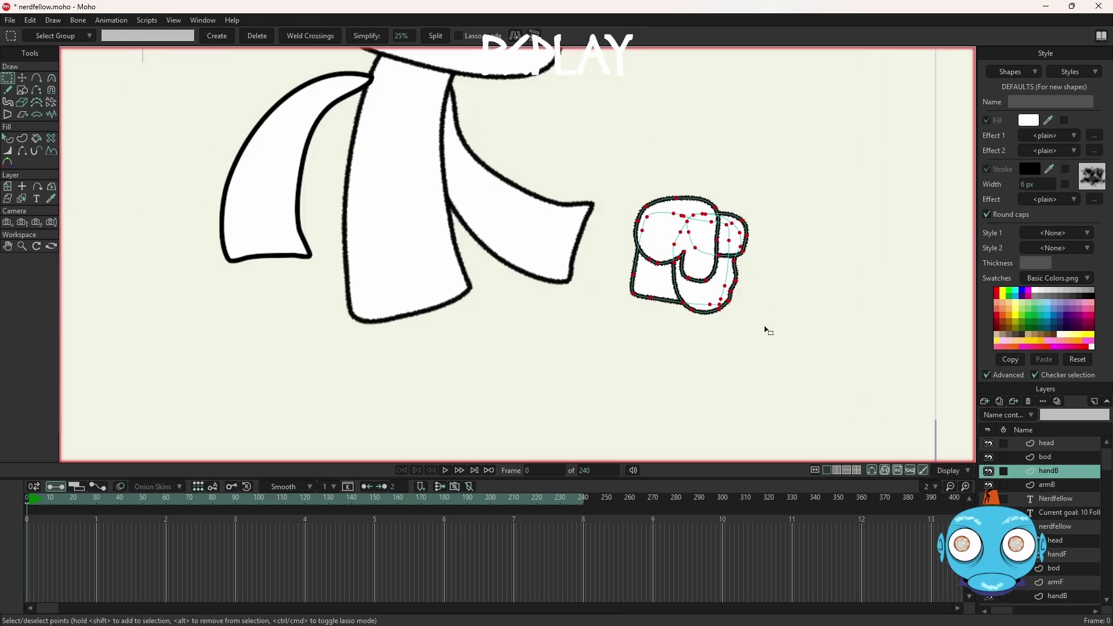
Step: Scale the fist down onto the end of the arm and render a preview of frame 0
key("t")
mouse_move(748, 312)
left_mouse_down()
mouse_move(718, 290)
mouse_move(630, 277)
left_mouse_up()
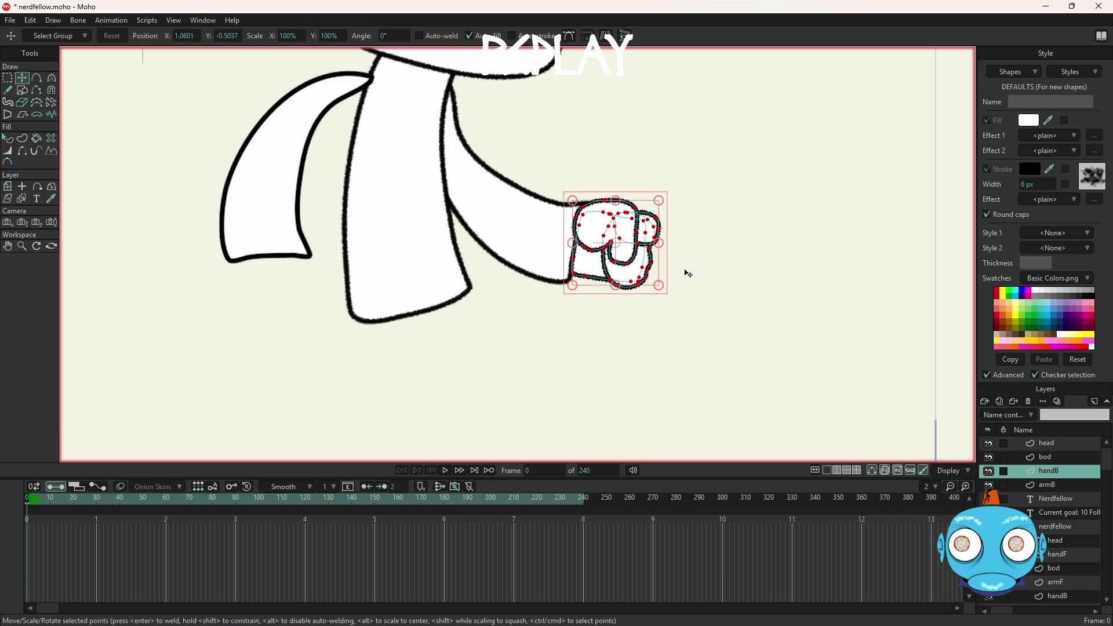
scroll(709, 288, "down", 3)
scroll(704, 281, "up", 1)
scroll(737, 276, "up", 1)
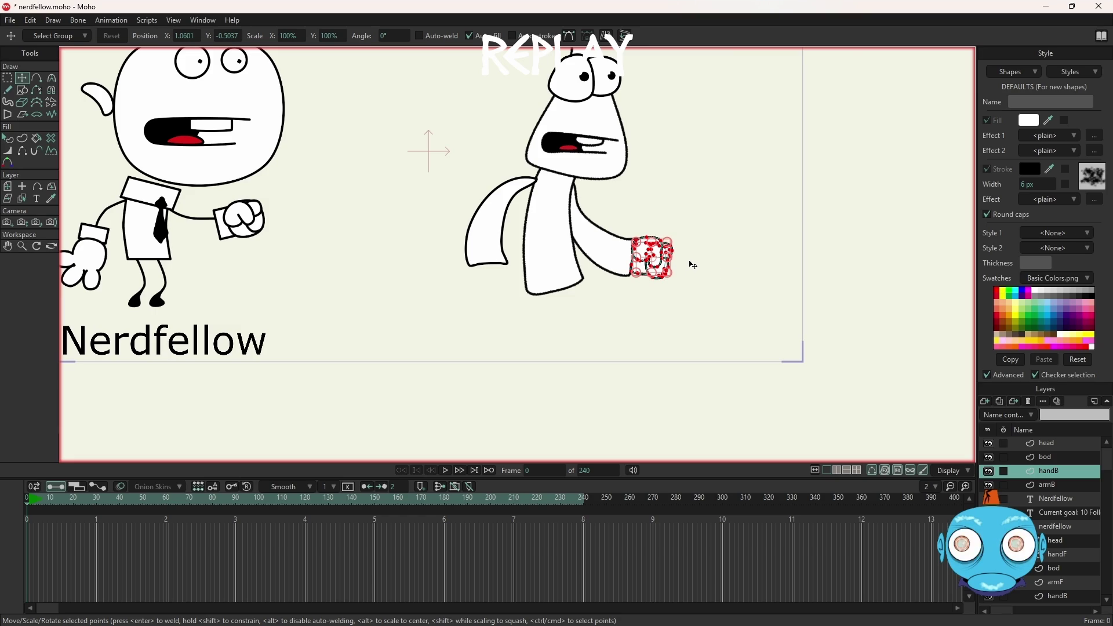
scroll(692, 265, "up", 2)
scroll(693, 264, "up", 1)
key("ctrl+z")
key("ctrl+z")
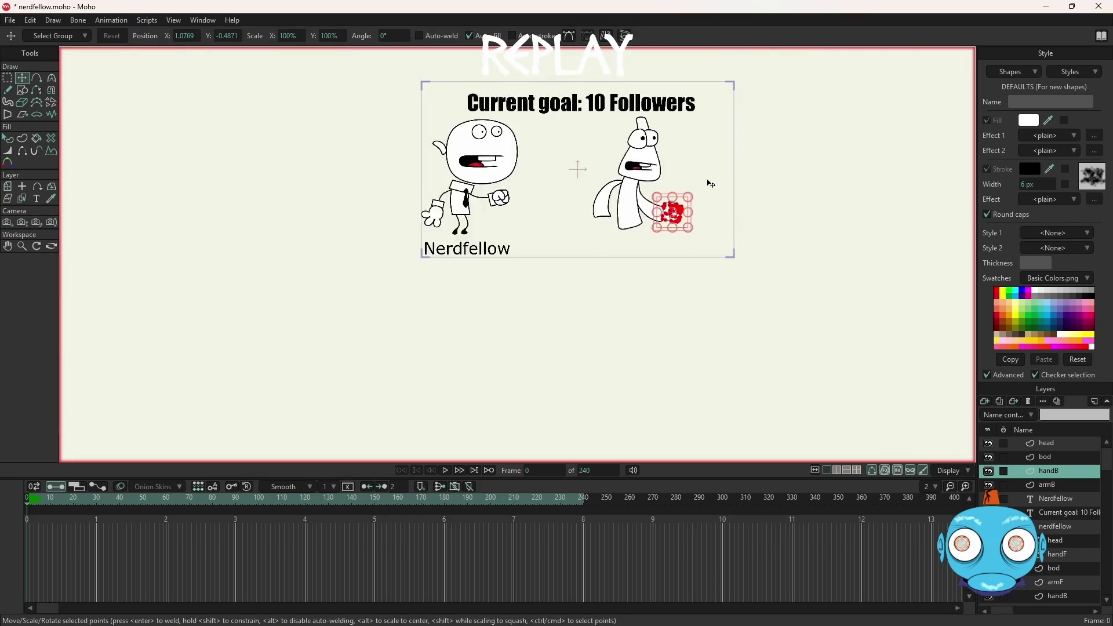
key("ctrl+r")
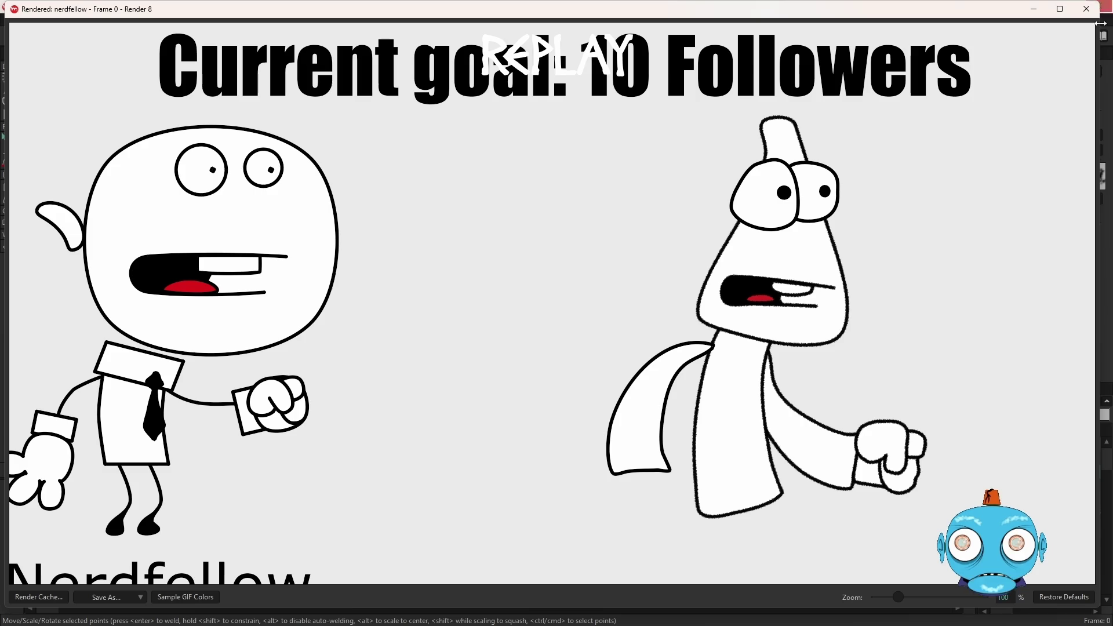
left_click(1087, 9)
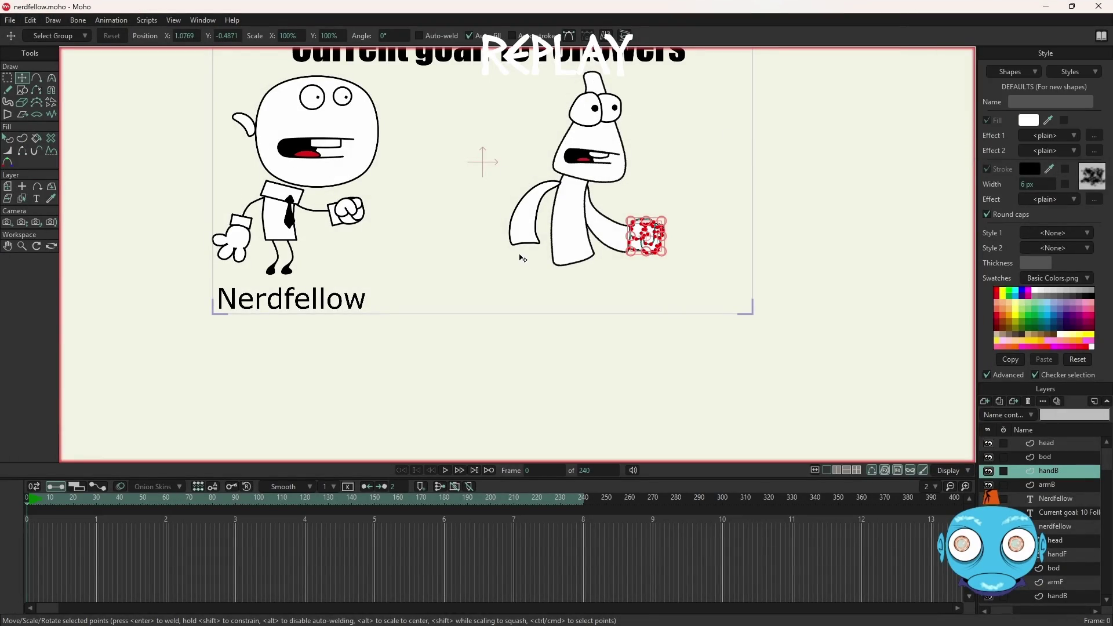
scroll(521, 256, "up", 2)
scroll(520, 256, "up", 2)
scroll(539, 258, "down", 6)
scroll(538, 257, "up", 3)
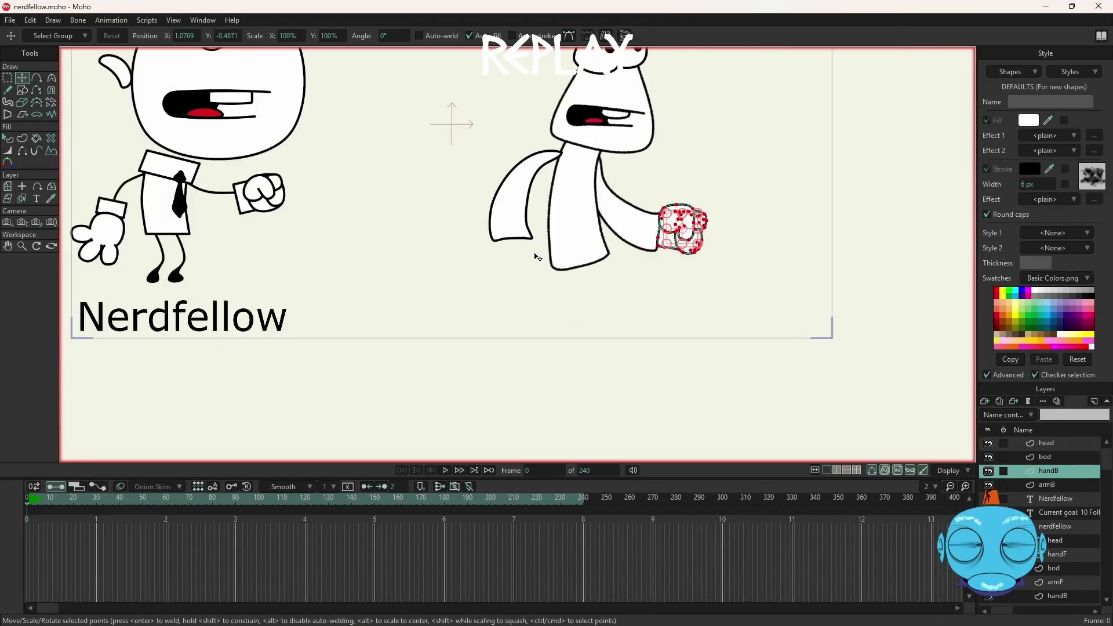
scroll(538, 257, "up", 3)
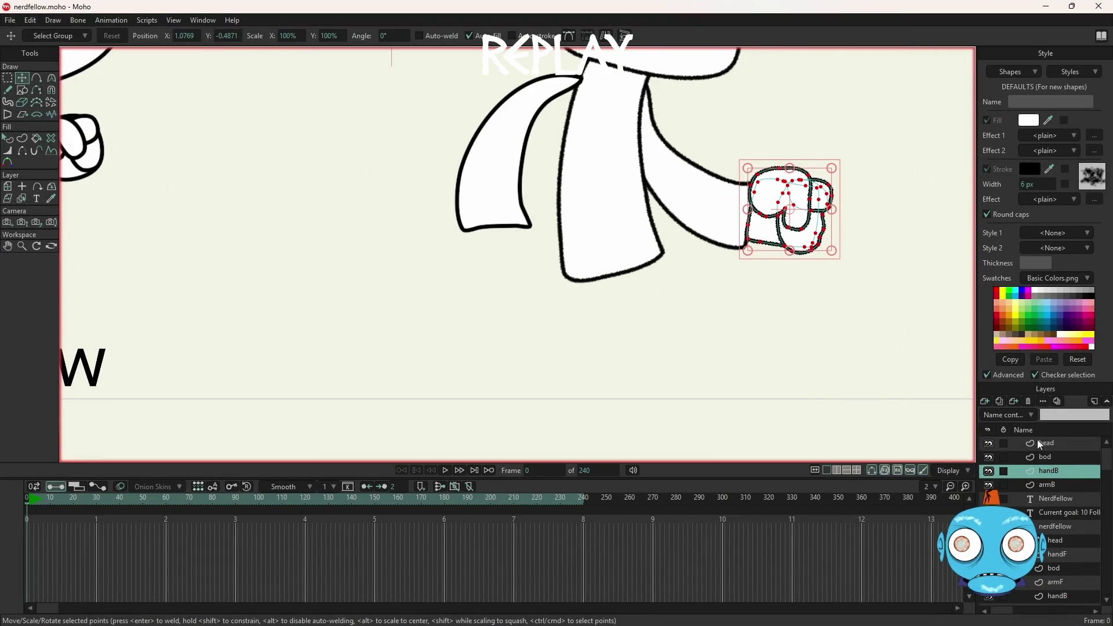
Step: Cut the scarf points from the bod layer and add vector Layer 8 above it
left_click(1053, 459)
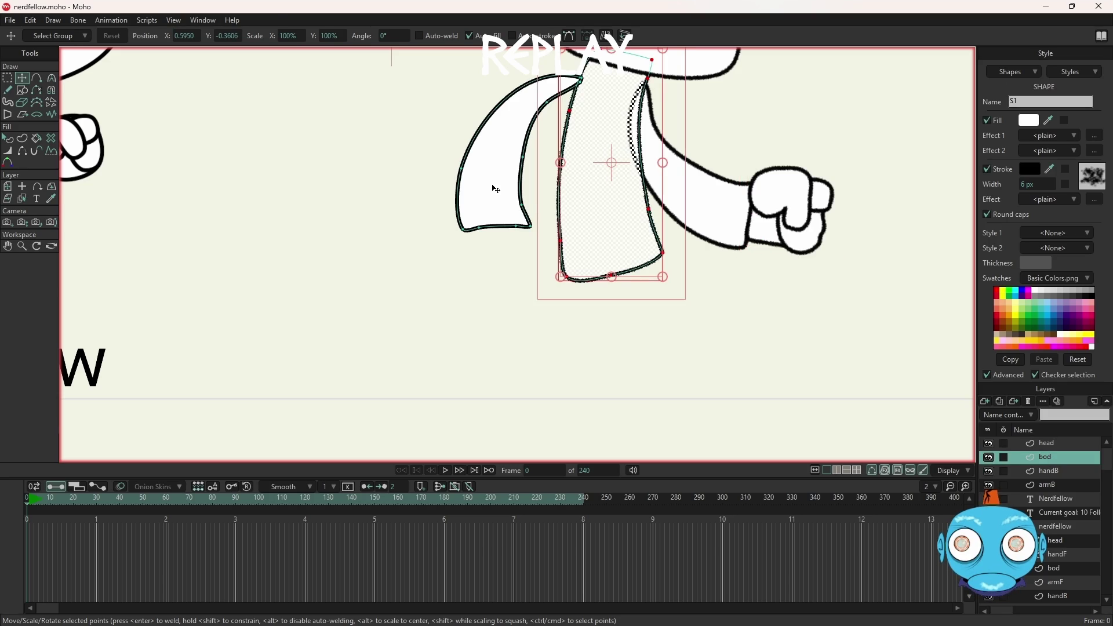
key("g")
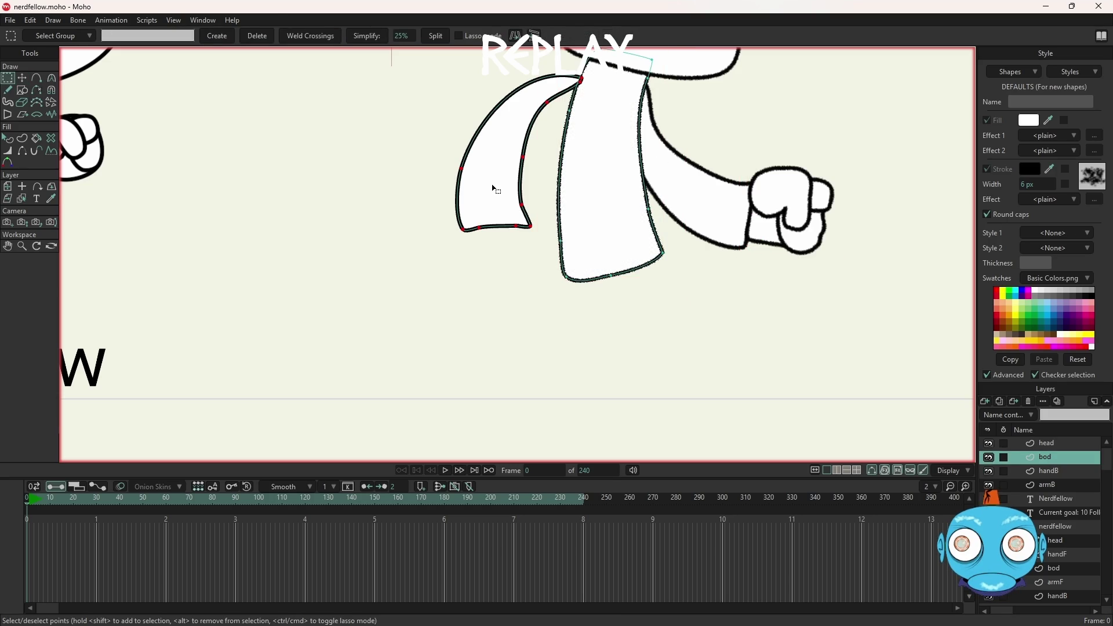
key("Delete")
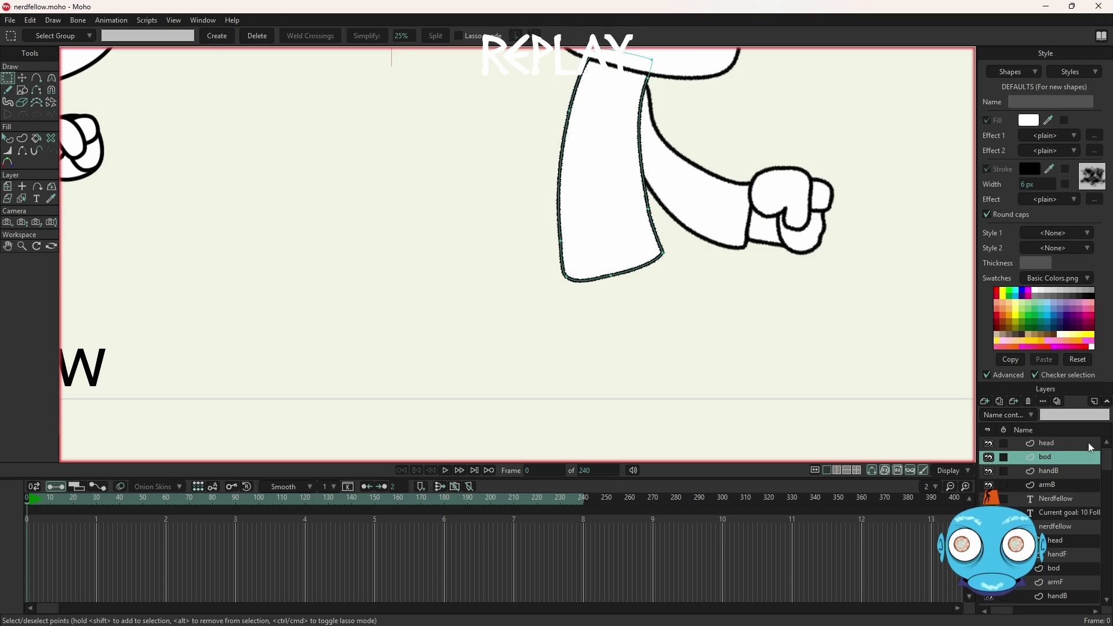
left_click(985, 402)
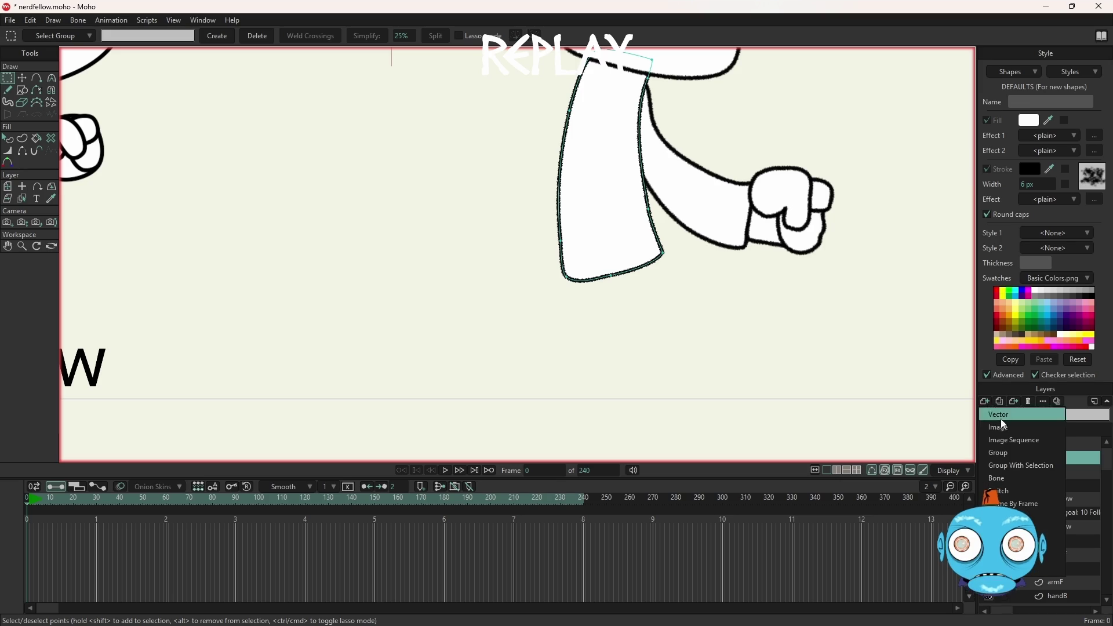
left_click(1003, 416)
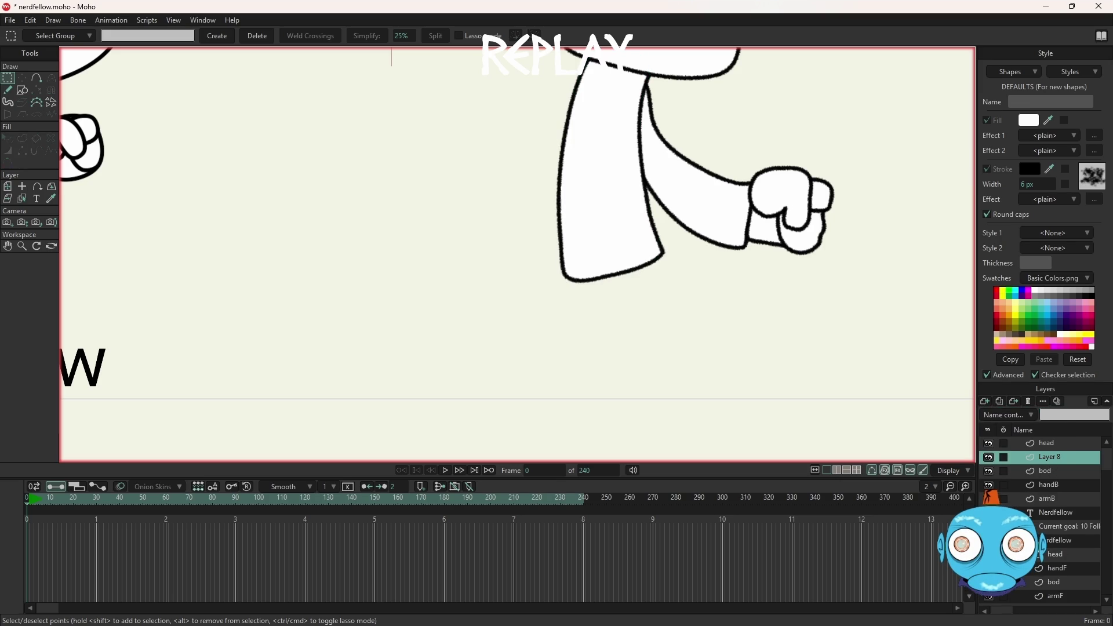
Step: Paste the scarf into Layer 8 and pull the lower-right lash tip further right
key("ctrl+v")
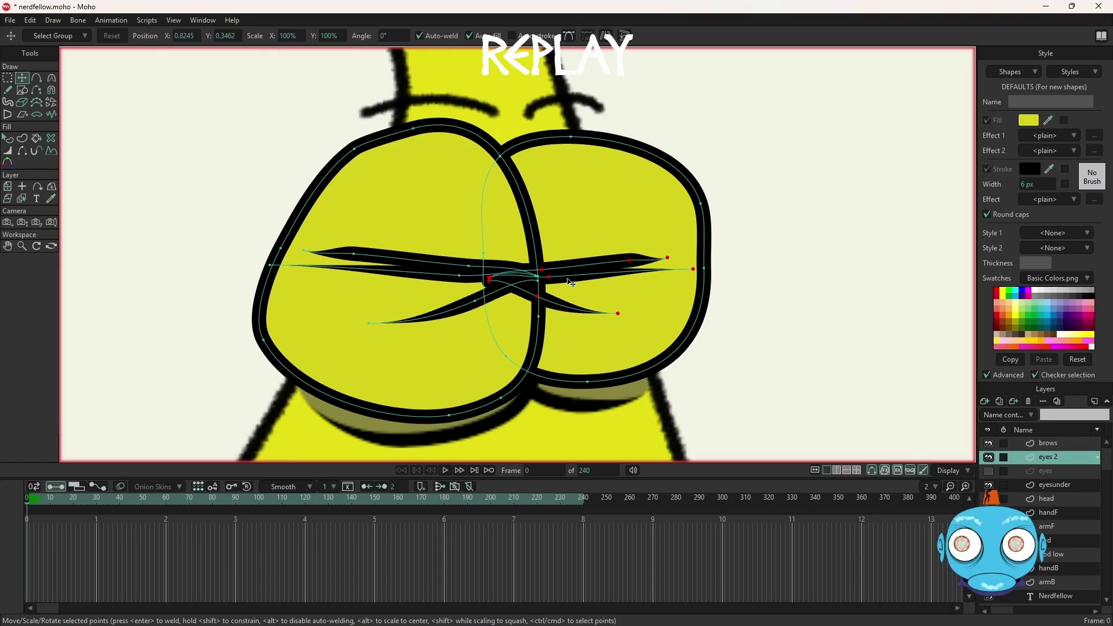
left_click(570, 282)
left_click(778, 340)
left_click(543, 300)
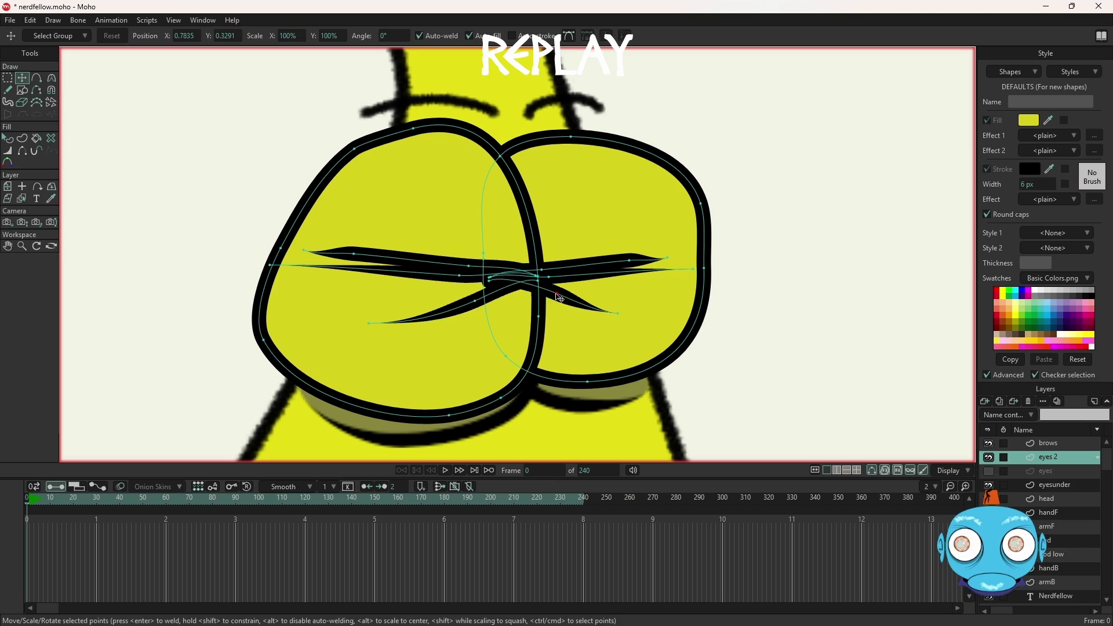
left_click_drag(543, 300, 656, 285)
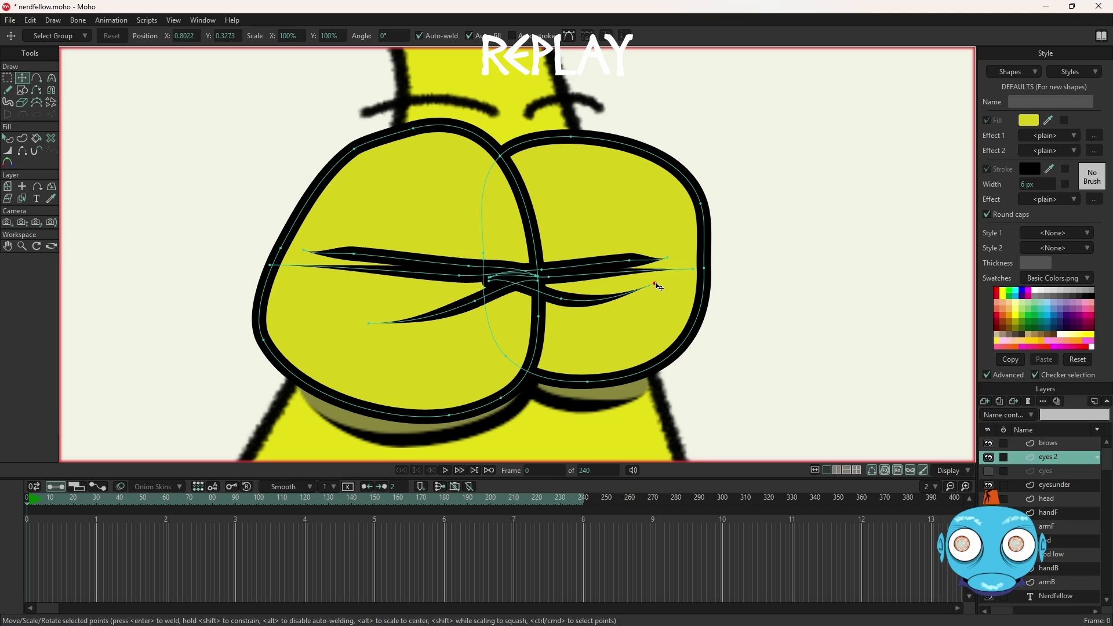
scroll(659, 293, "down", 1)
scroll(606, 301, "up", 3)
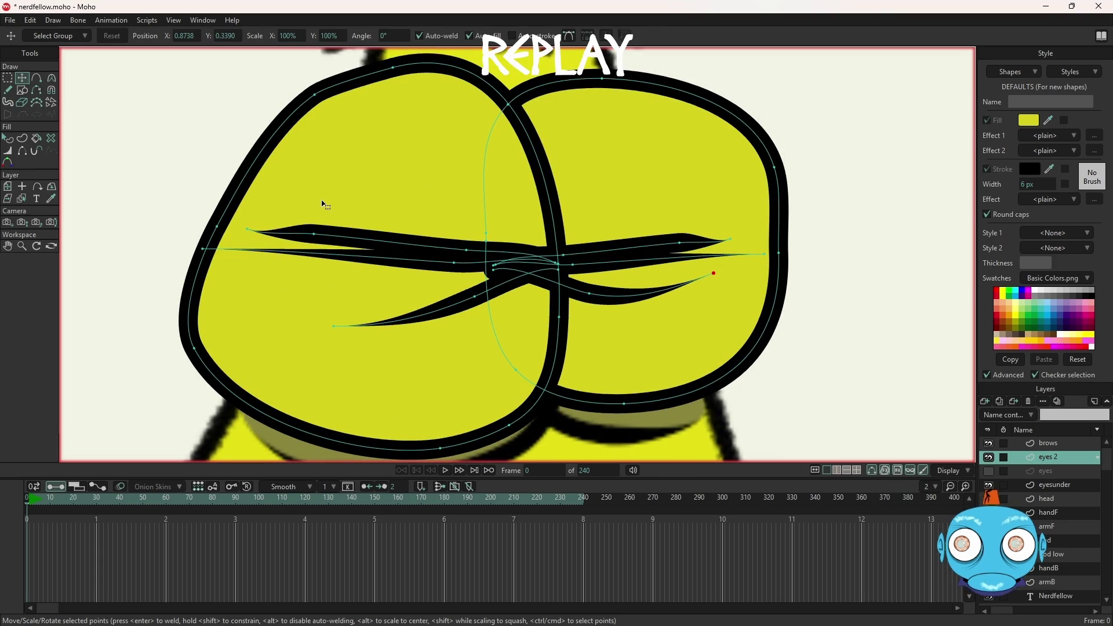
Step: Select the upper and lower eyelid shapes' points and render a preview
key("g")
left_click(404, 264)
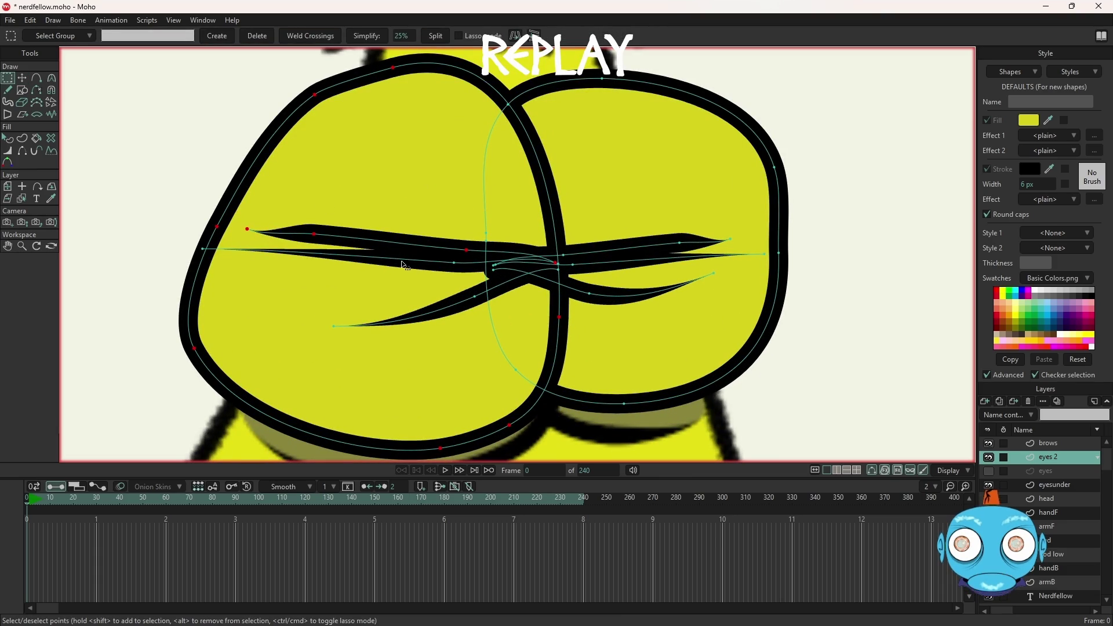
left_click(444, 314, "shift")
key("t")
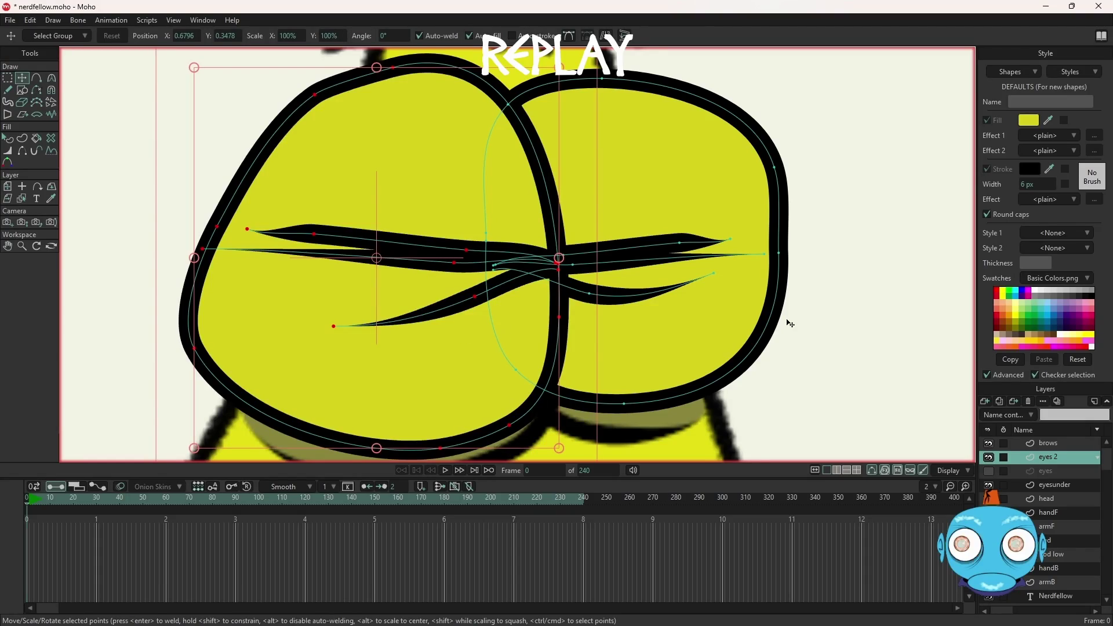
scroll(790, 323, "down", 5)
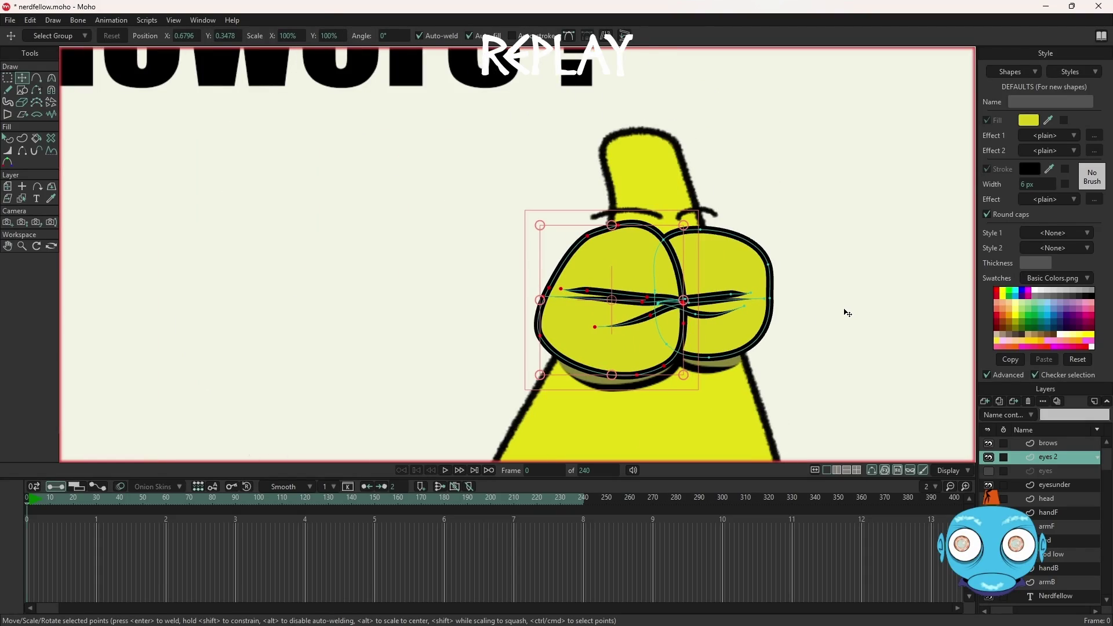
key("ctrl+r")
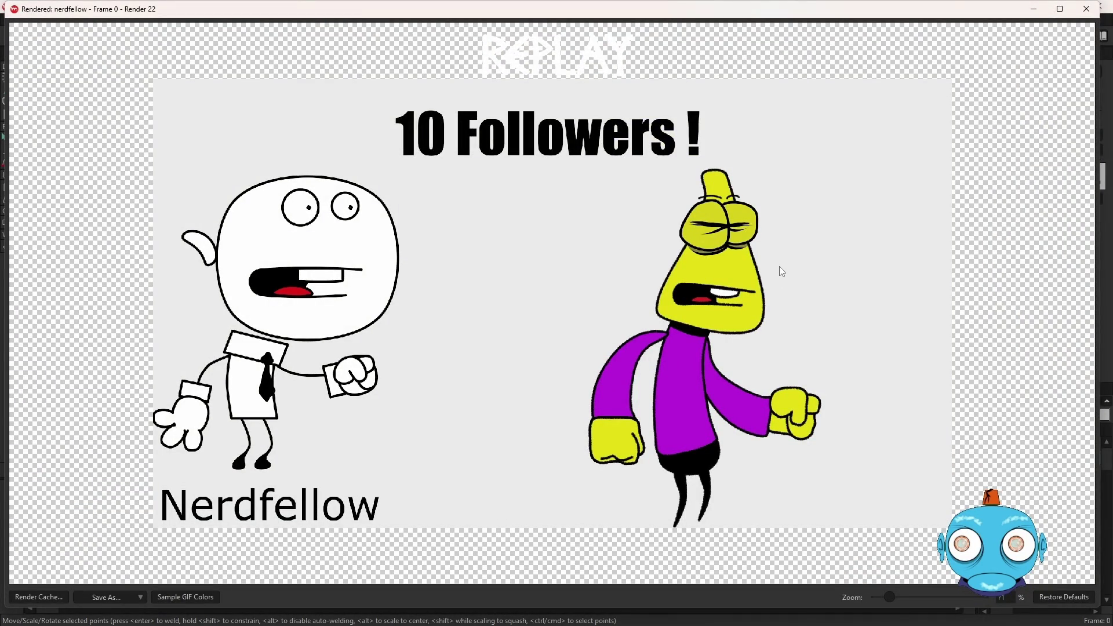
Step: Stretch the eye line's left and right ends beyond the outline, then re-render
left_click(1088, 9)
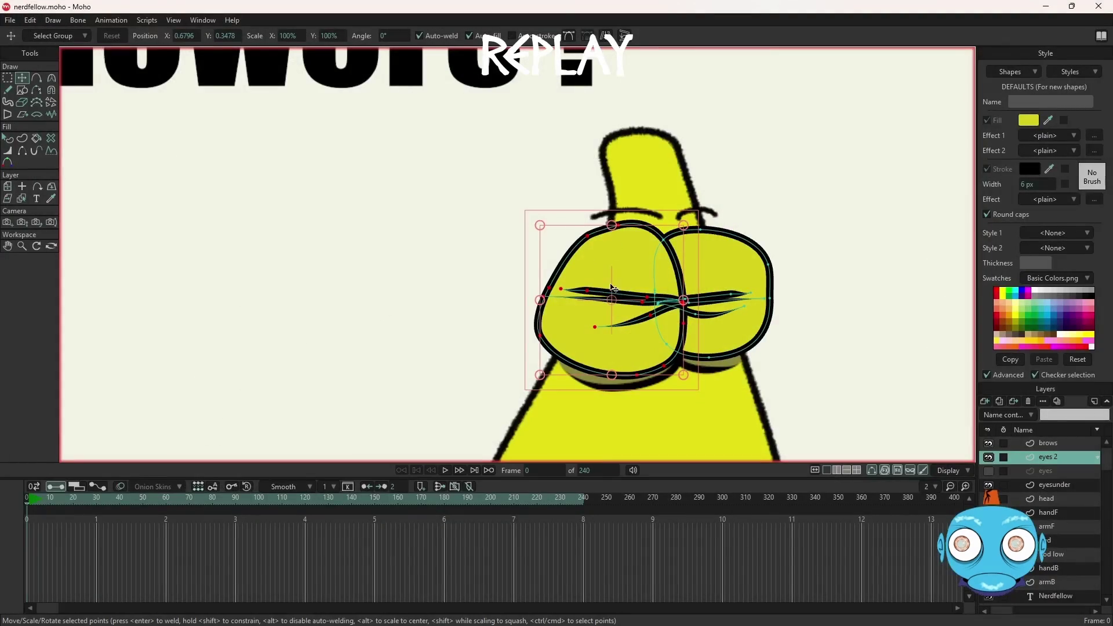
scroll(716, 326, "up", 3)
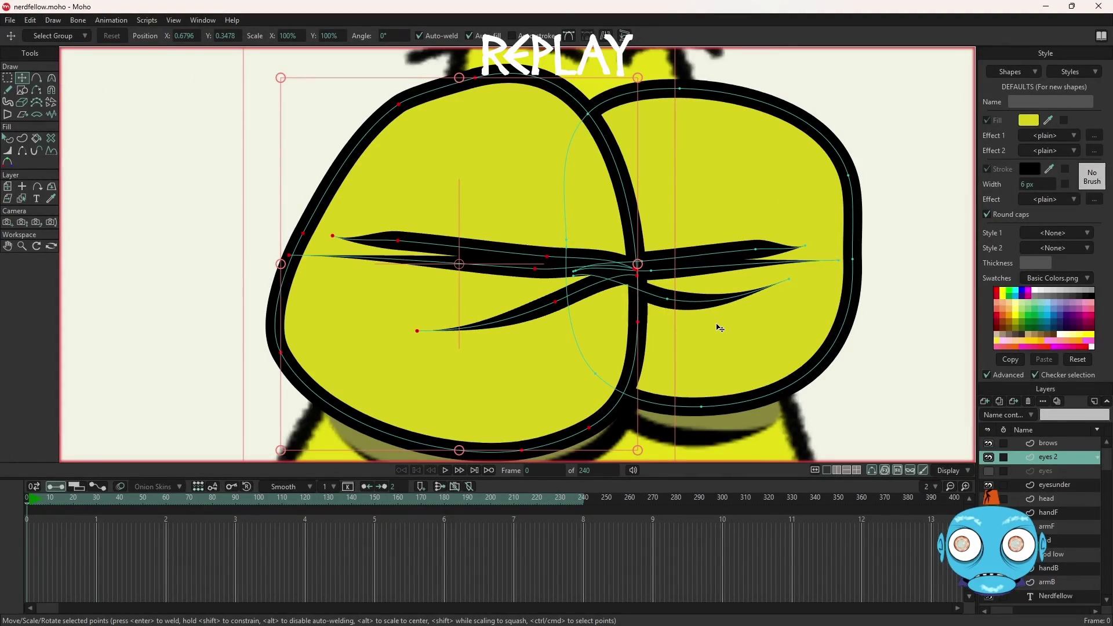
left_click(246, 248)
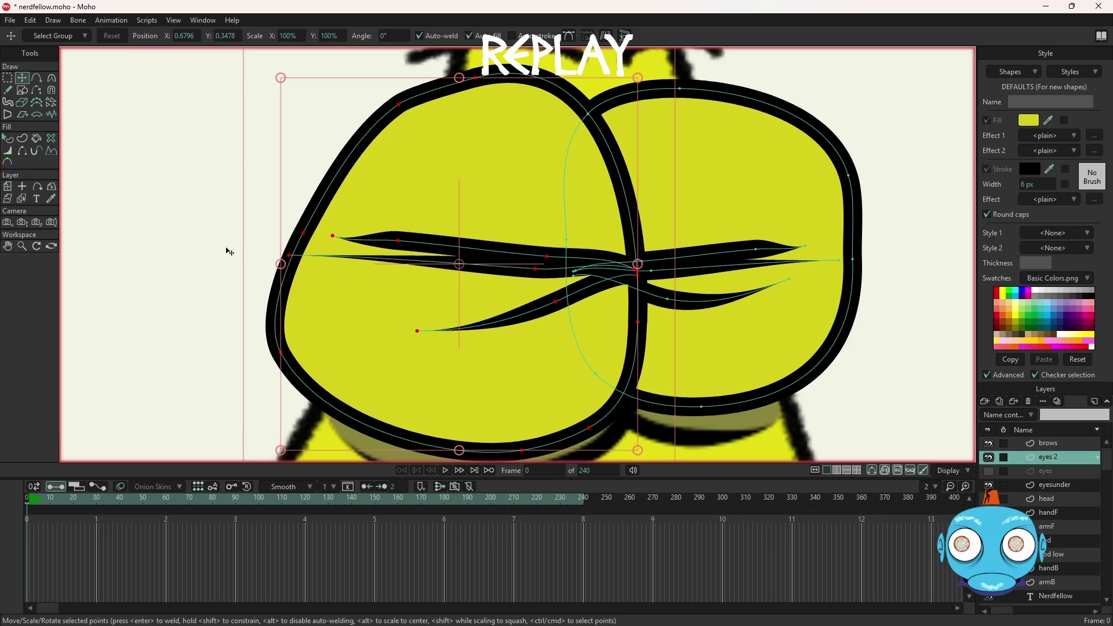
left_click(204, 239)
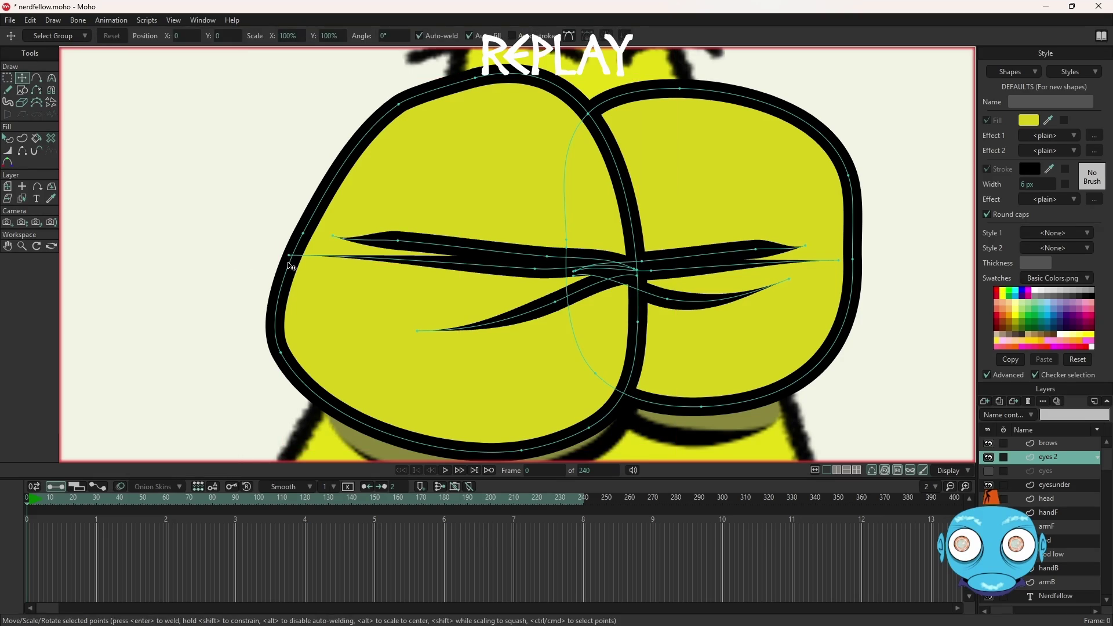
left_click_drag(284, 254, 261, 251)
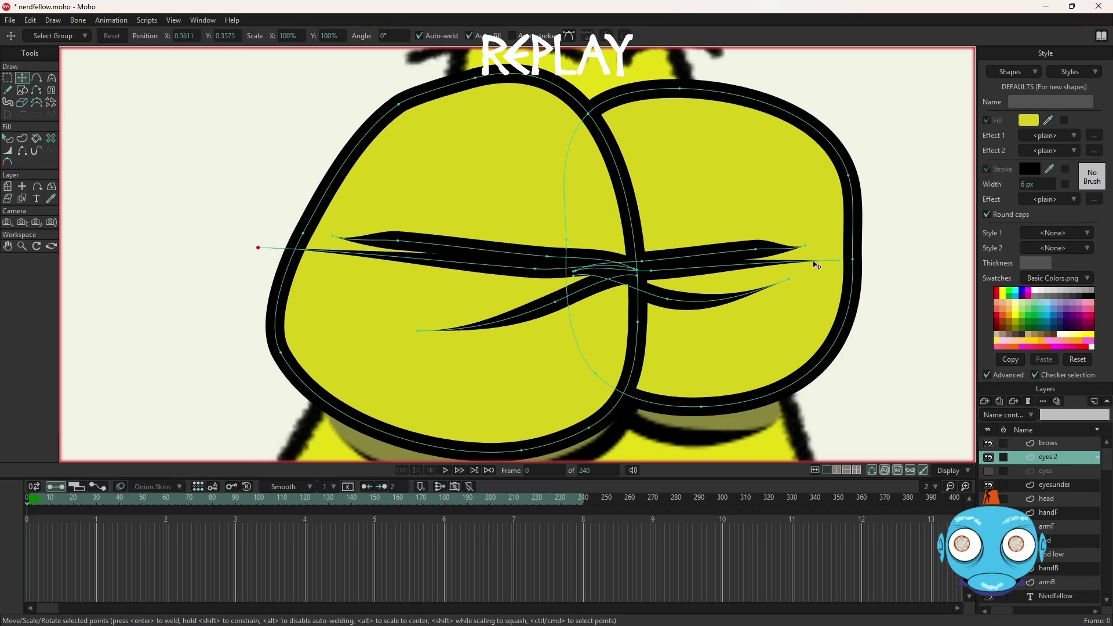
left_click_drag(841, 262, 871, 261)
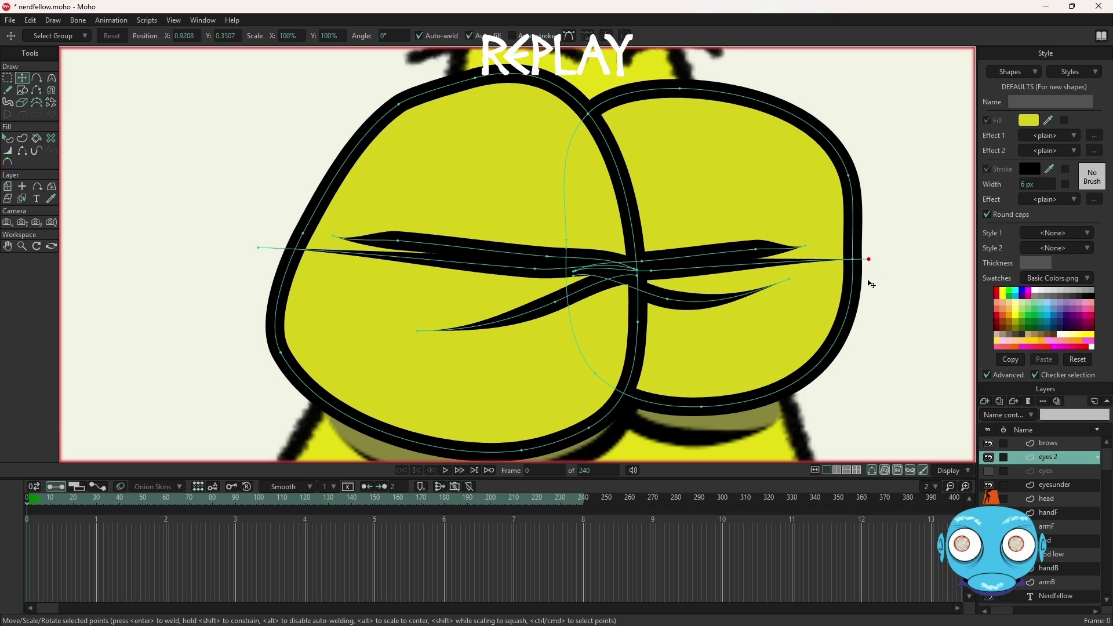
key("ctrl+r")
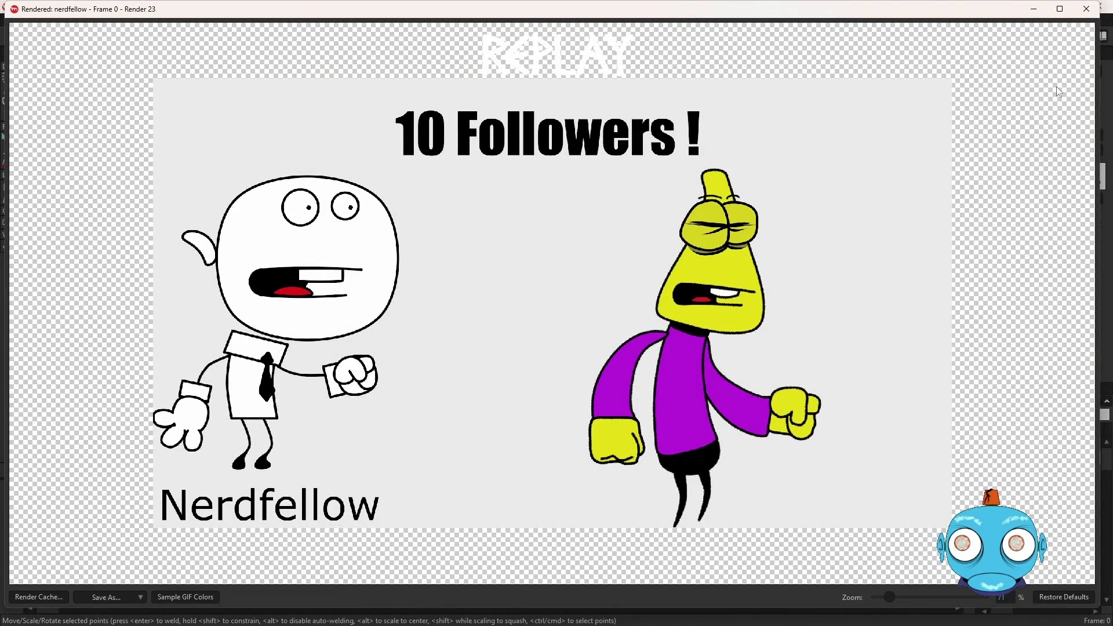
Step: Thin the eye stroke tips with Line Width, right tip at 52%, and render a check
left_click(1088, 9)
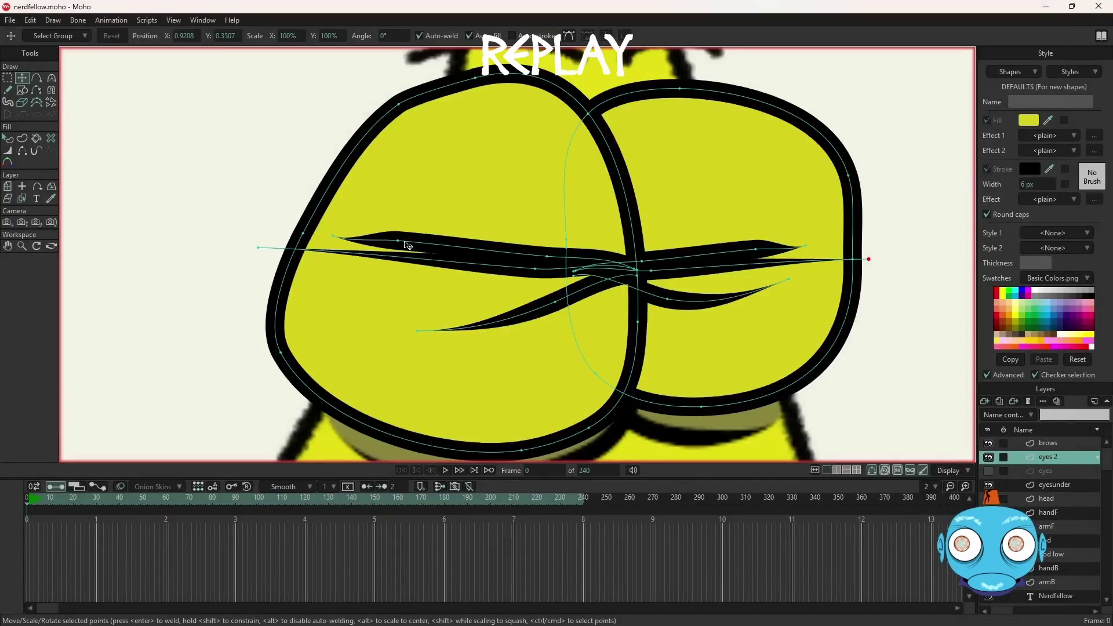
scroll(409, 244, "up", 2)
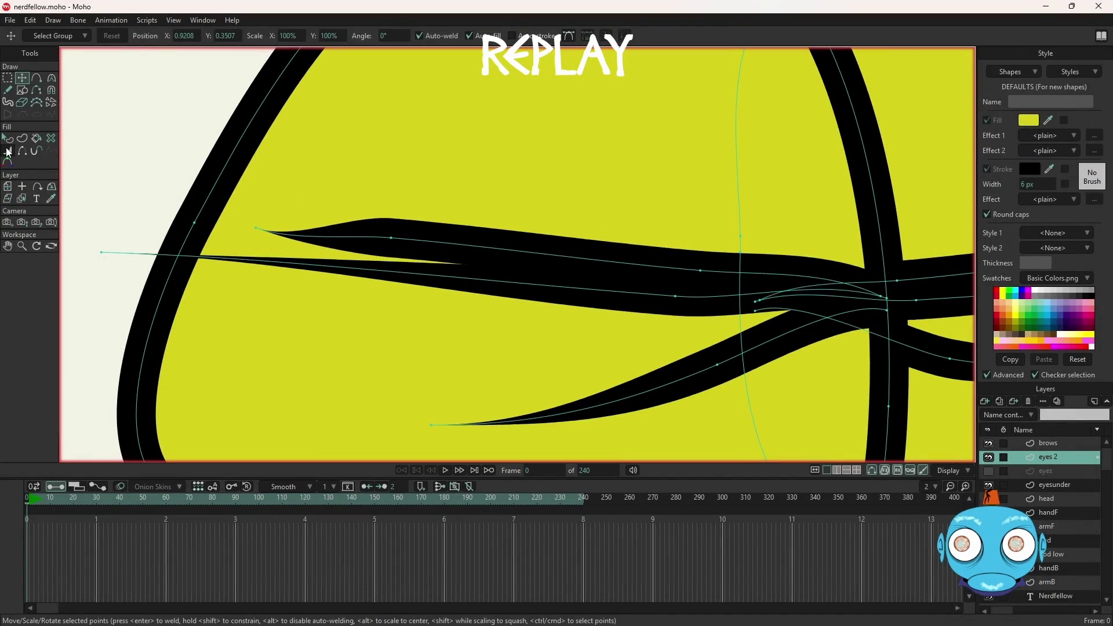
left_click(7, 151)
left_click_drag(392, 238, 375, 244)
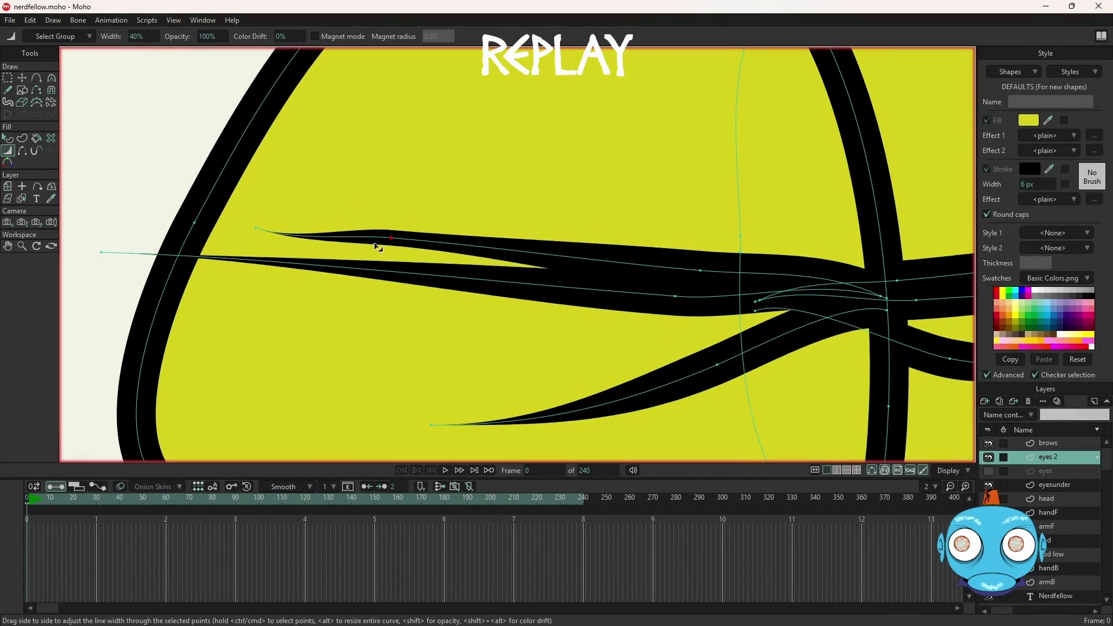
scroll(378, 247, "down", 3)
scroll(716, 249, "up", 3)
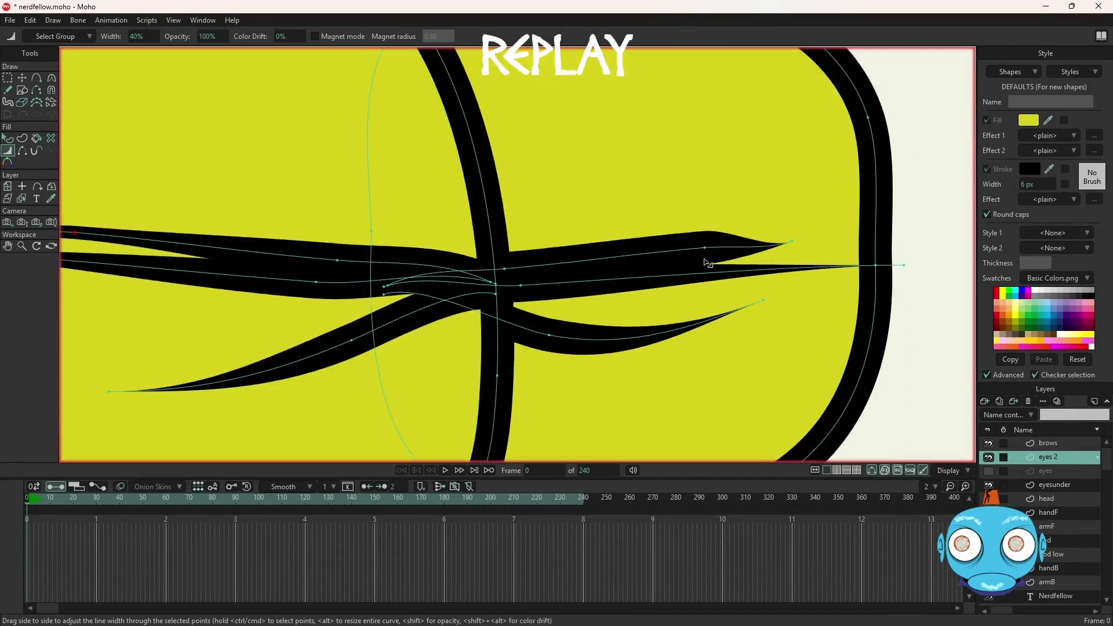
left_click_drag(705, 249, 693, 251)
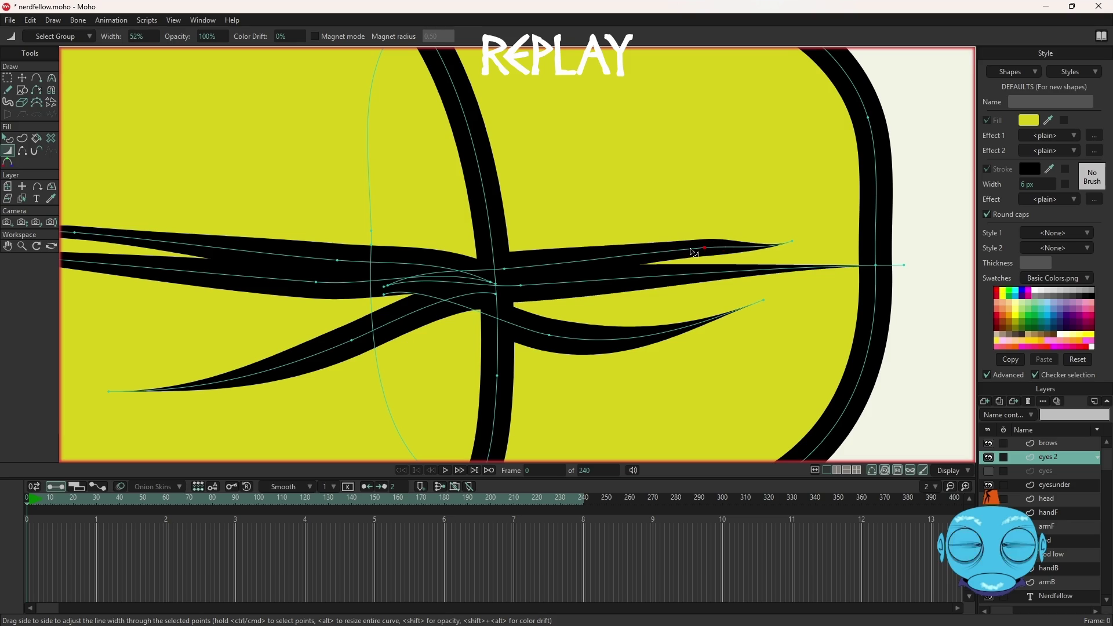
scroll(774, 272, "down", 5)
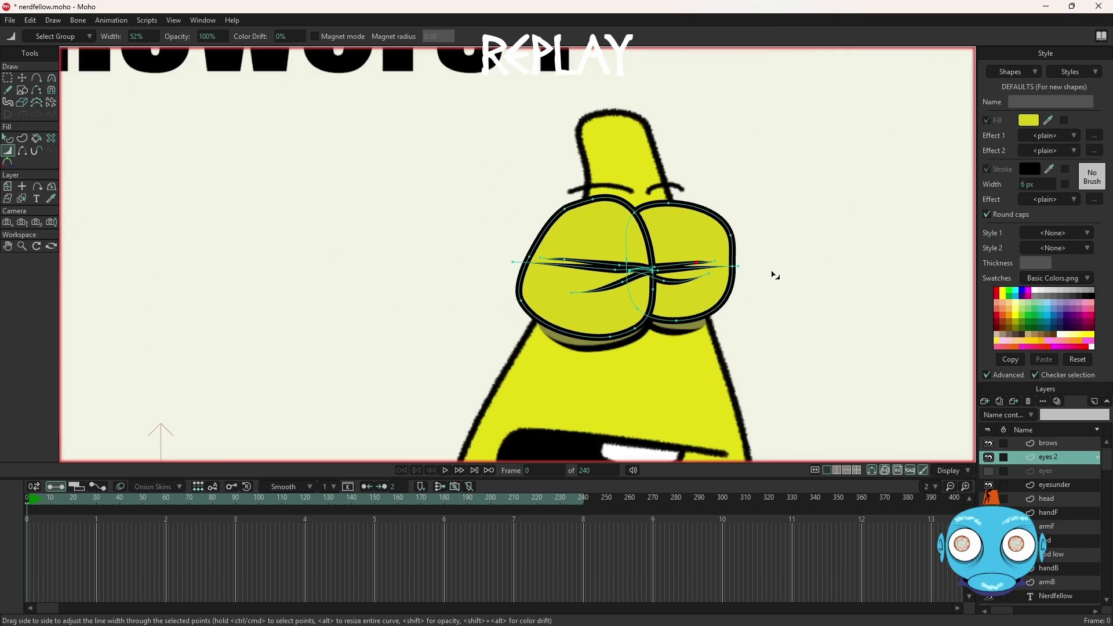
key("ctrl+r")
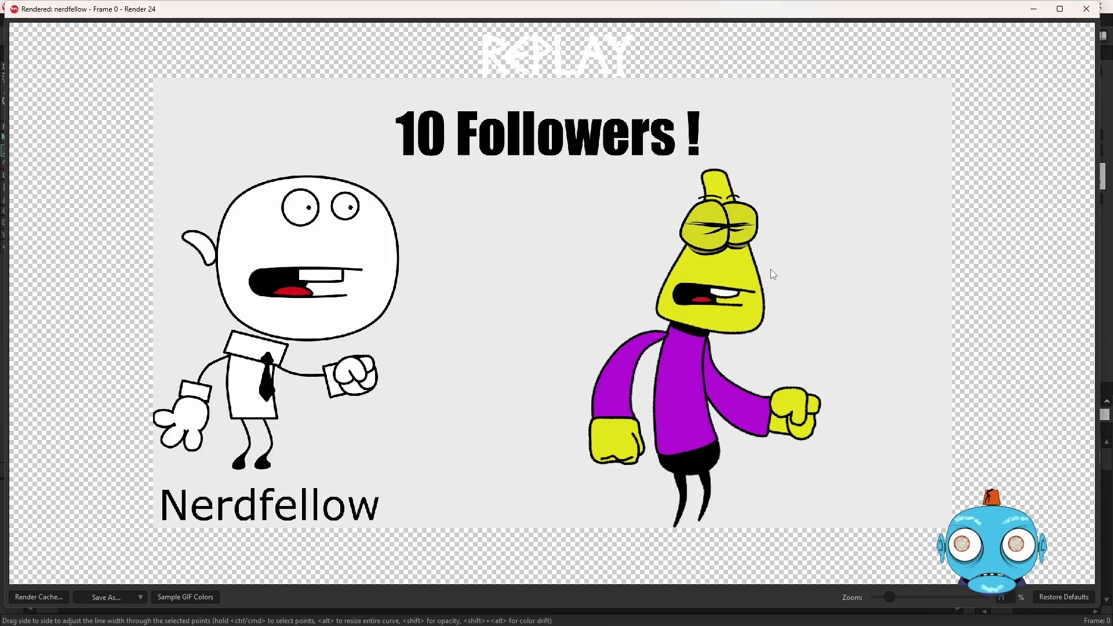
Step: Deselect the stroke point and check the closed eyes in a fresh render preview
left_click(1087, 8)
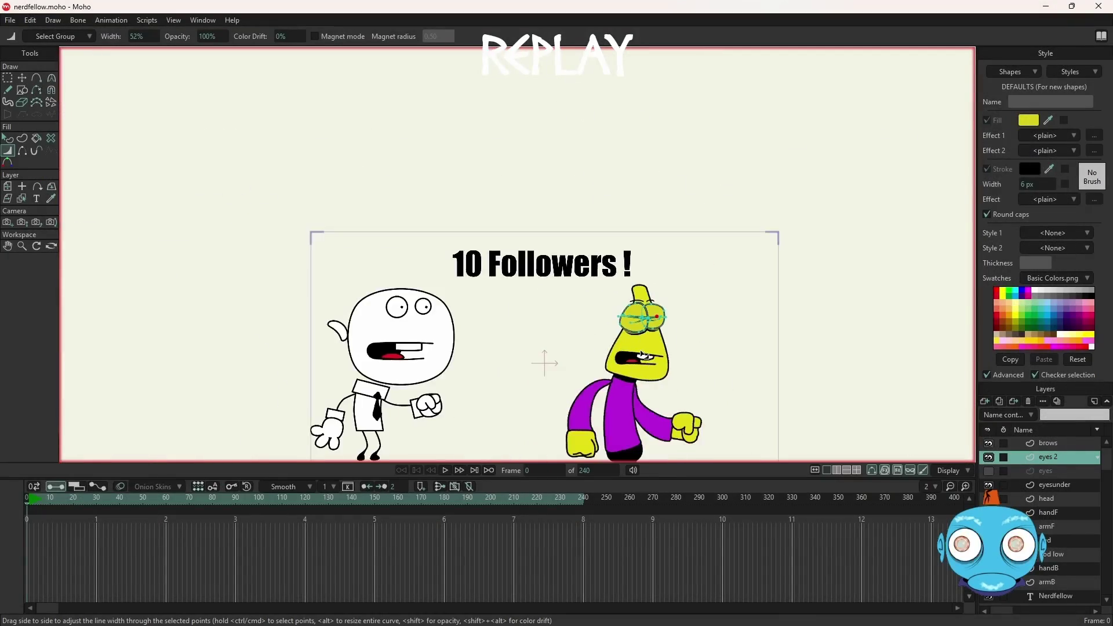
scroll(642, 342, "up", 3)
scroll(643, 342, "down", 3)
scroll(674, 244, "up", 5)
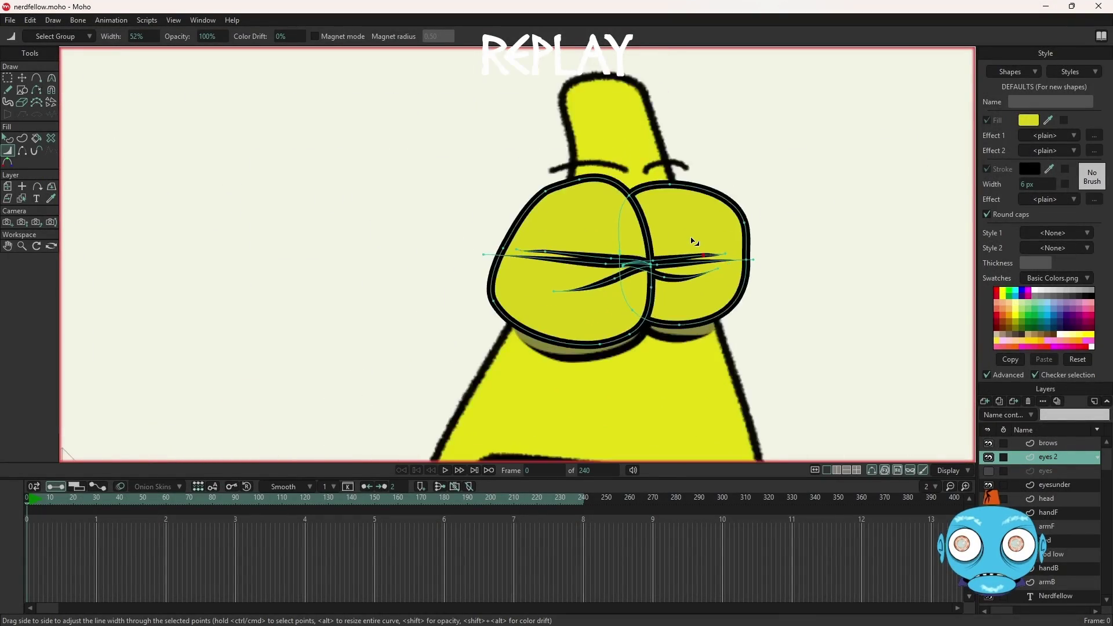
scroll(674, 244, "down", 3)
scroll(661, 248, "up", 2)
scroll(650, 252, "up", 3)
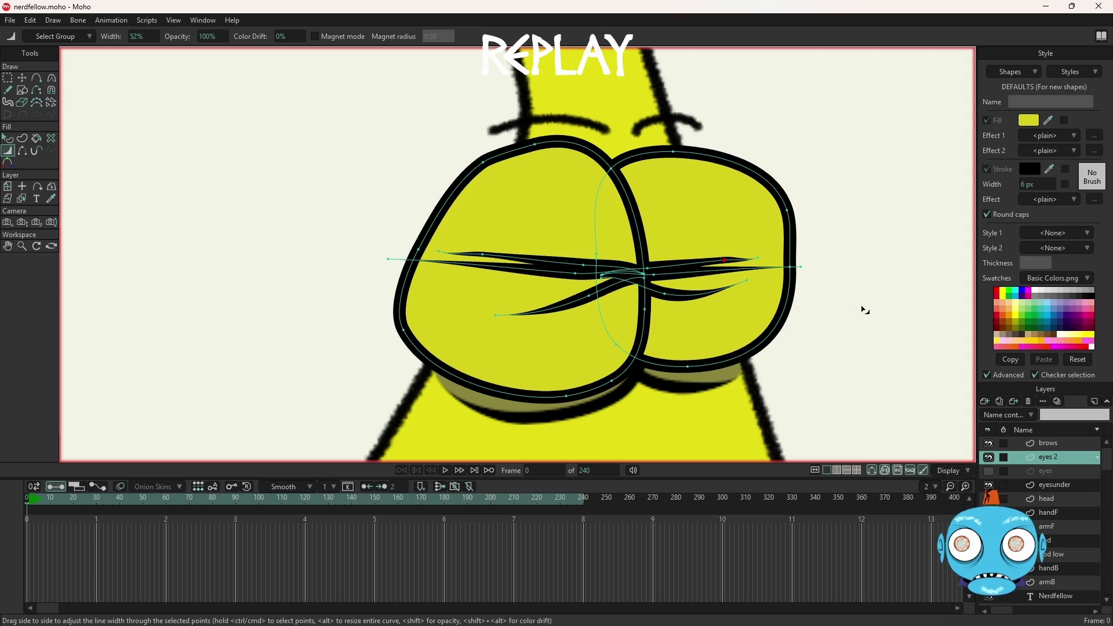
left_click(1053, 457)
type("closed")
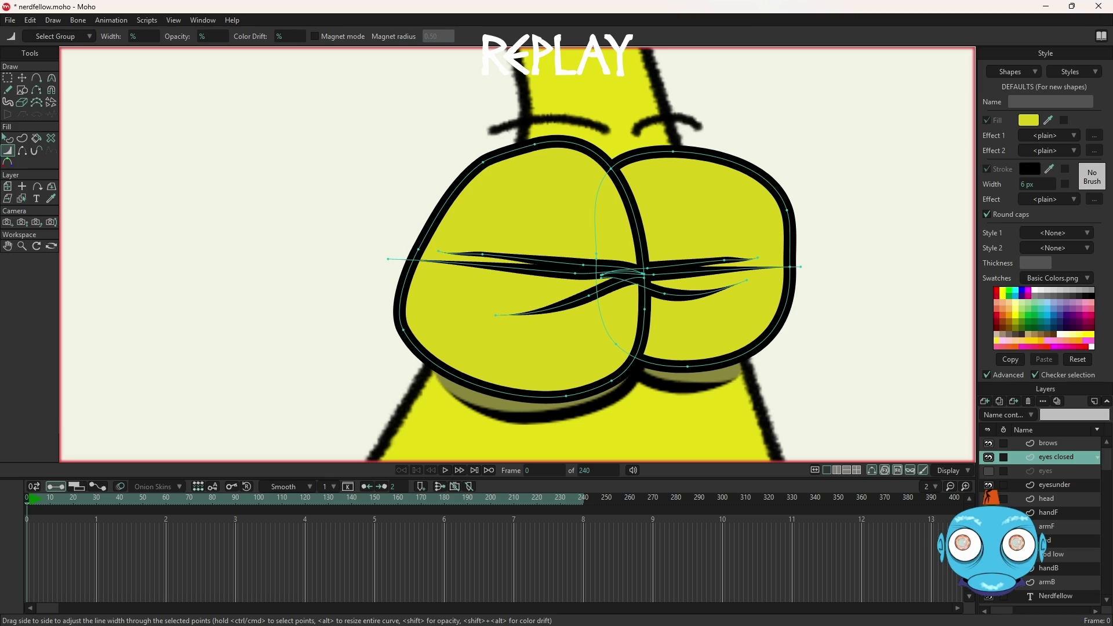
key("ctrl+r")
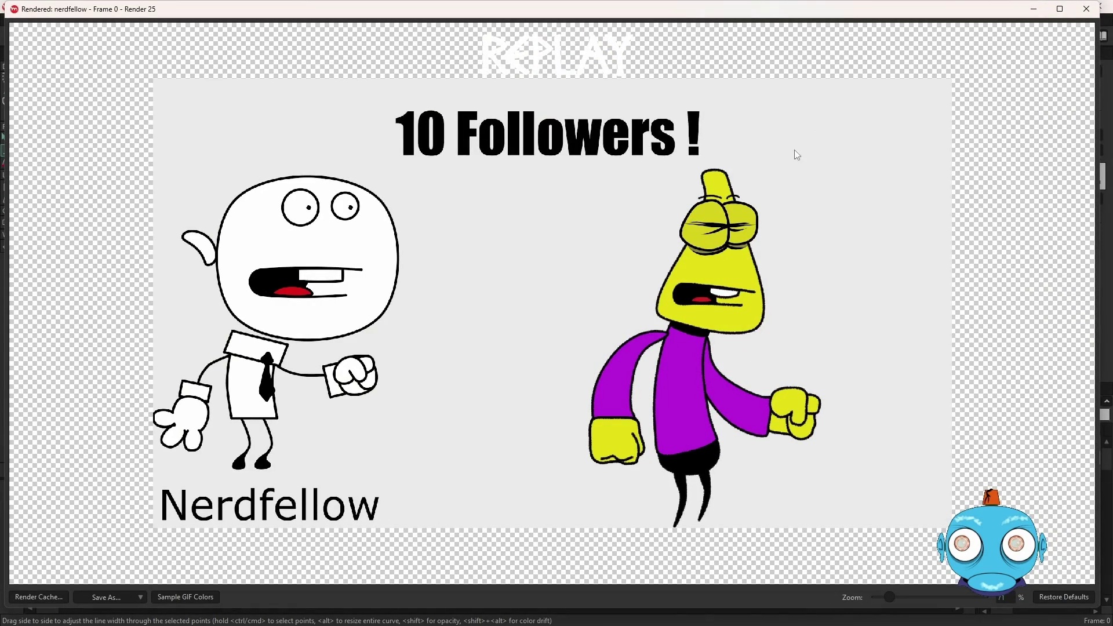
left_click(1087, 10)
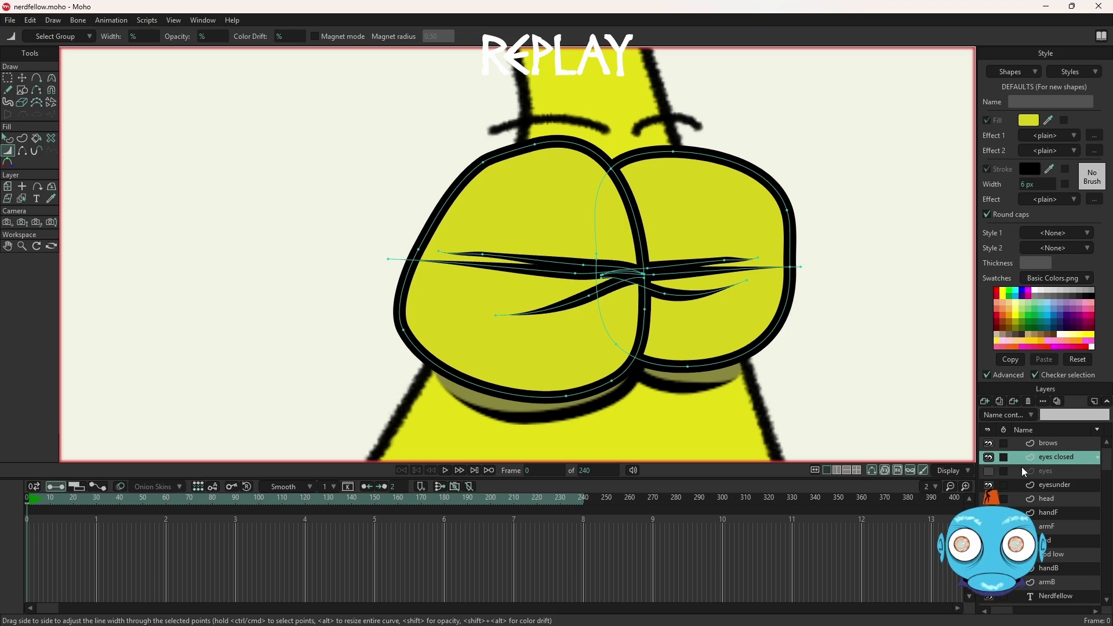
Step: Duplicate the eyes closed layer as eyes c2
right_click(1046, 459)
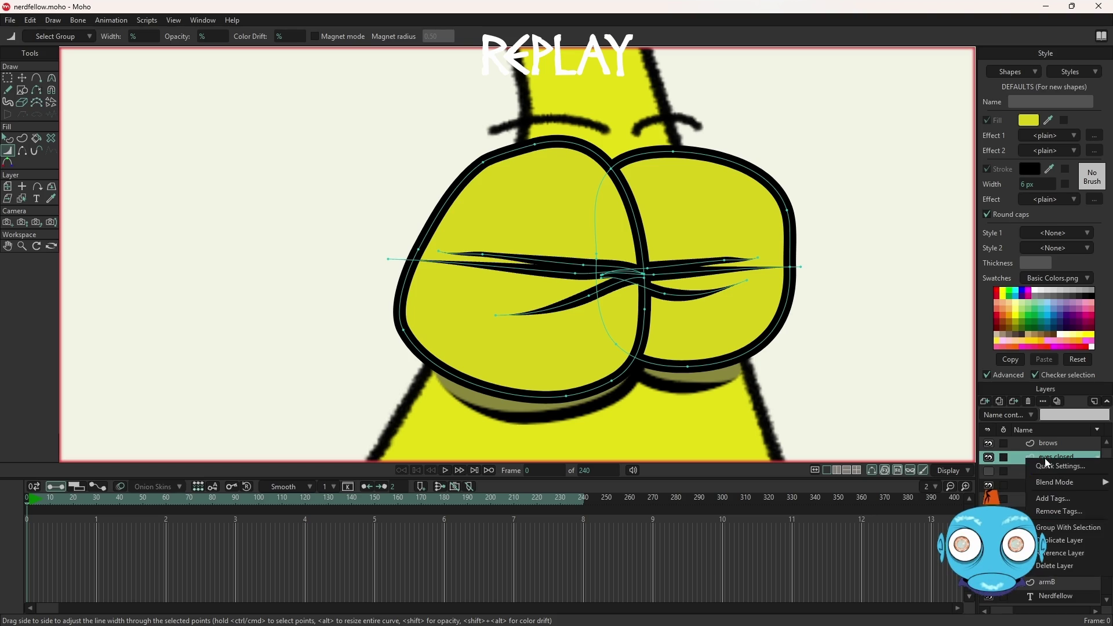
left_click(1069, 540)
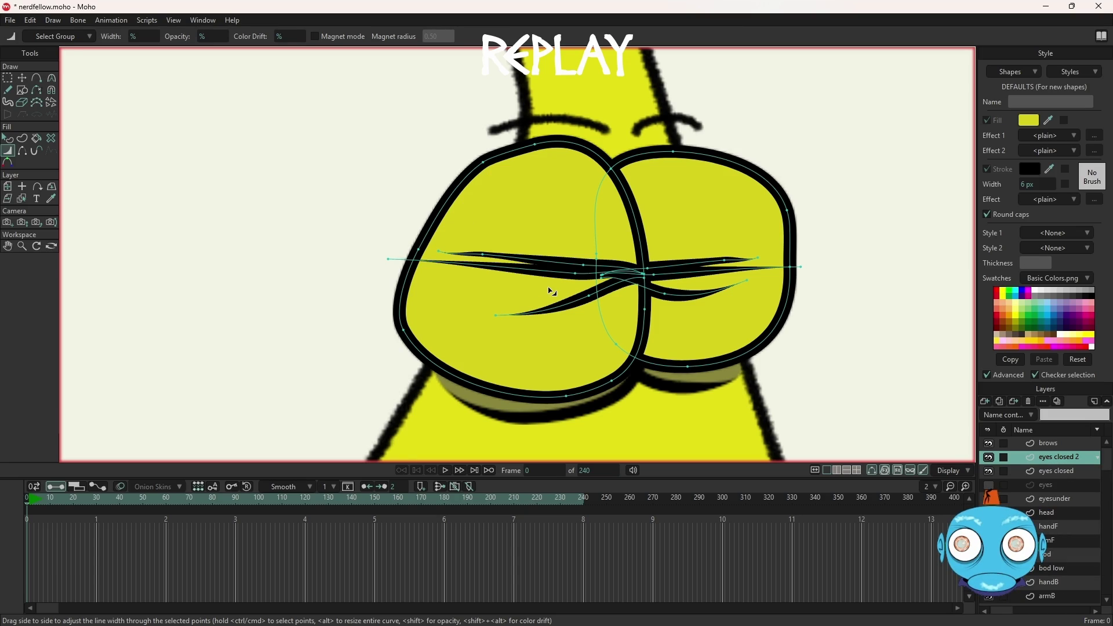
scroll(551, 292, "down", 2)
scroll(567, 291, "up", 3)
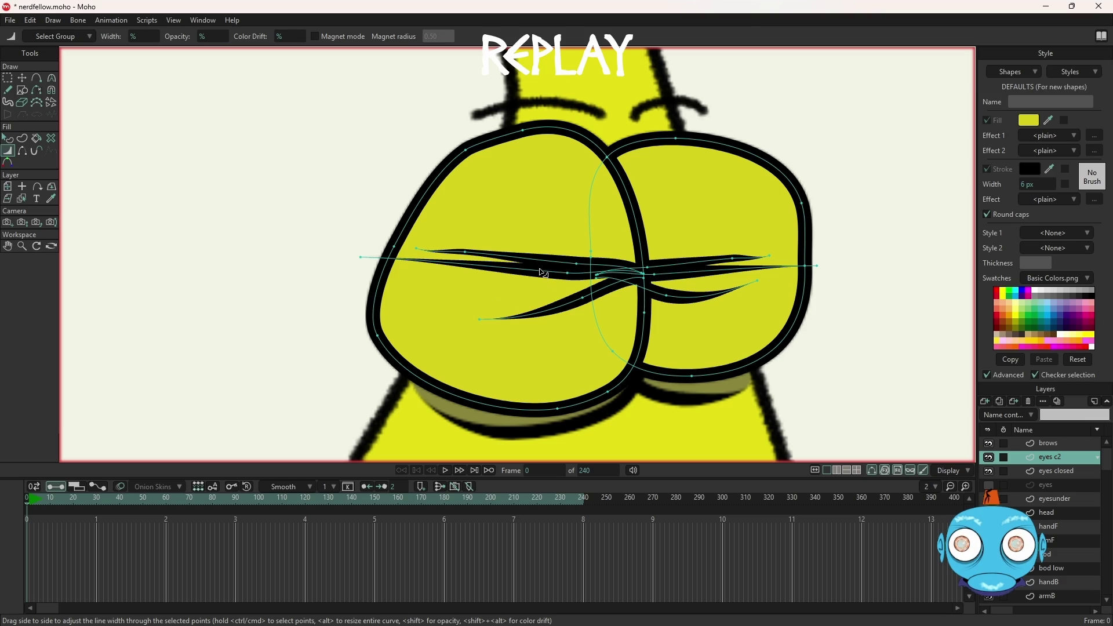
Step: Select both eyelash curves and move them up and away from the eyes
key("g")
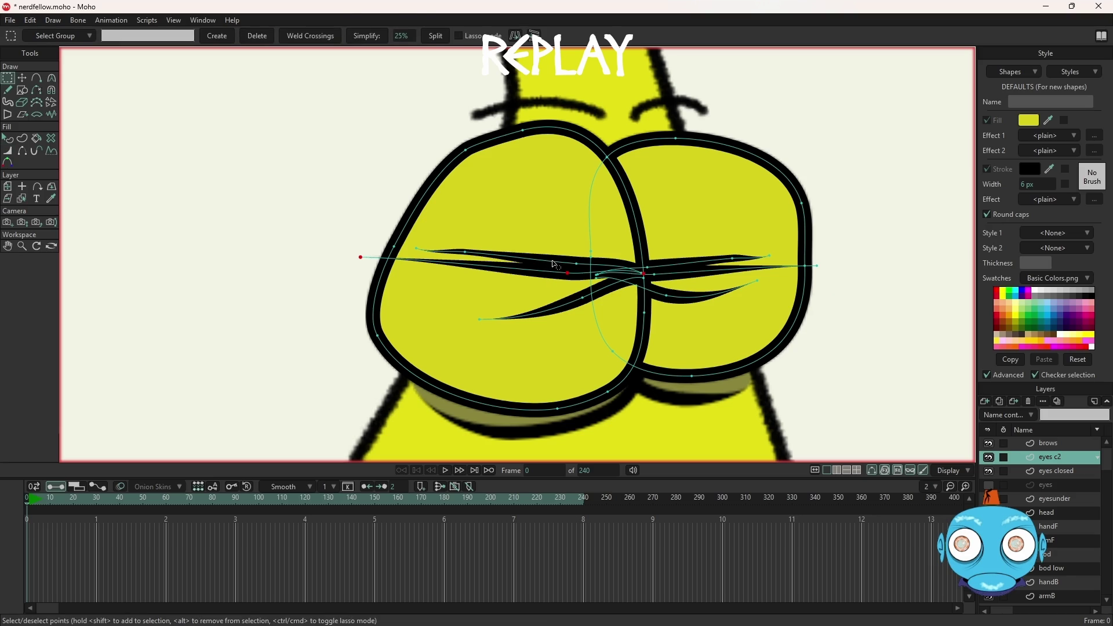
double_click(572, 305)
double_click(690, 300, "shift")
key("t")
scroll(690, 267, "down", 3)
mouse_move(690, 268)
left_mouse_down()
mouse_move(863, 101)
mouse_move(905, 87)
left_mouse_up()
scroll(706, 255, "up", 2)
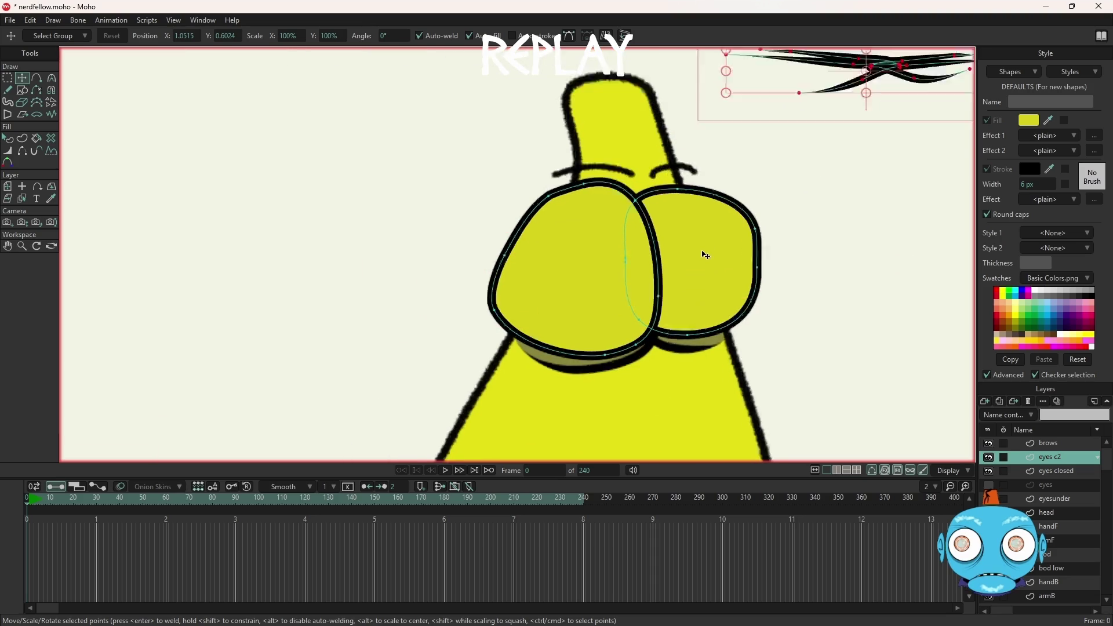
Step: Draw a long rectangle across both eyes and fine-tune its top and bottom edges
scroll(706, 255, "up", 2)
scroll(707, 259, "up", 1)
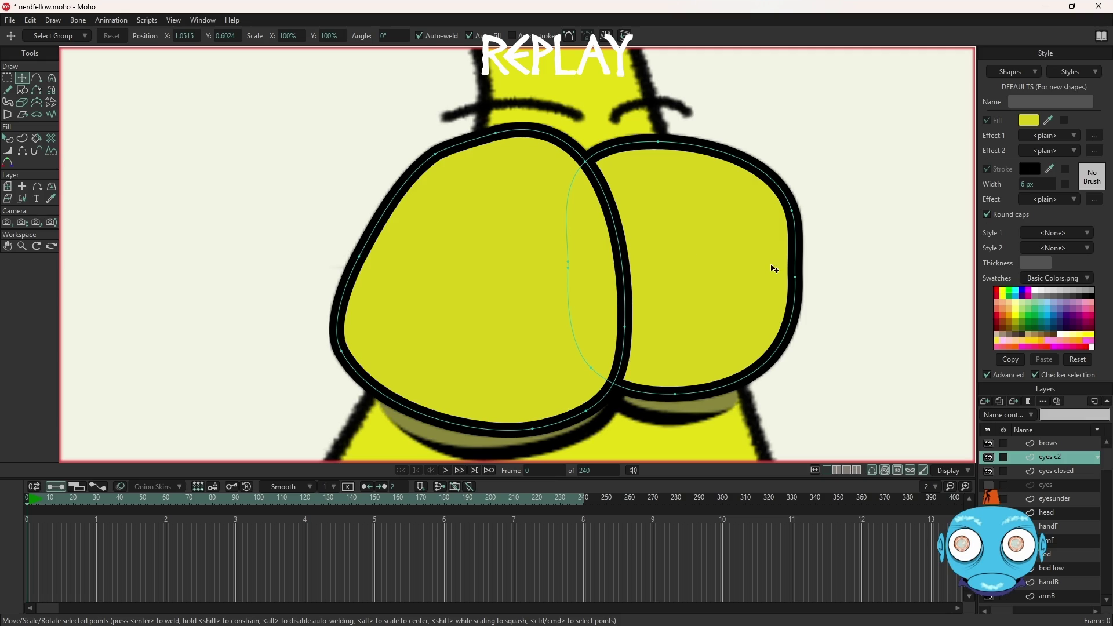
left_click(23, 92)
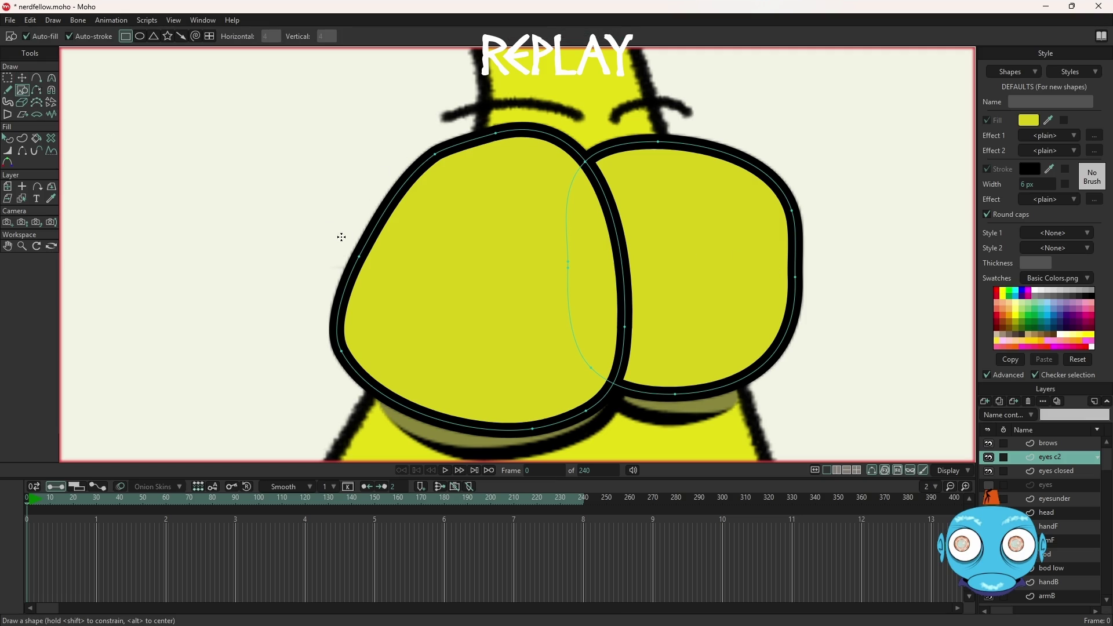
left_click_drag(294, 235, 852, 301)
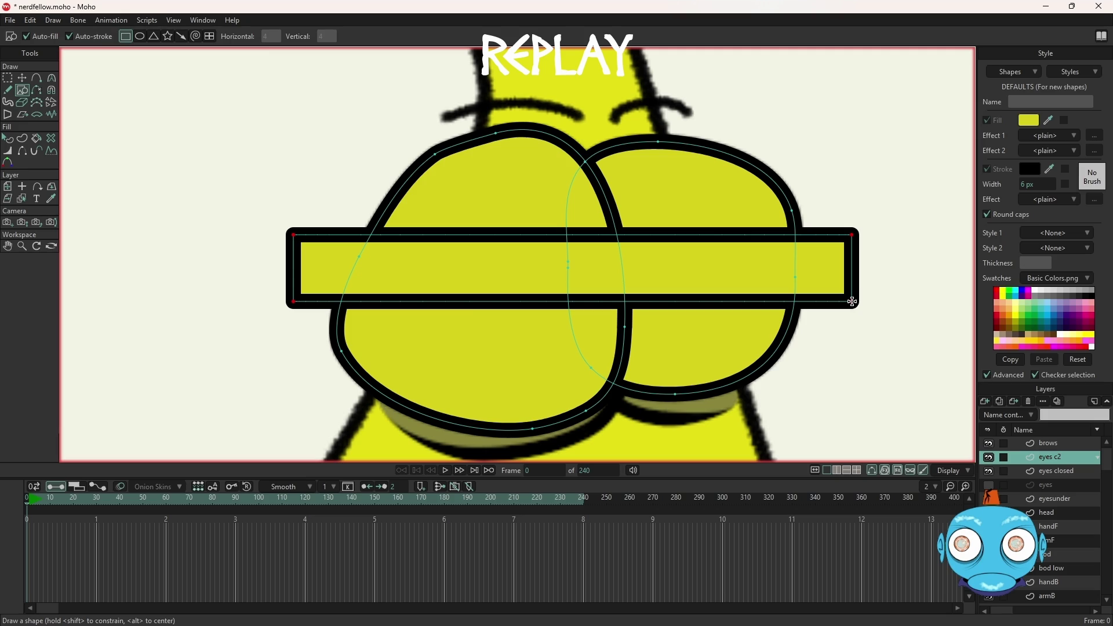
left_click(24, 78)
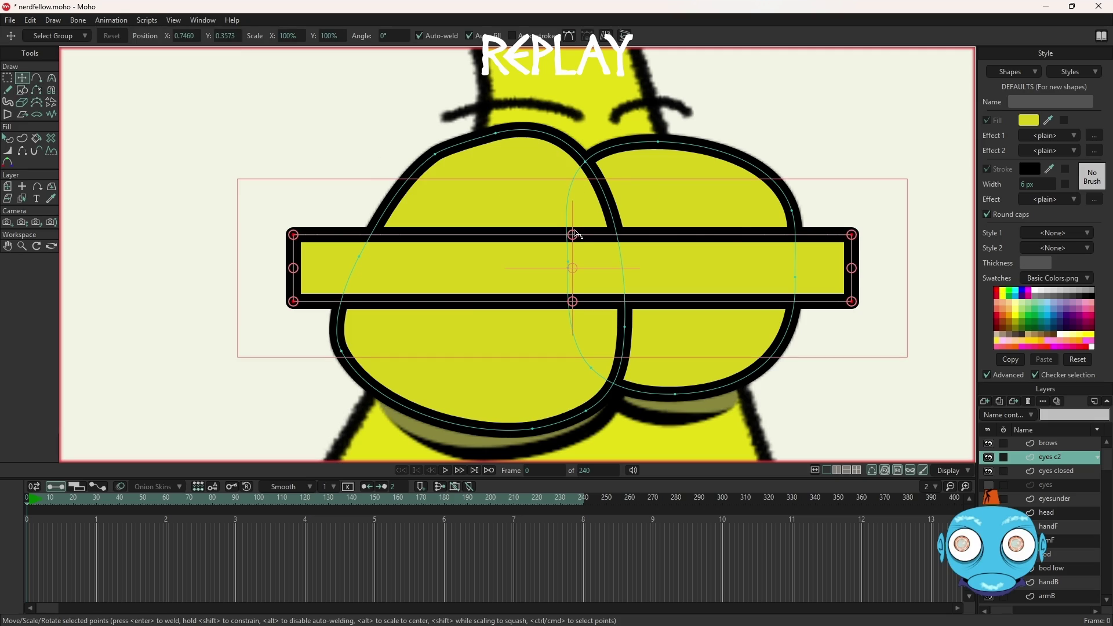
left_click_drag(574, 235, 577, 242)
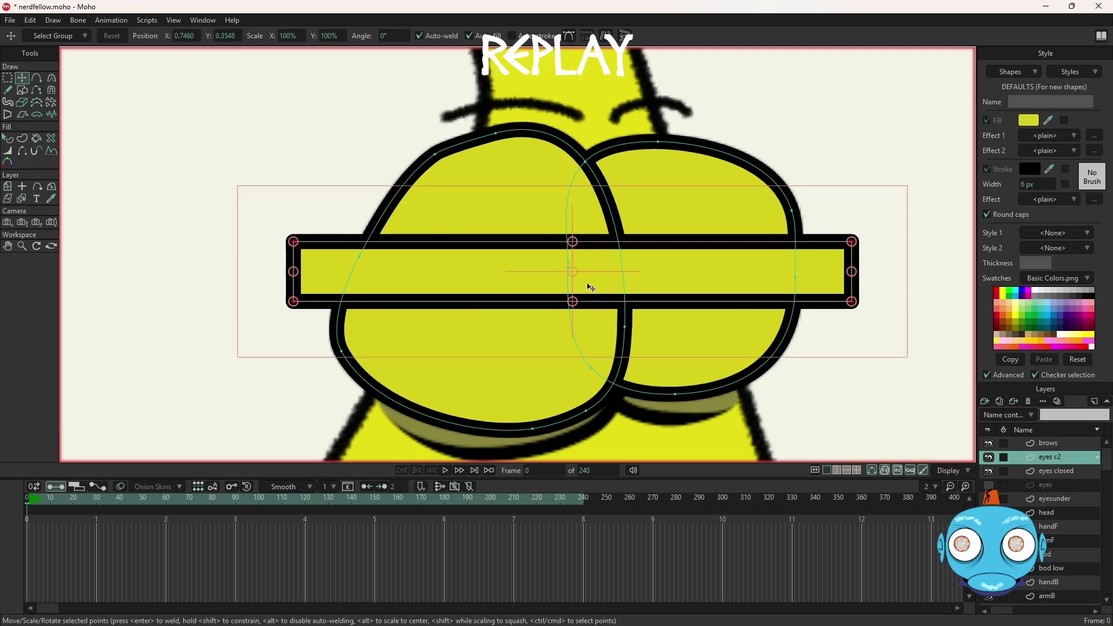
left_click_drag(577, 303, 578, 312)
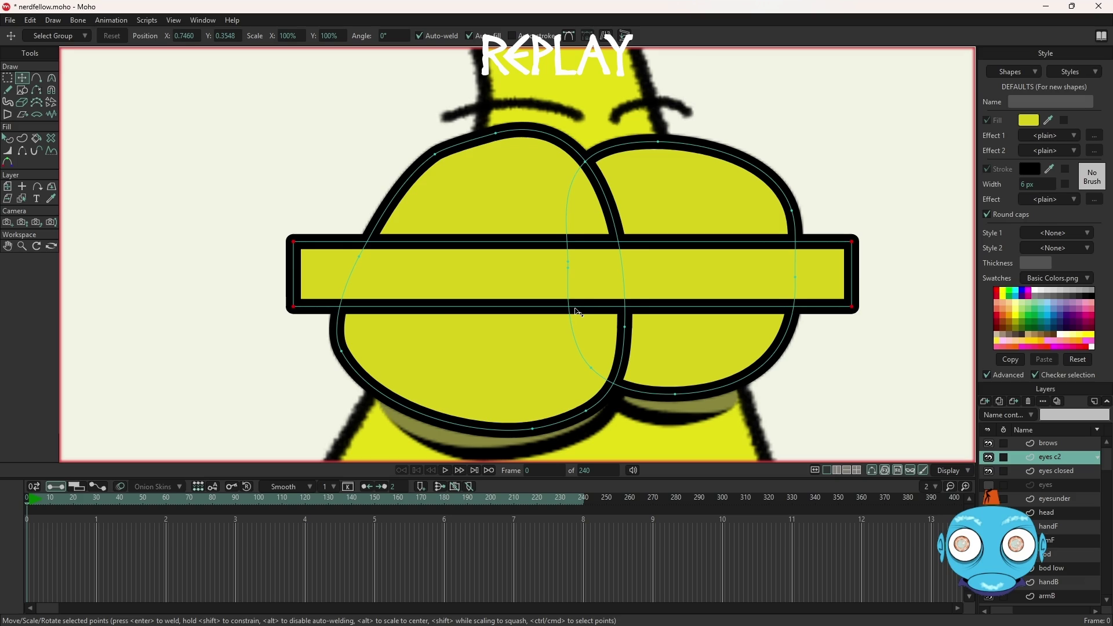
left_click_drag(576, 246, 577, 244)
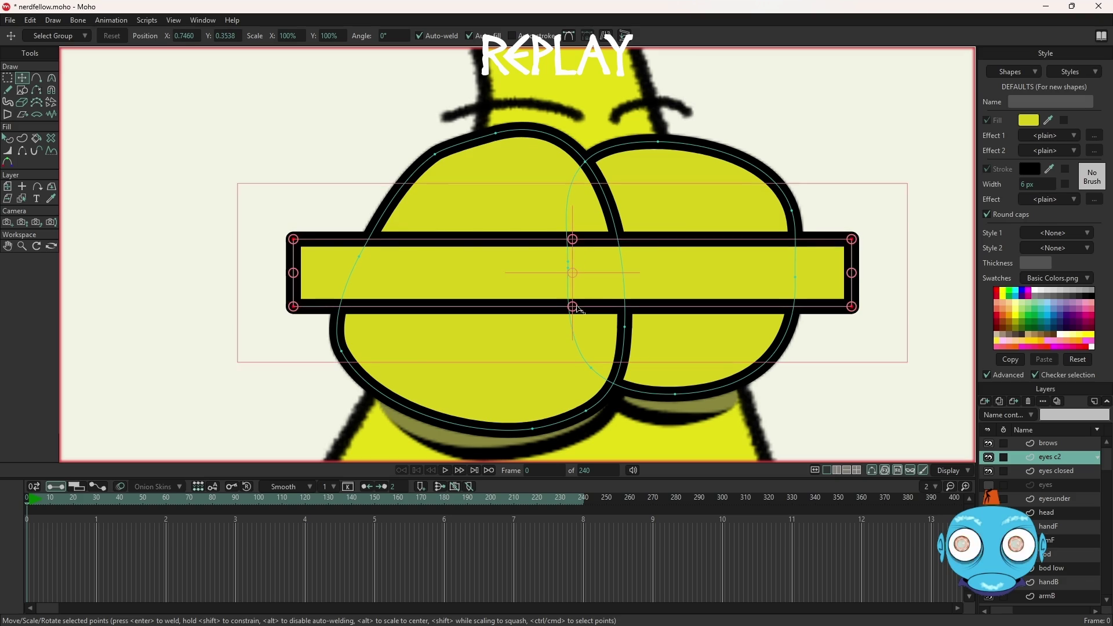
left_click_drag(578, 310, 578, 312)
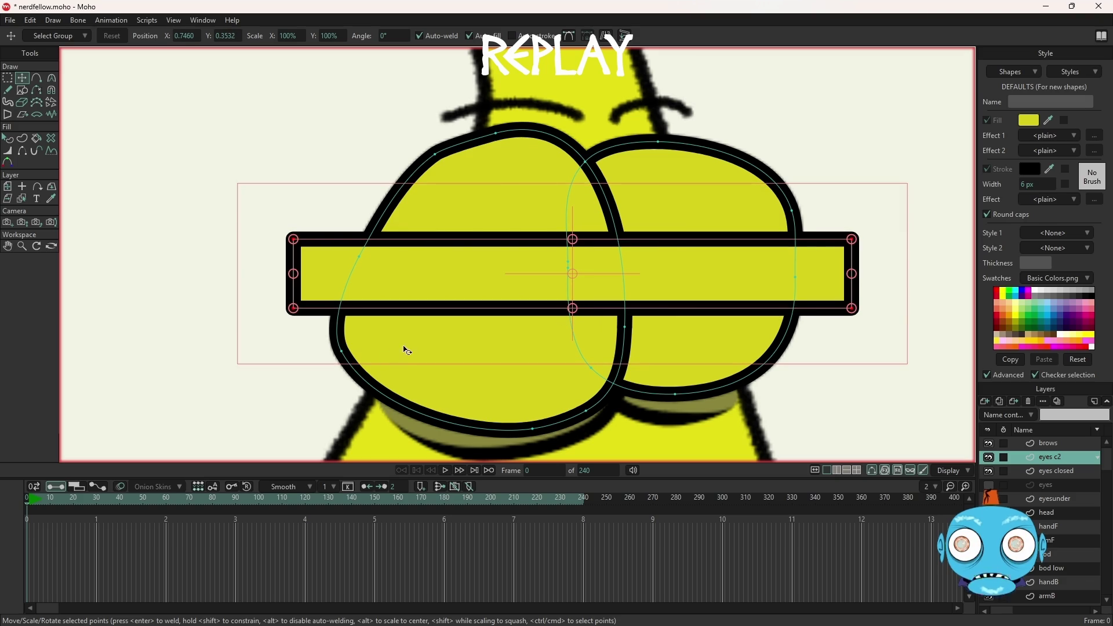
Step: Select the eye outline points and weld the rectangle where it crosses the eyes
key("g")
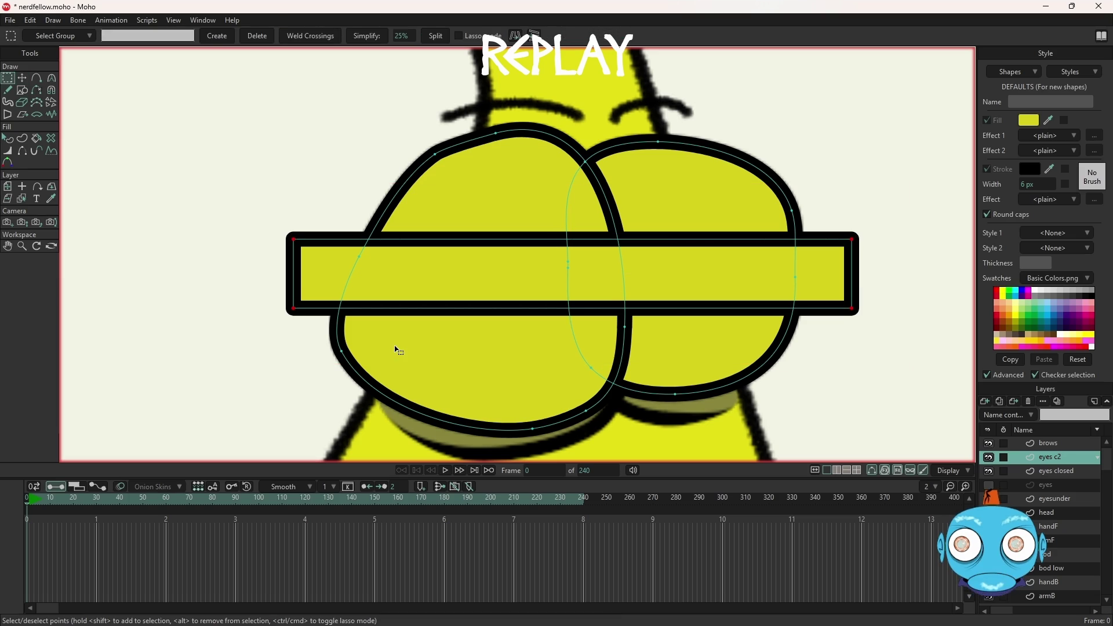
left_click(394, 350)
left_click(324, 38)
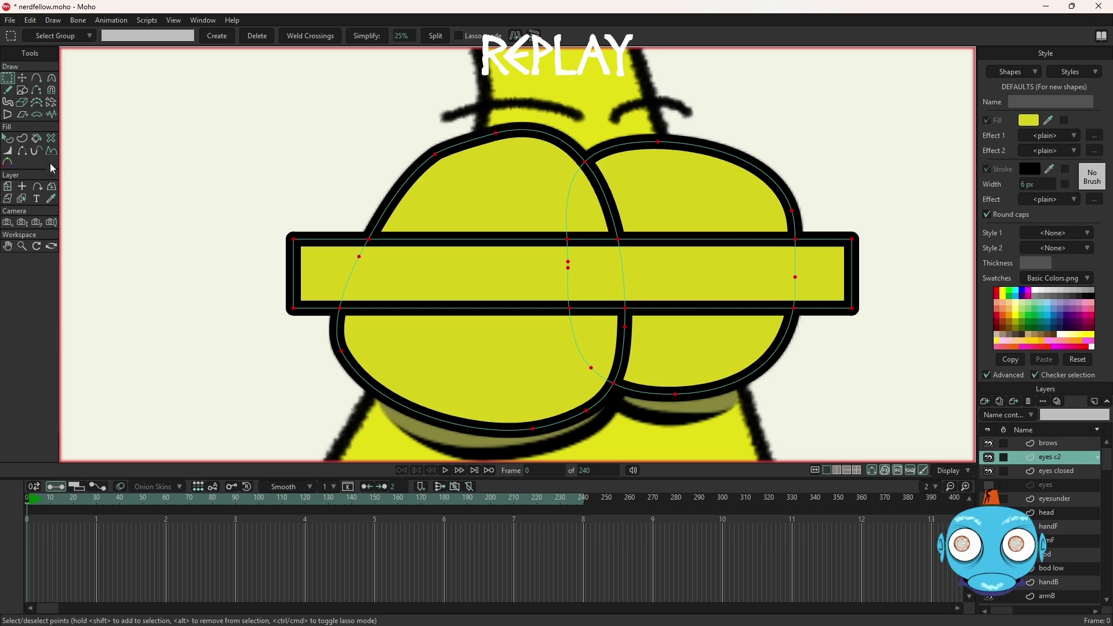
left_click(37, 89)
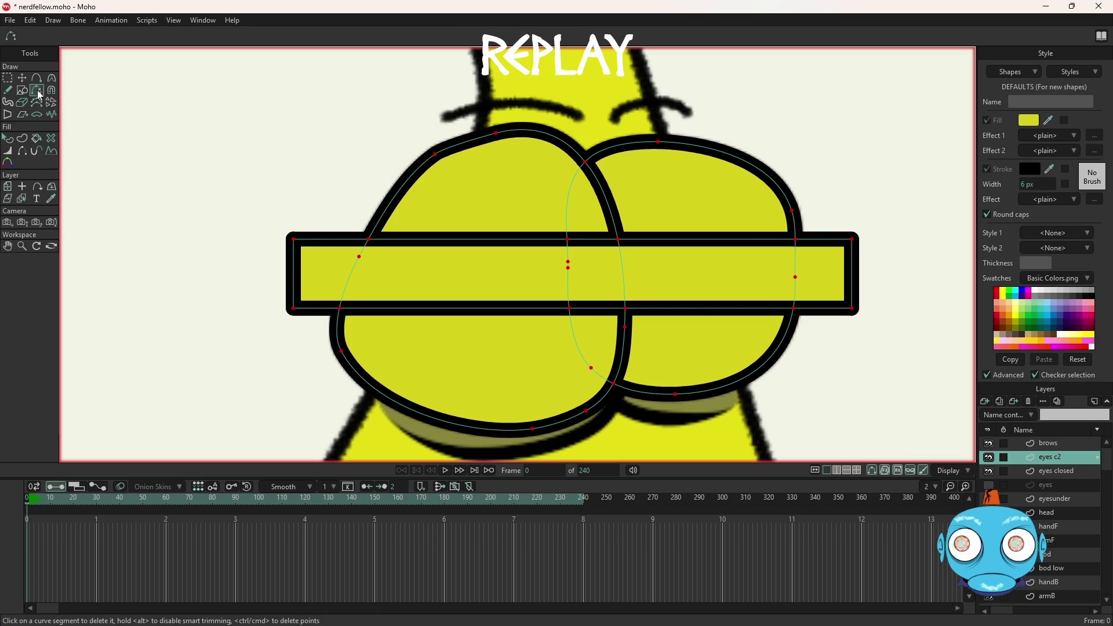
Step: Delete the rectangle's end edges and line overhangs outside the eyes, leaving two stripes
left_click(294, 277)
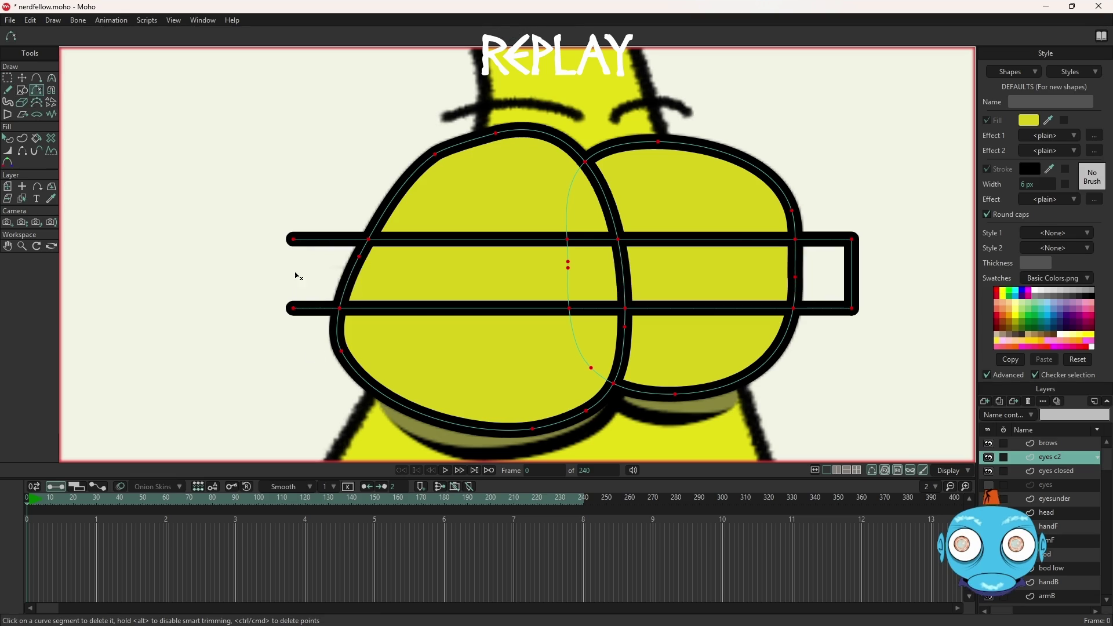
left_click(855, 275)
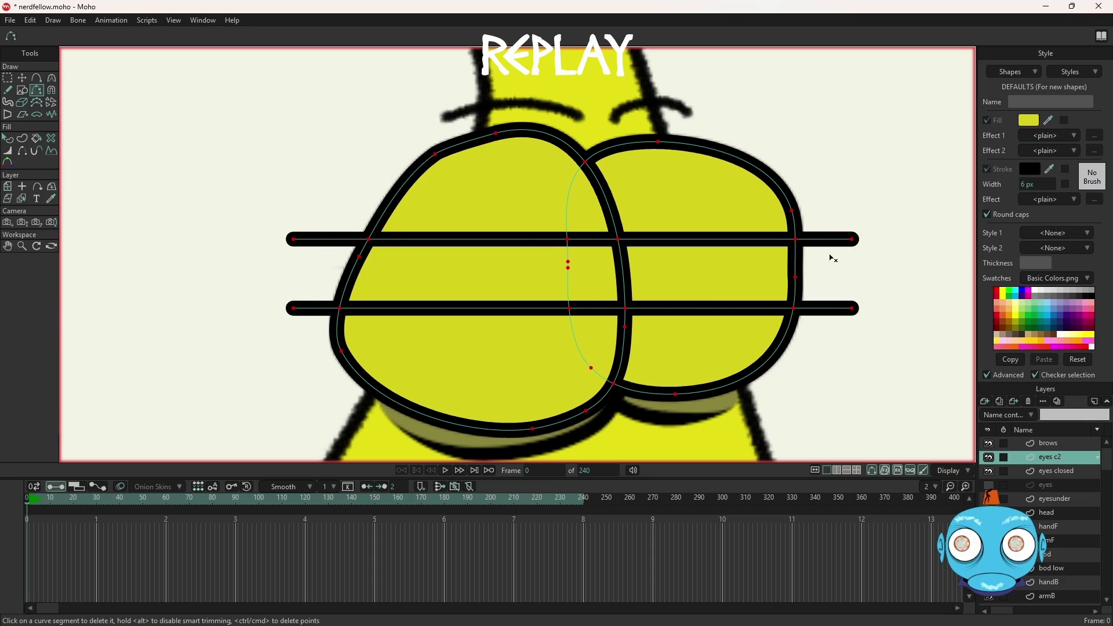
left_click(828, 313)
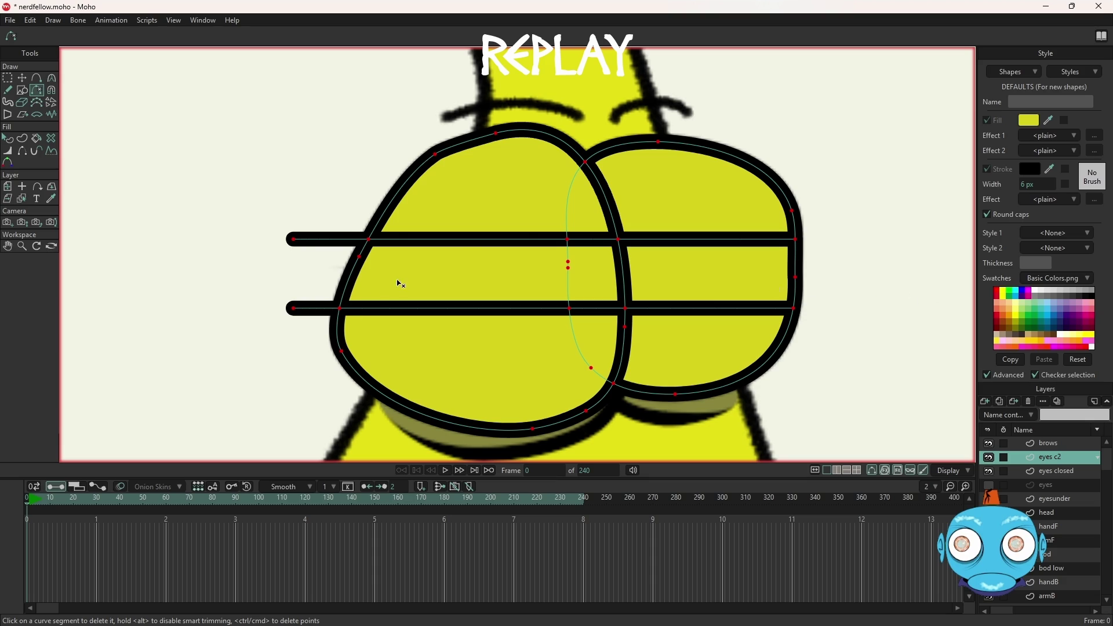
left_click(314, 312)
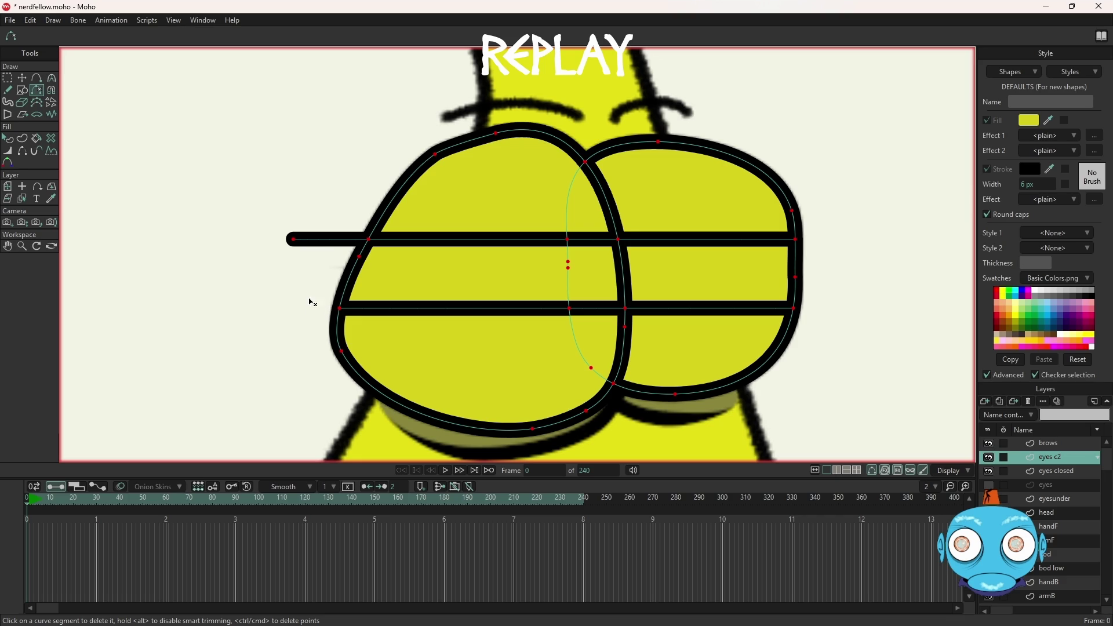
left_click(328, 240)
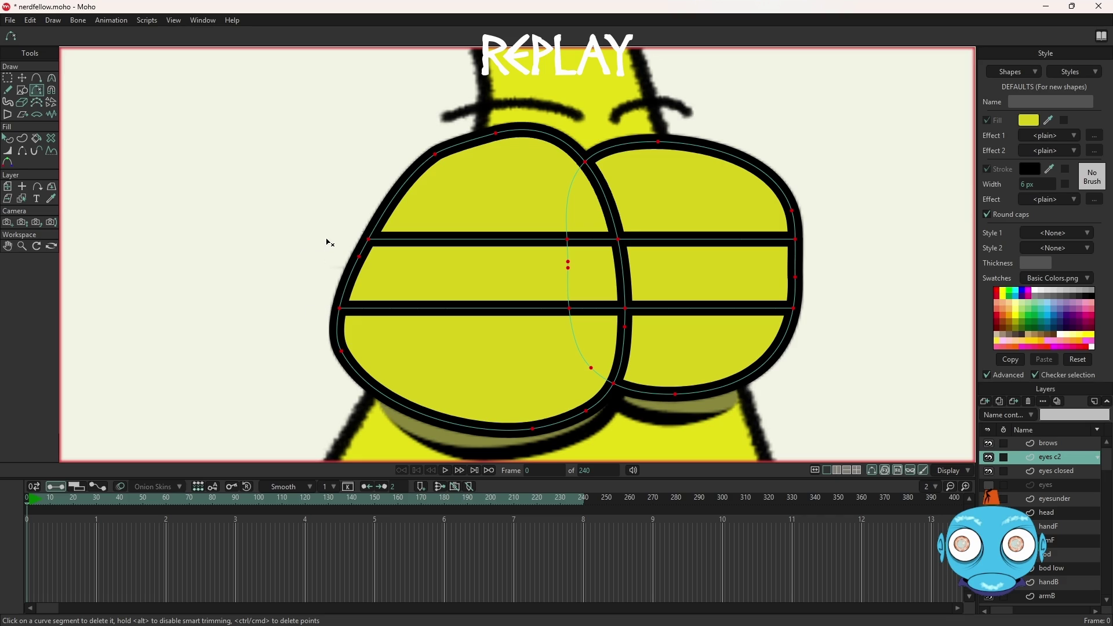
key("q")
left_click(454, 284)
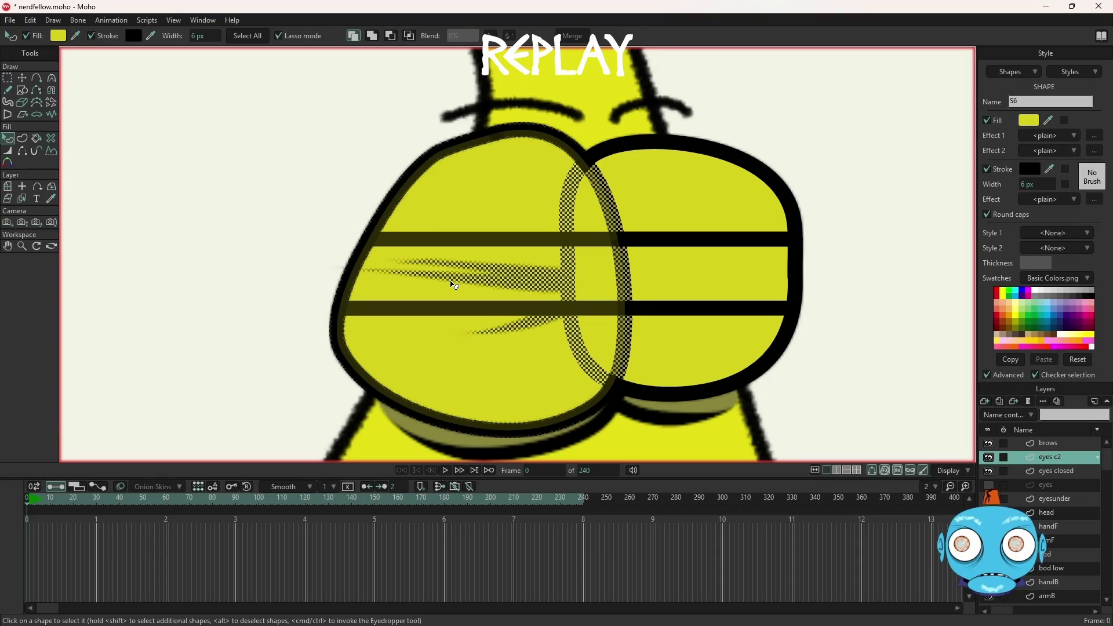
Step: Select the left eye's upper lid points above the top line
left_click(8, 78)
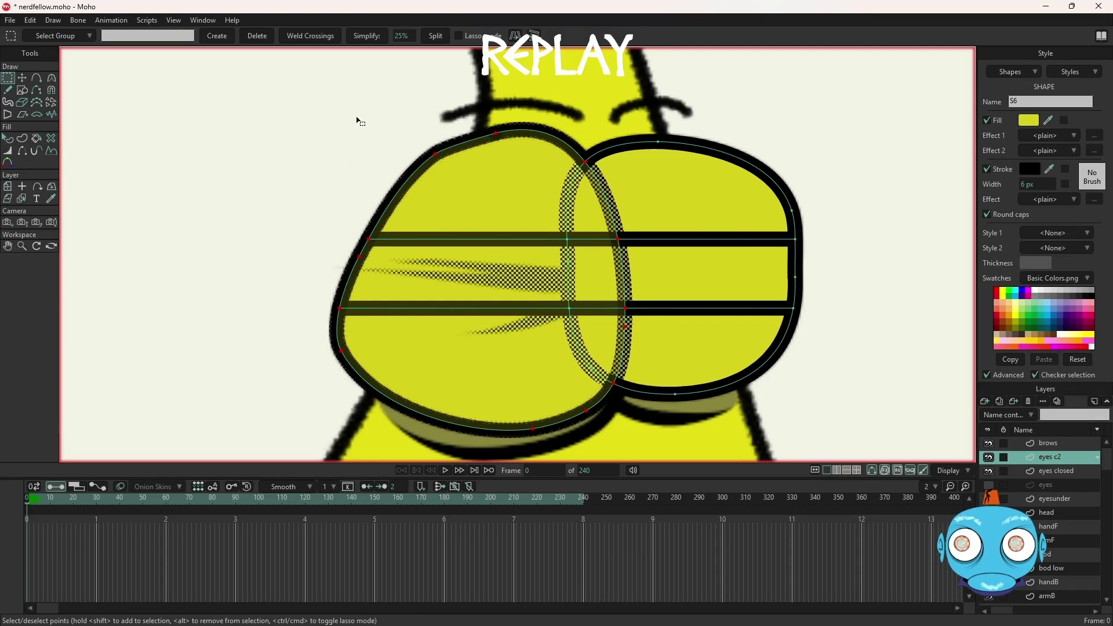
left_click_drag(339, 116, 633, 254)
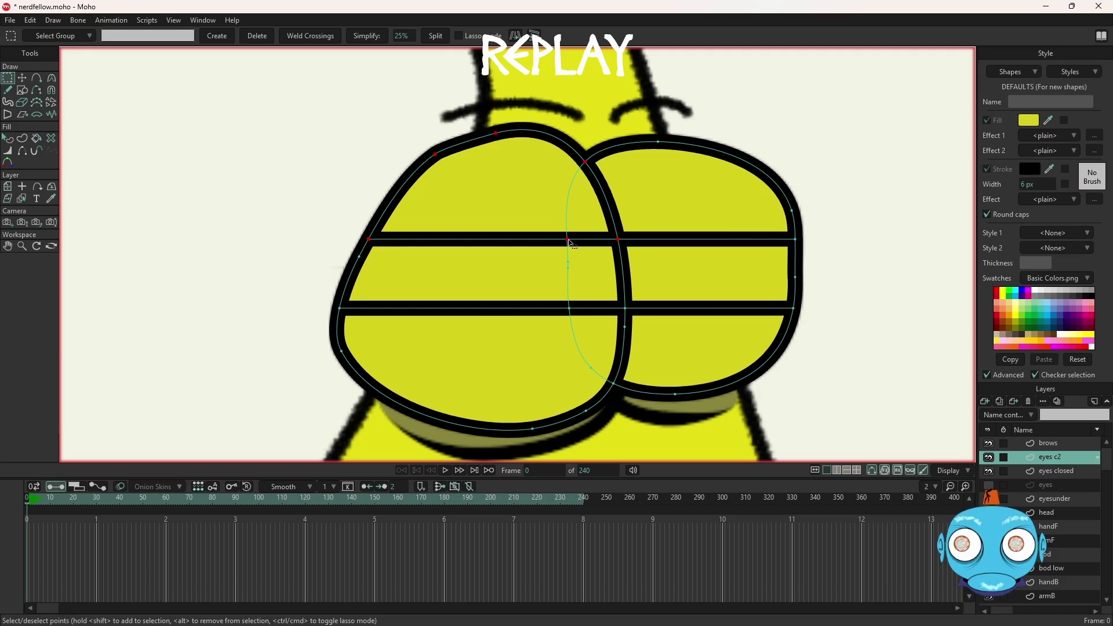
key("t")
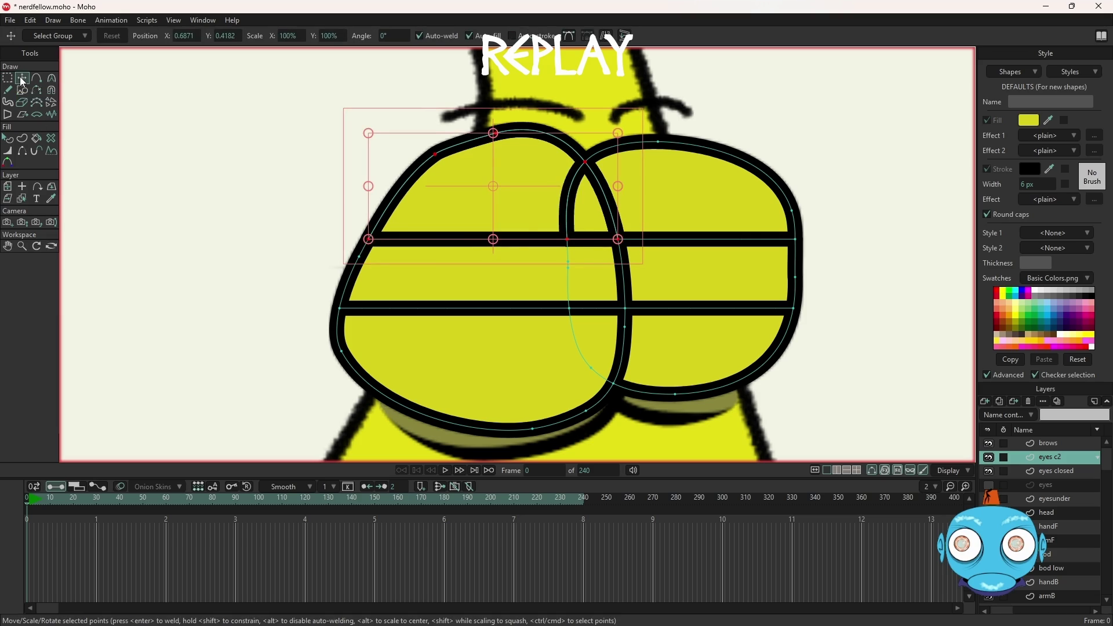
Step: Move the left upper lid piece to the upper left and the right one to the top right
left_click_drag(515, 243, 243, 175)
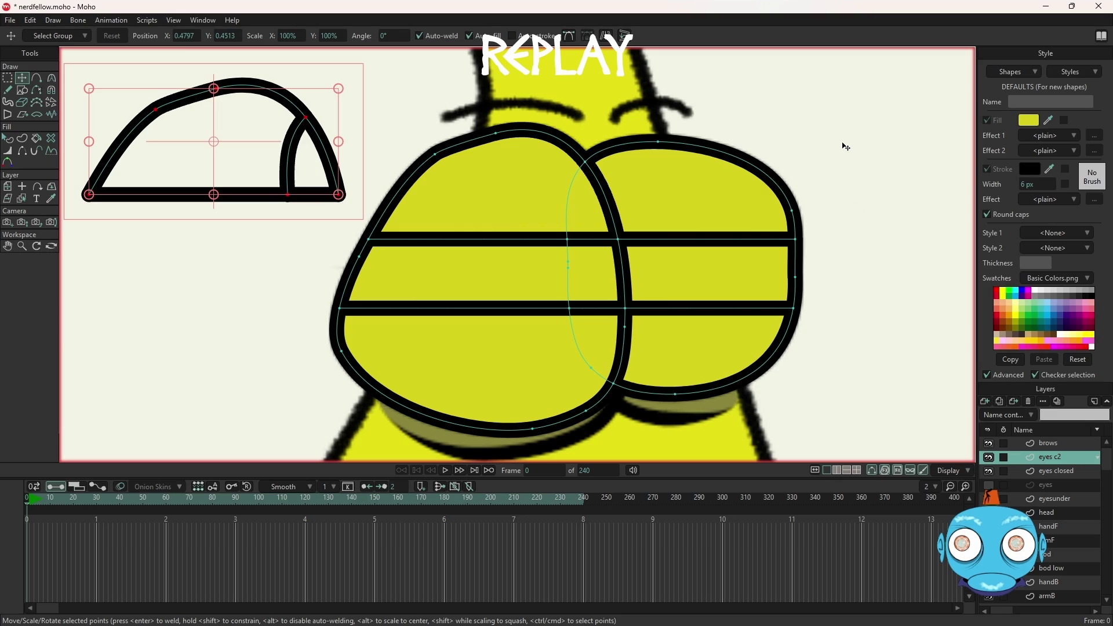
key("g")
left_click_drag(871, 119, 566, 259)
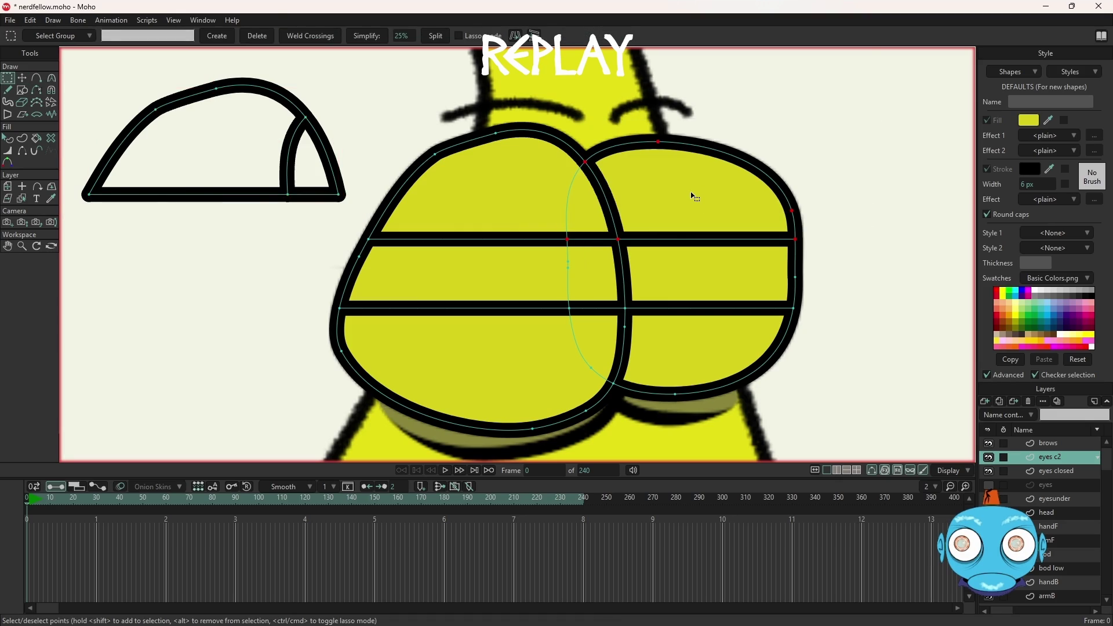
key("t")
left_click_drag(708, 207, 917, 106)
left_click_drag(321, 299, 374, 329)
Step: Select the lower lid points below the bottom line and move them out to the lower left
key("g")
left_click_drag(289, 289, 638, 464)
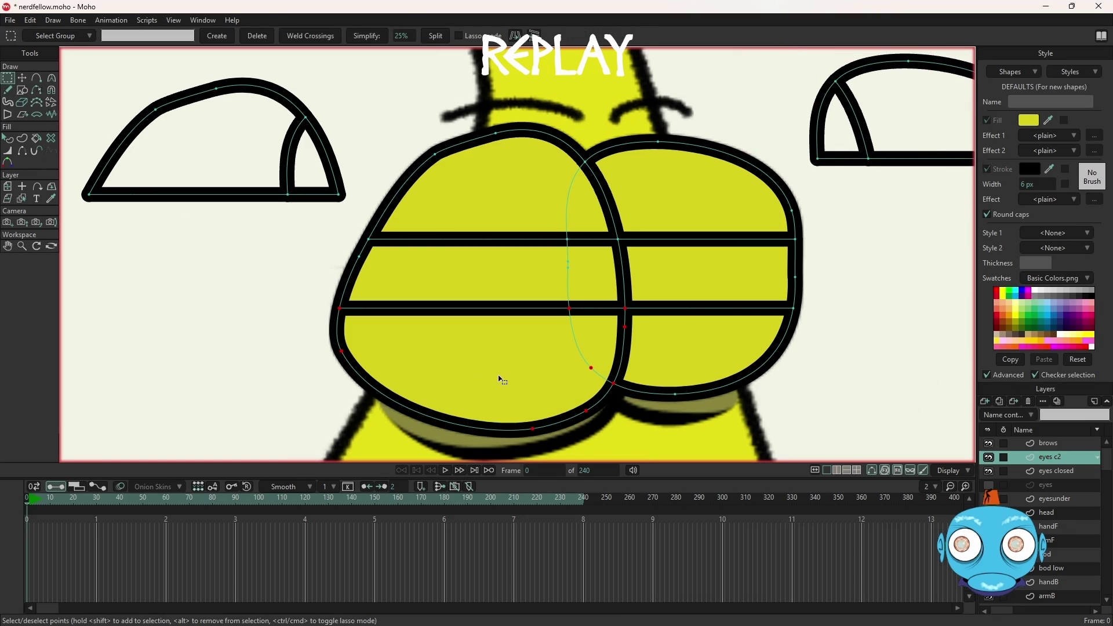
key("t")
scroll(502, 376, "down", 2)
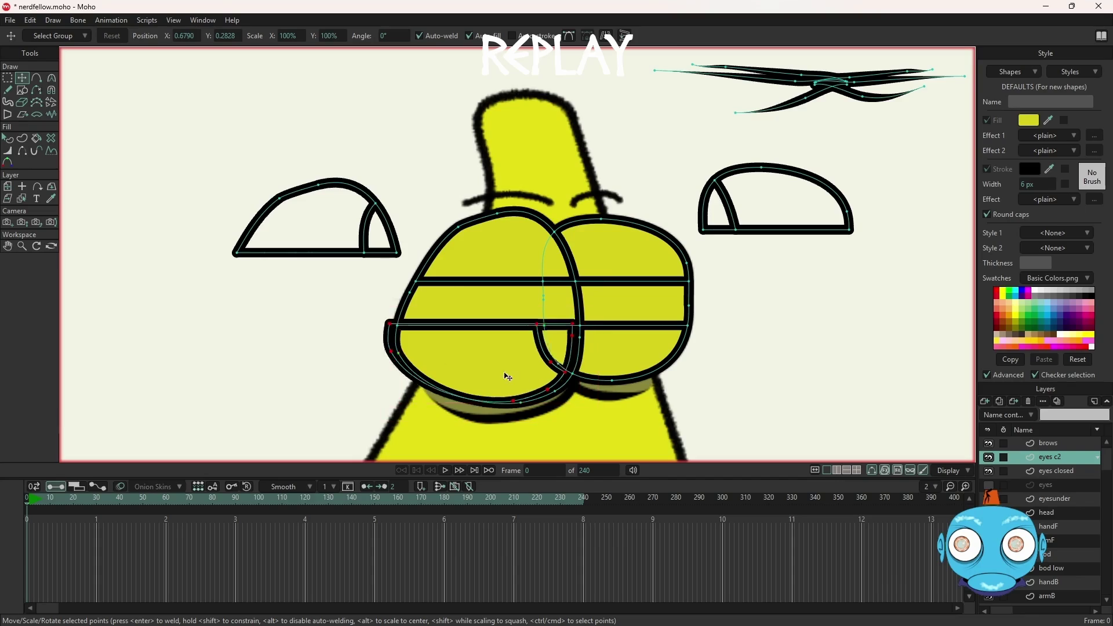
left_click_drag(526, 378, 270, 392)
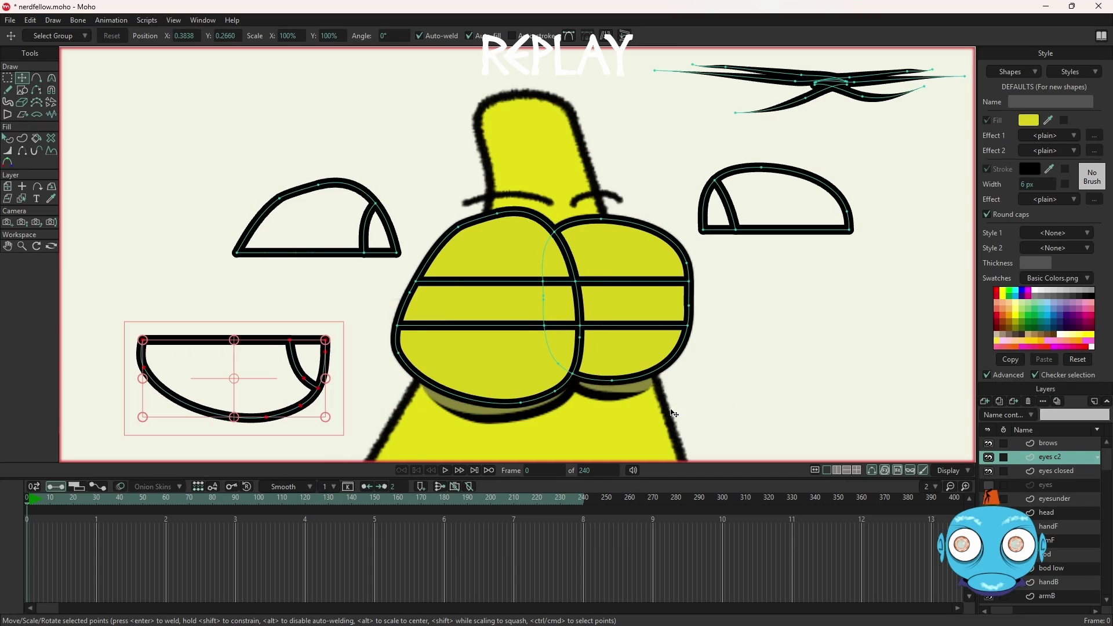
left_click(732, 411)
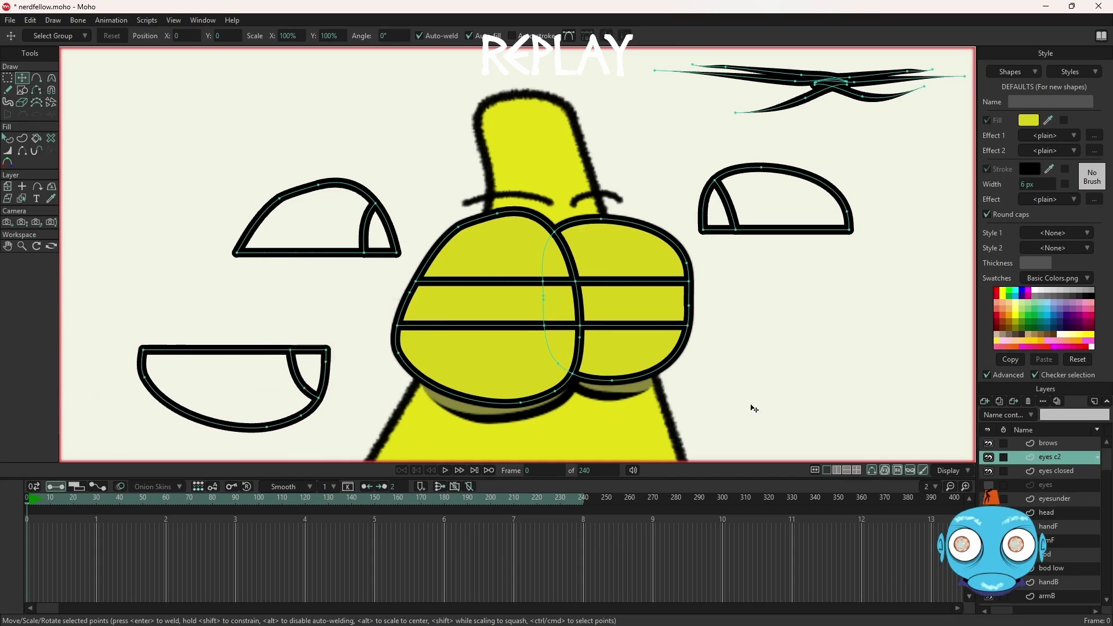
key("g")
mouse_move(764, 410)
left_mouse_down()
mouse_move(513, 309)
mouse_move(534, 310)
left_mouse_up()
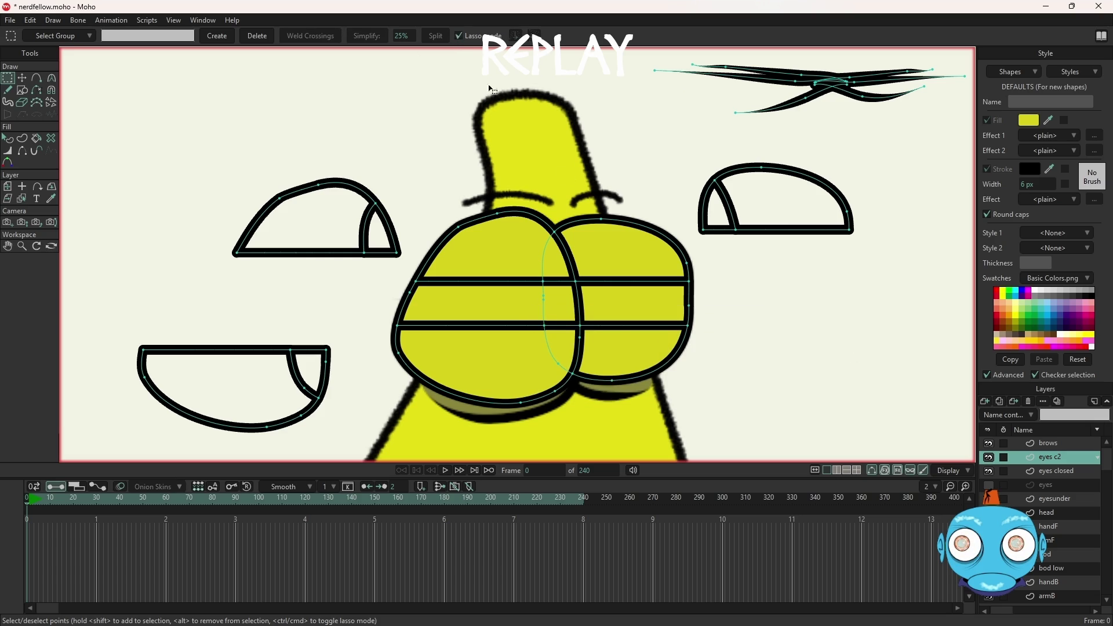
Step: Move the lower eye curve's points out to the right side of the canvas
mouse_move(715, 320)
left_mouse_down()
mouse_move(574, 315)
mouse_move(682, 379)
mouse_move(704, 319)
left_mouse_up()
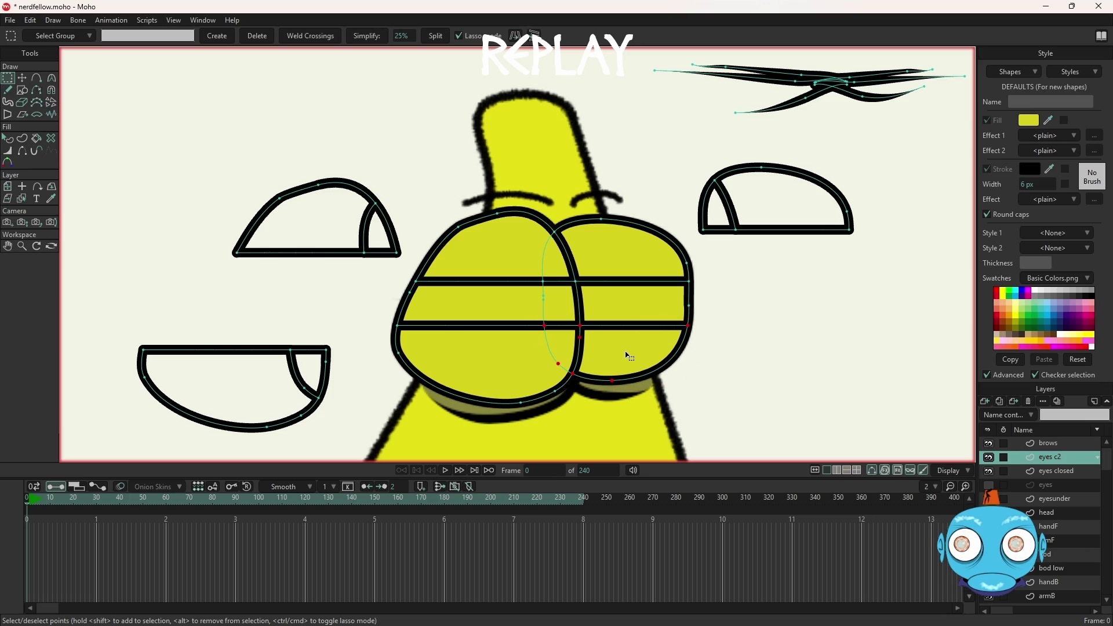
key("t")
left_click_drag(642, 353, 836, 370)
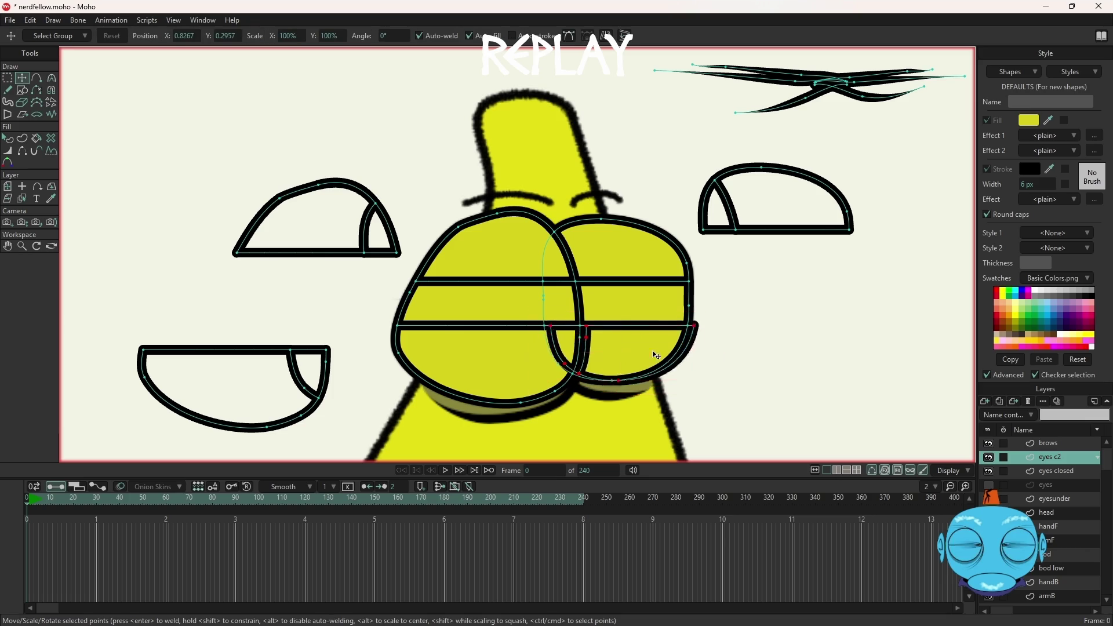
left_click(879, 425)
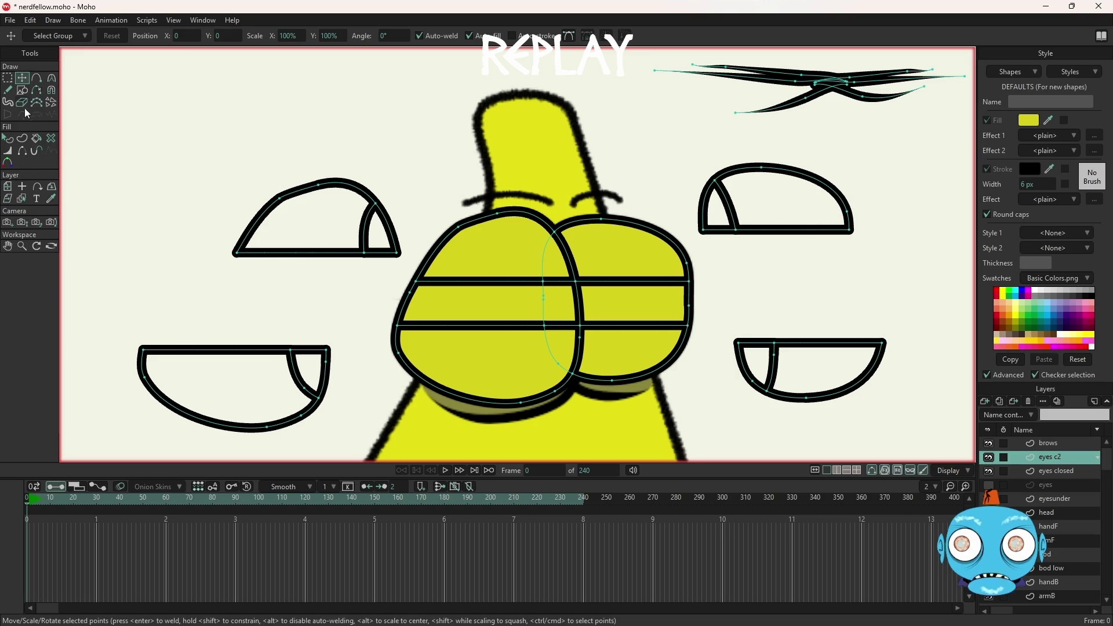
Step: Delete the inner curve segments and the leftover stub from all four half-eye outlines
left_click(37, 90)
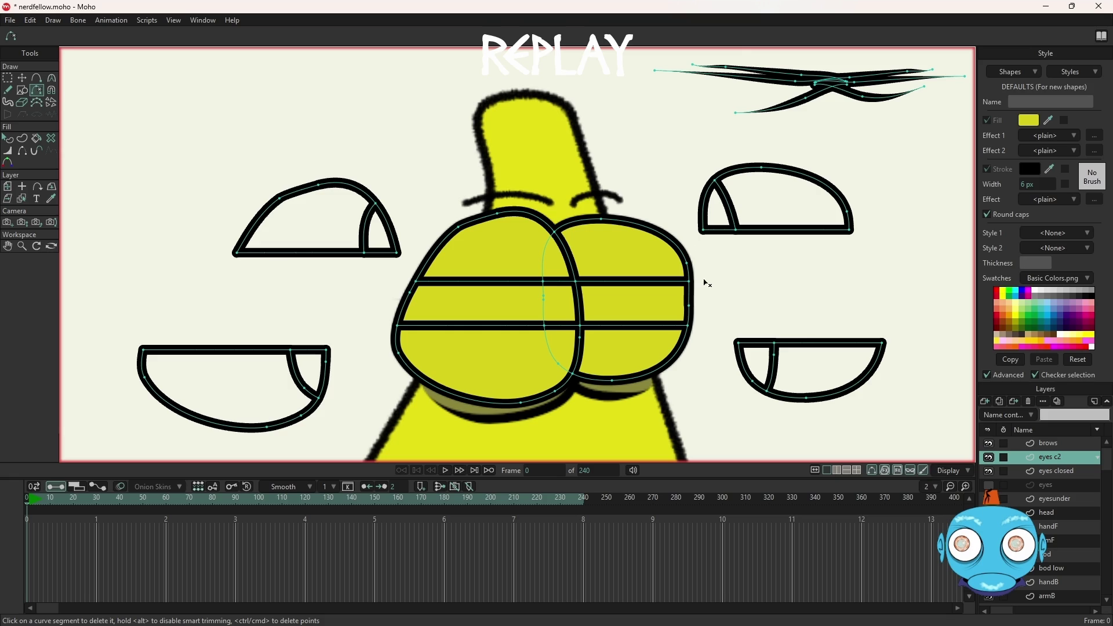
left_click(775, 365)
left_click(731, 215)
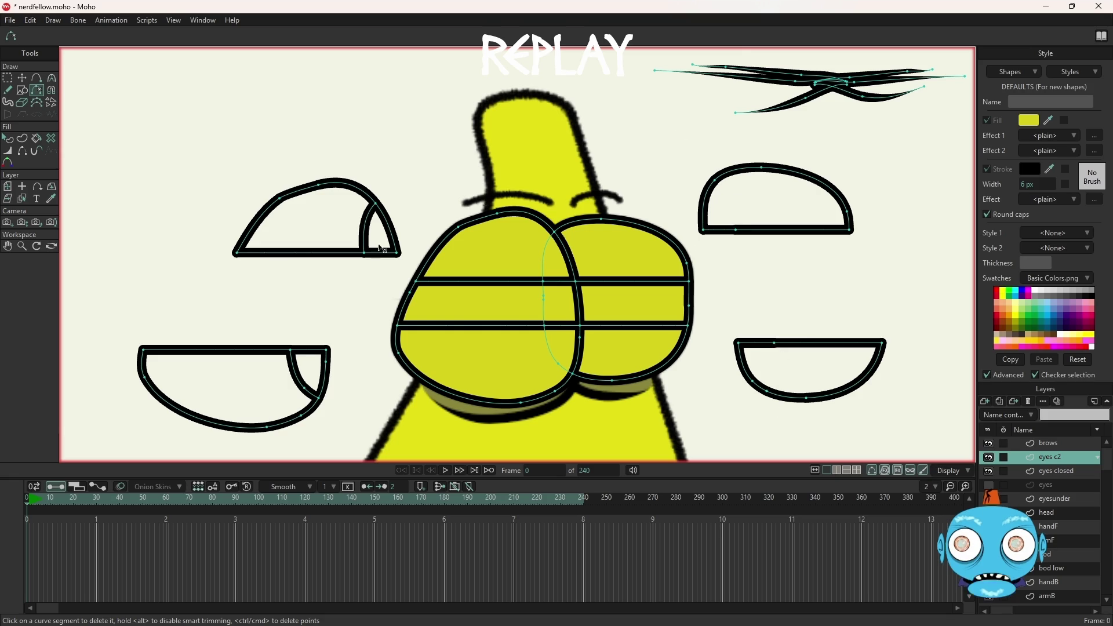
left_click(364, 227)
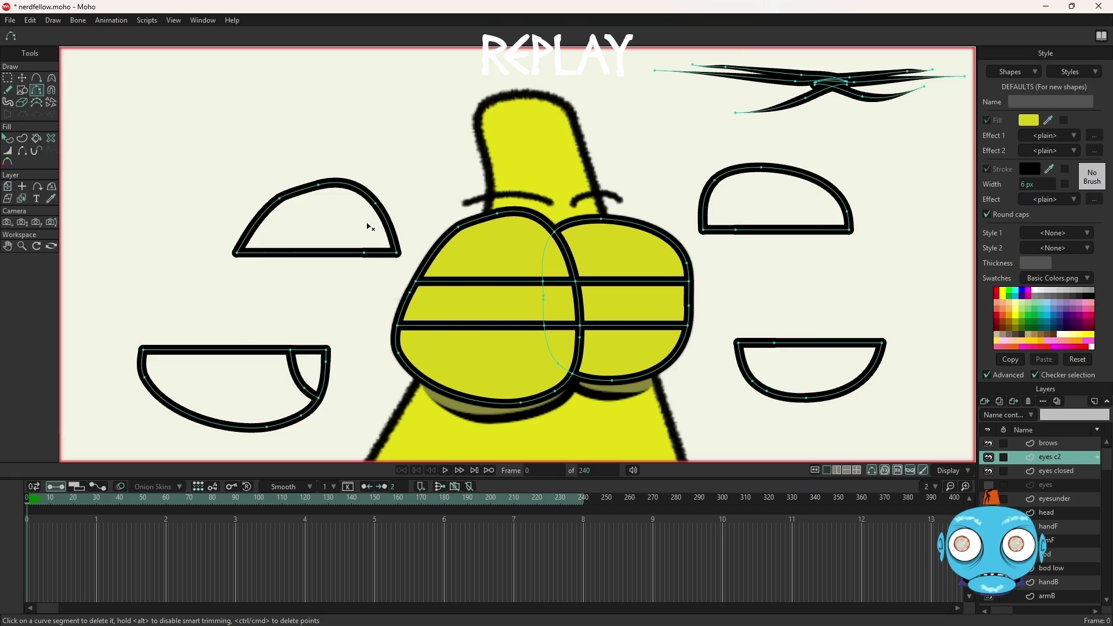
left_click(296, 374)
left_click(305, 391)
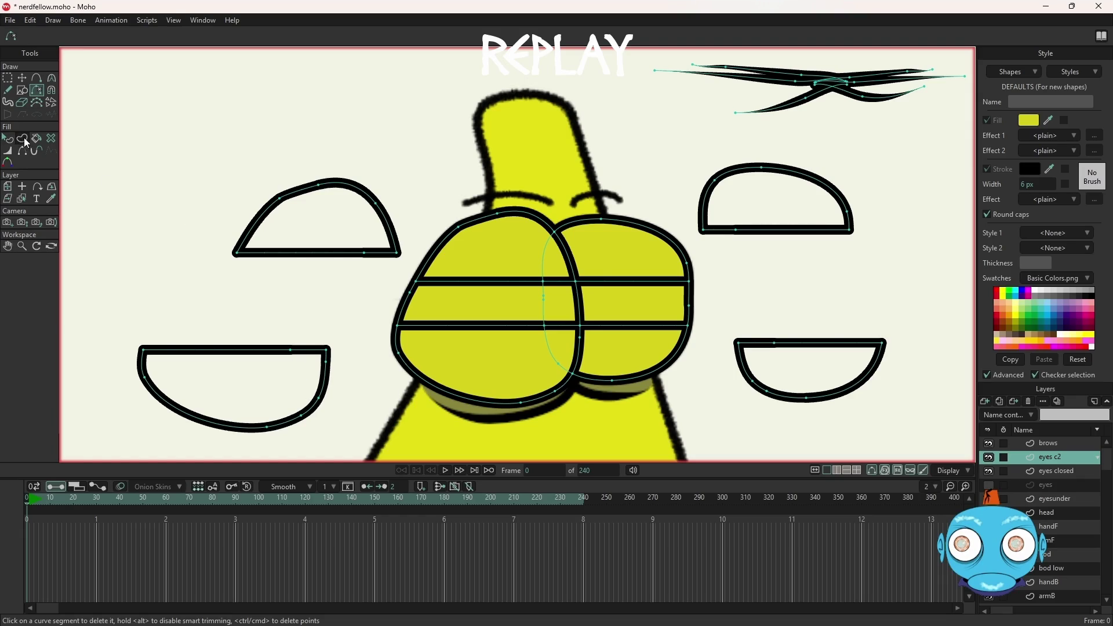
left_click(25, 141)
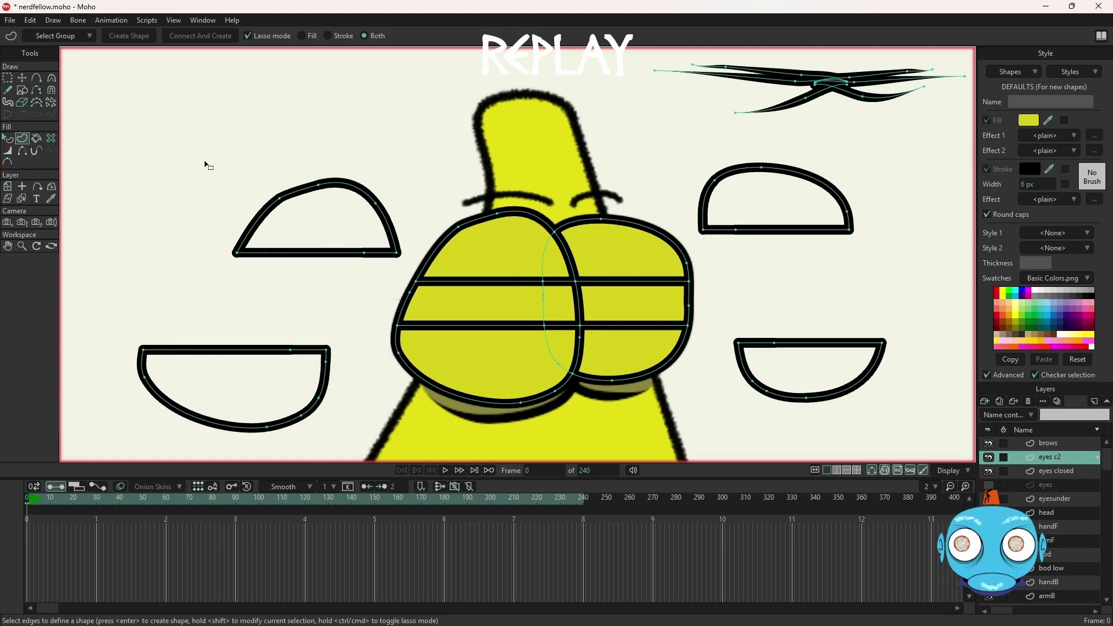
Step: Select the upper-left half-oval's edges and create a yellow filled shape from them
left_click_drag(207, 165, 419, 283)
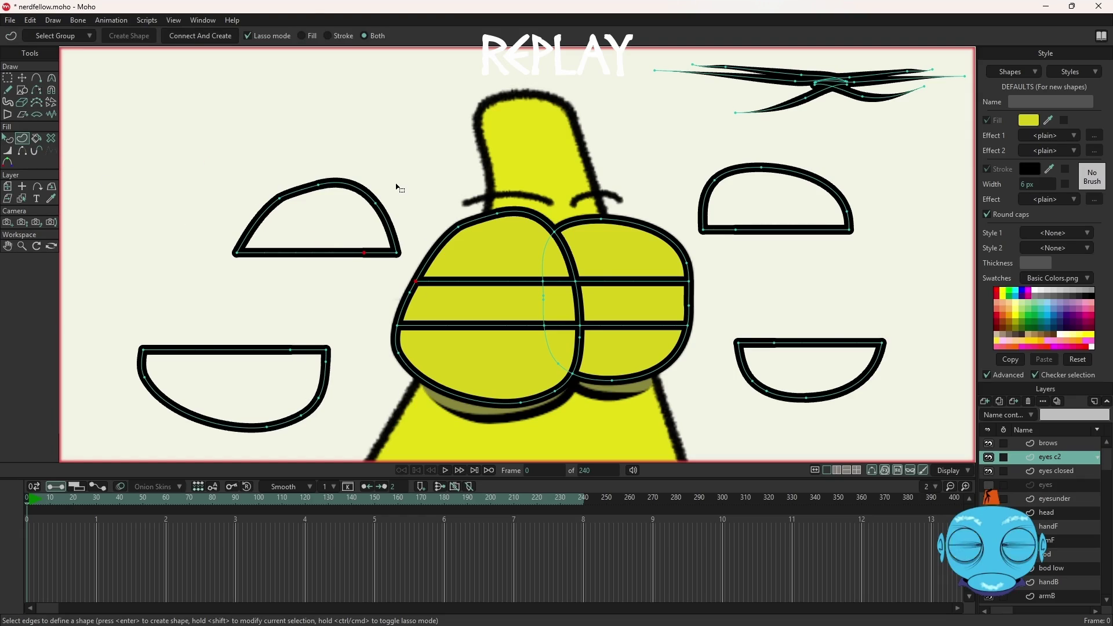
left_click(249, 36)
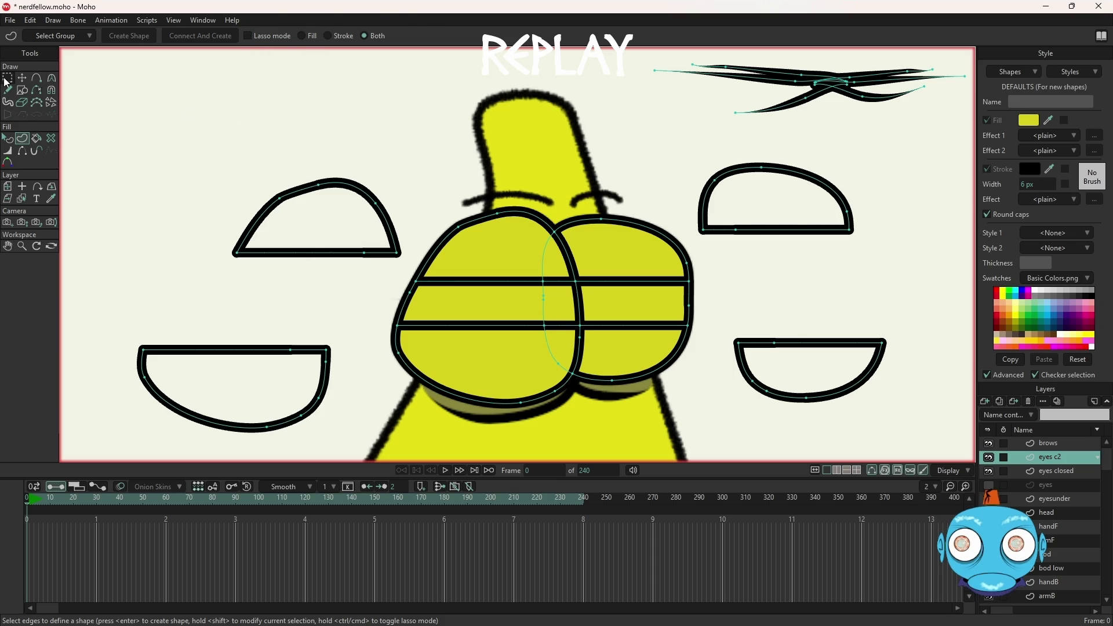
mouse_move(186, 155)
left_mouse_down()
mouse_move(386, 269)
mouse_move(414, 273)
left_mouse_up()
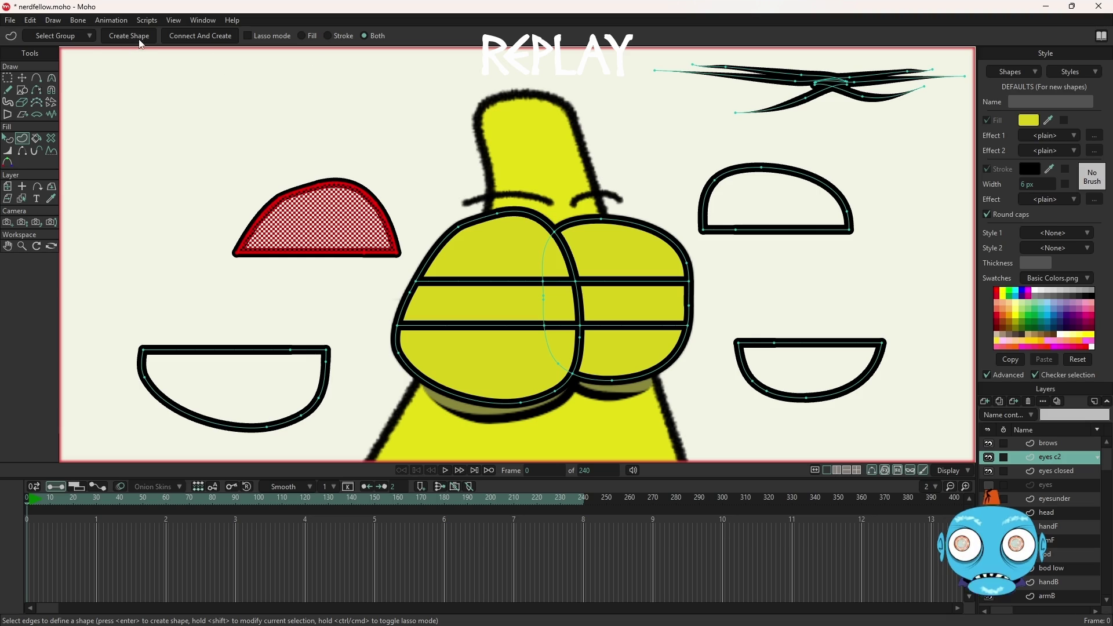
left_click(119, 36)
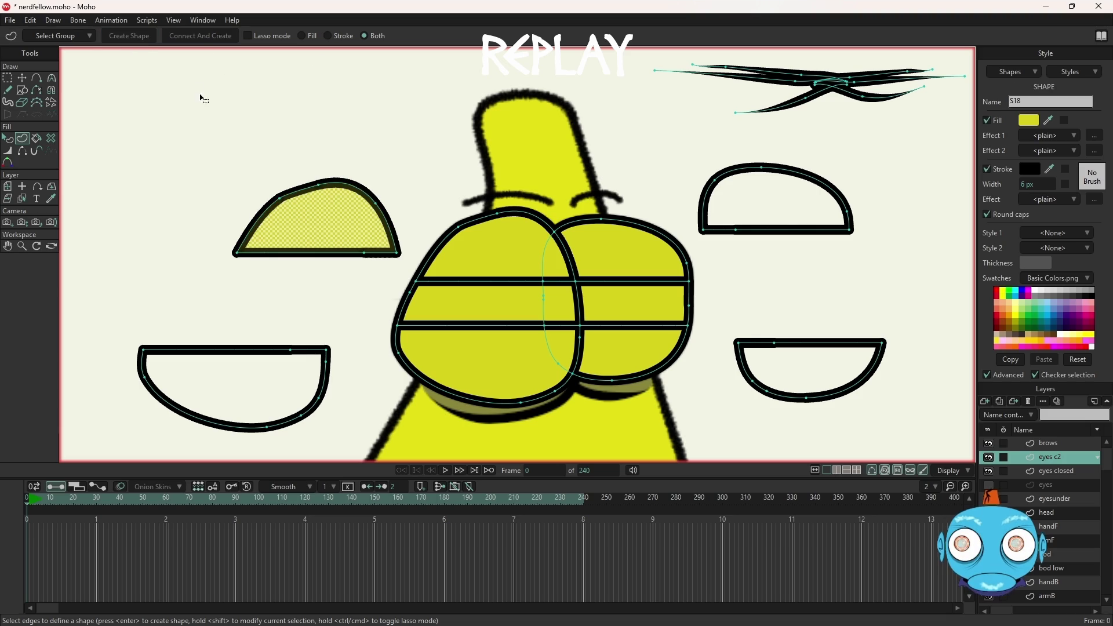
Step: Select the band lines across the left eye and delete them
left_click(22, 77)
left_click(111, 123)
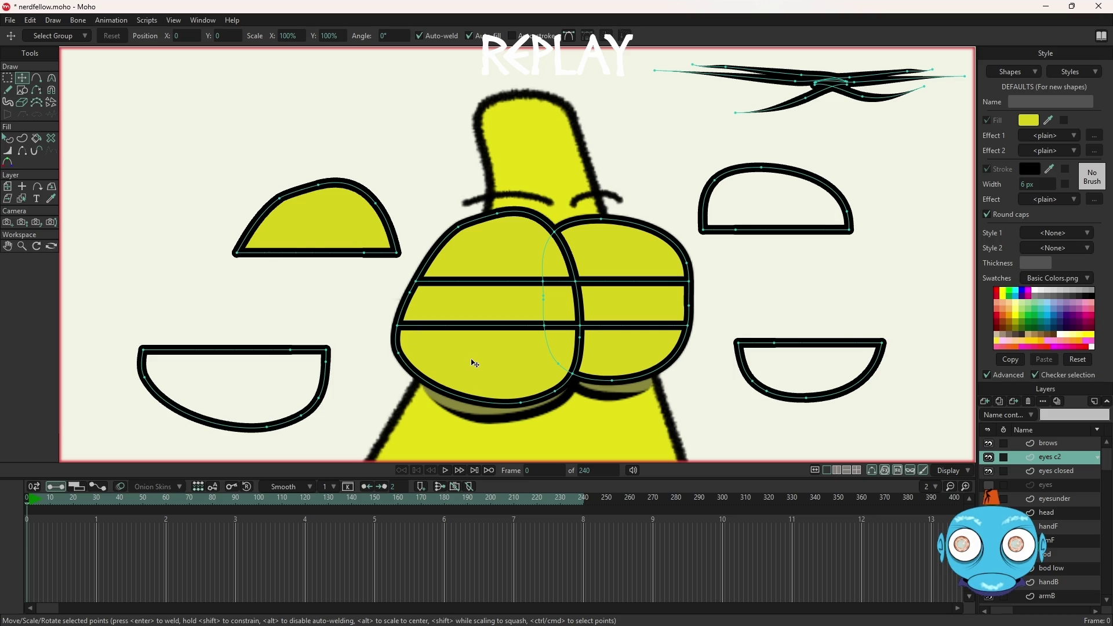
left_click(506, 375)
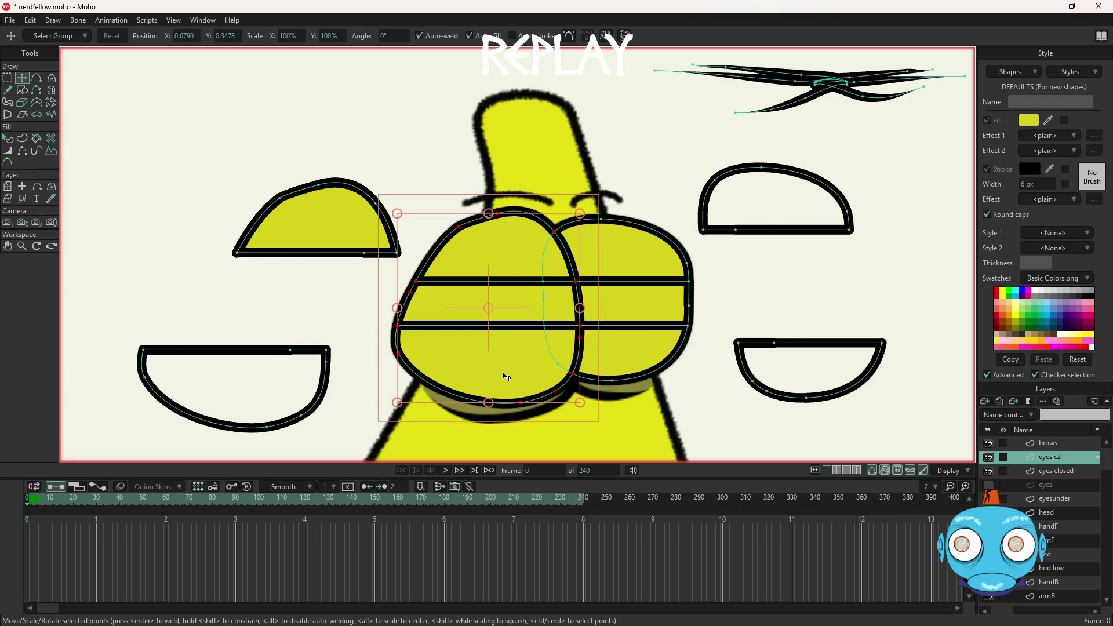
key("Delete")
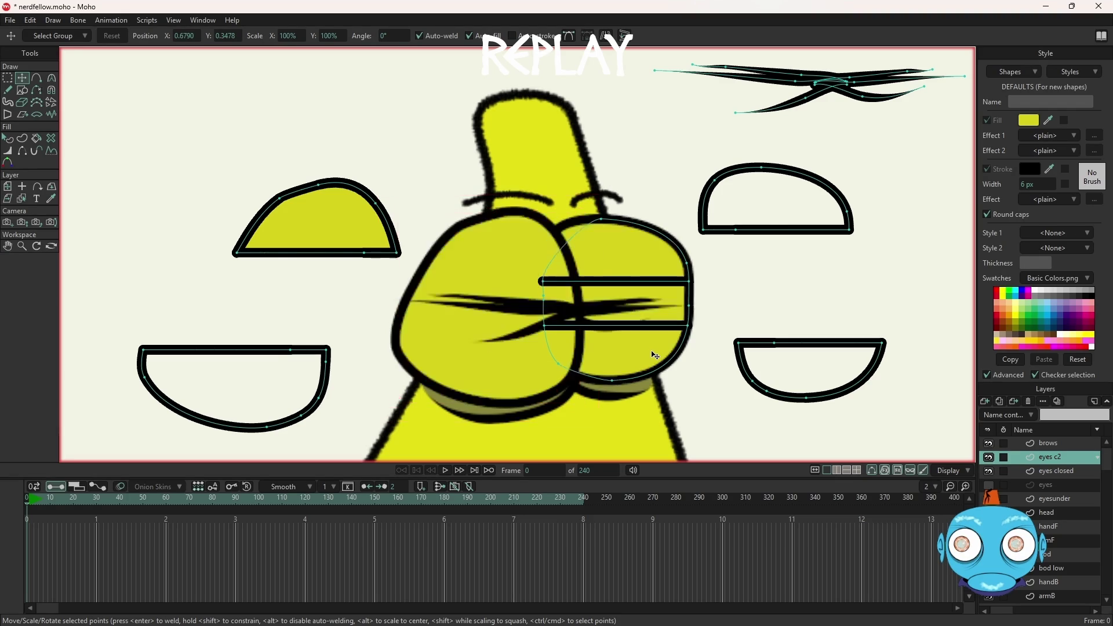
Step: Delete the right eye's band lines, show open eyes instead of closed, and set the yellow lid over the left eye
double_click(683, 352)
key("Delete")
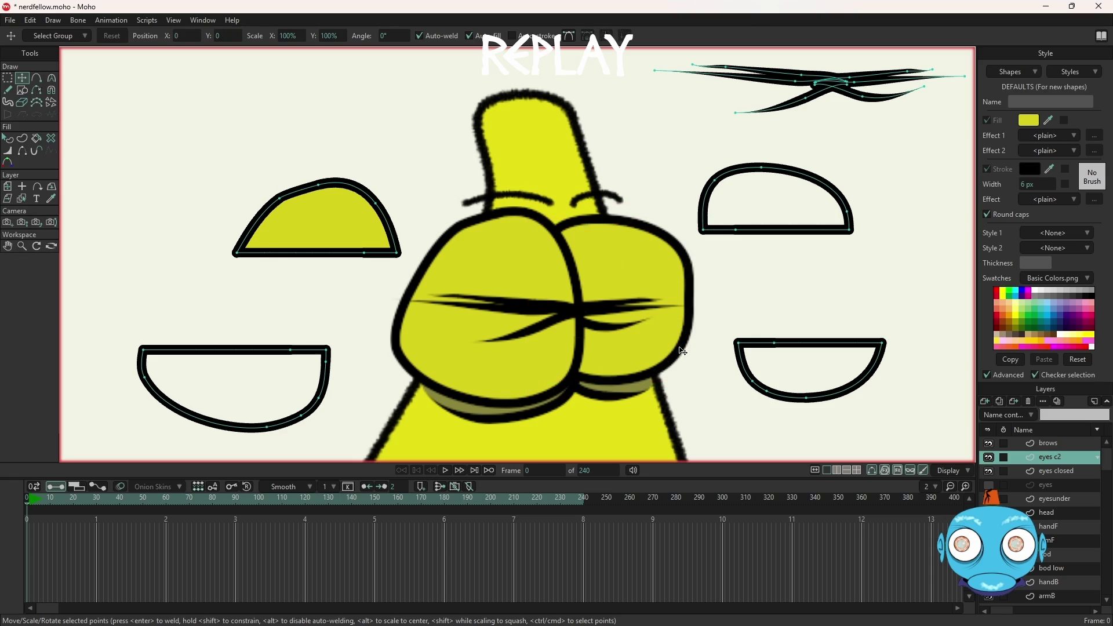
left_click(989, 472)
left_click(989, 485)
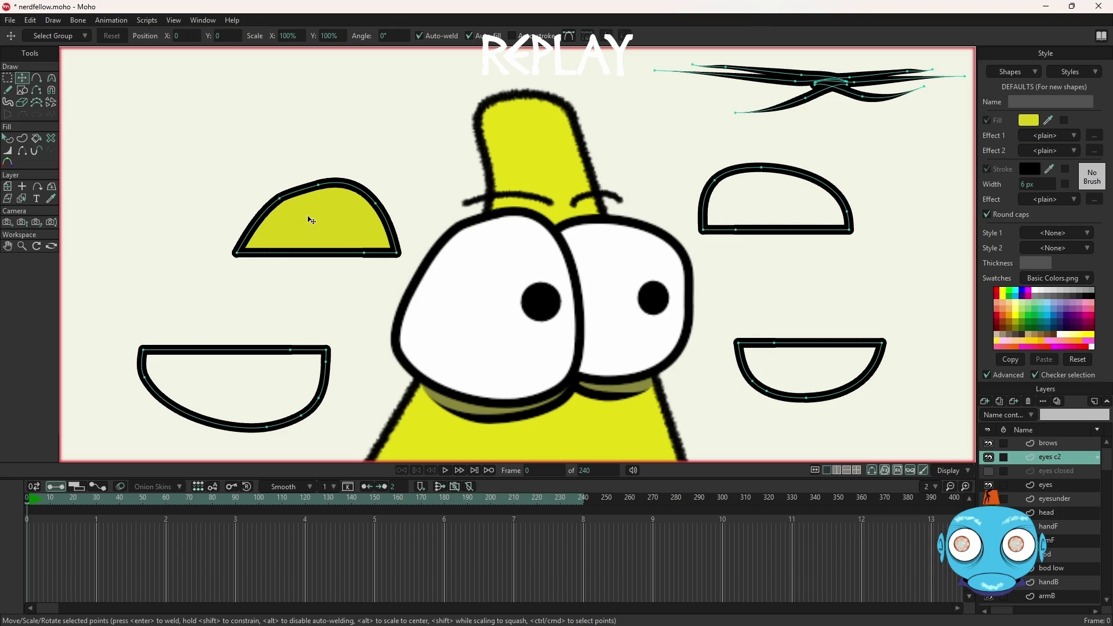
left_click_drag(351, 237, 536, 265)
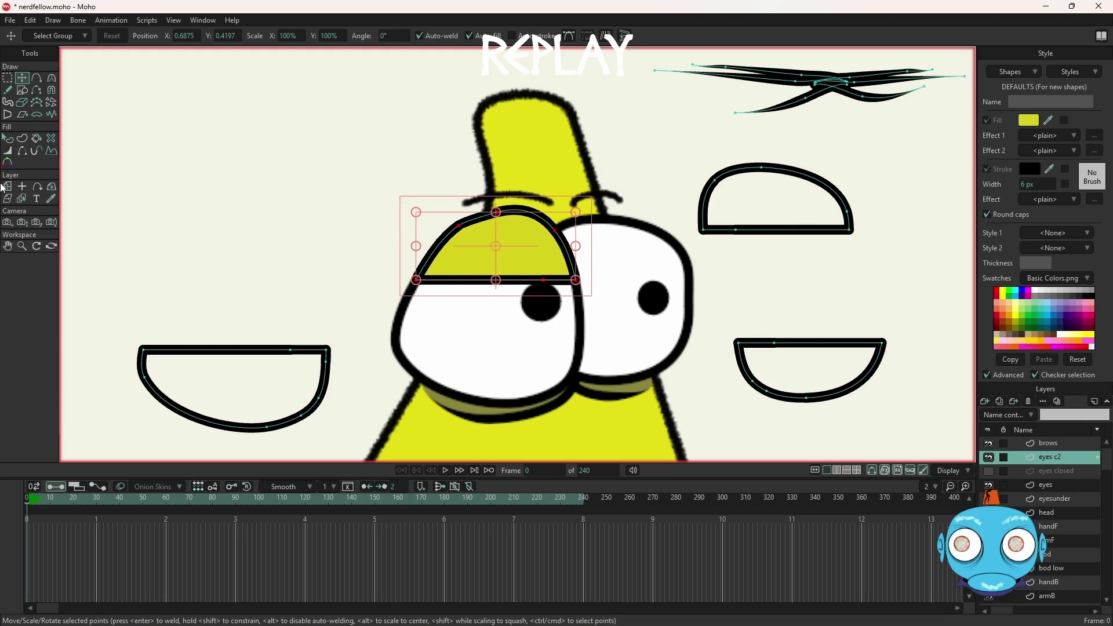
Step: Box-select the lower-left half-oval's edges and turn them into a yellow filled shape
left_click(24, 138)
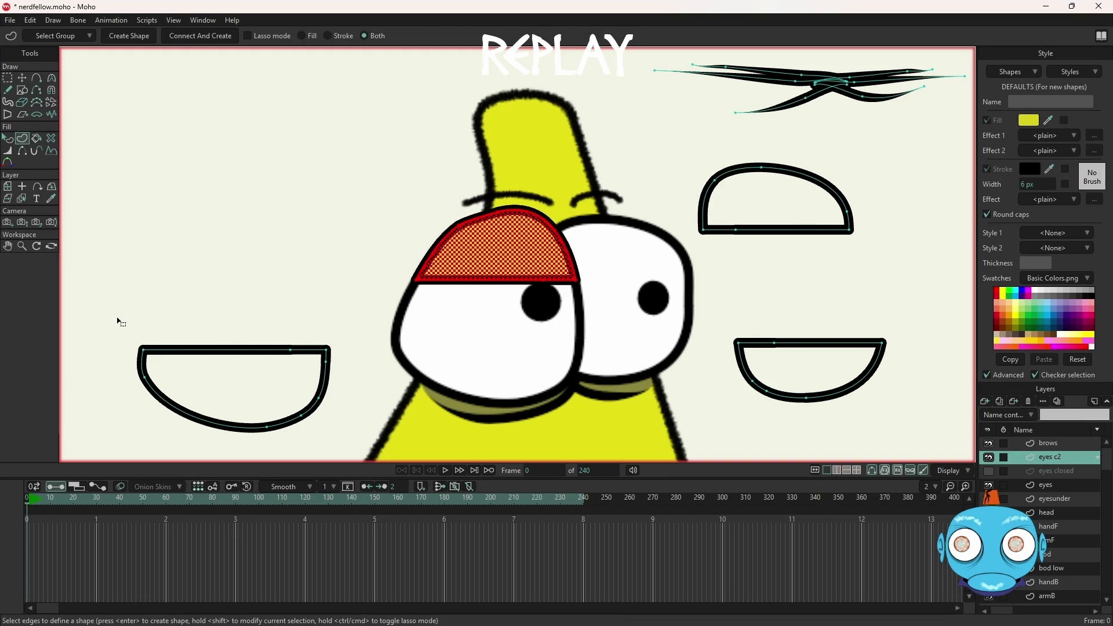
mouse_move(119, 327)
left_mouse_down()
mouse_move(253, 377)
mouse_move(342, 443)
left_mouse_up()
left_click(135, 38)
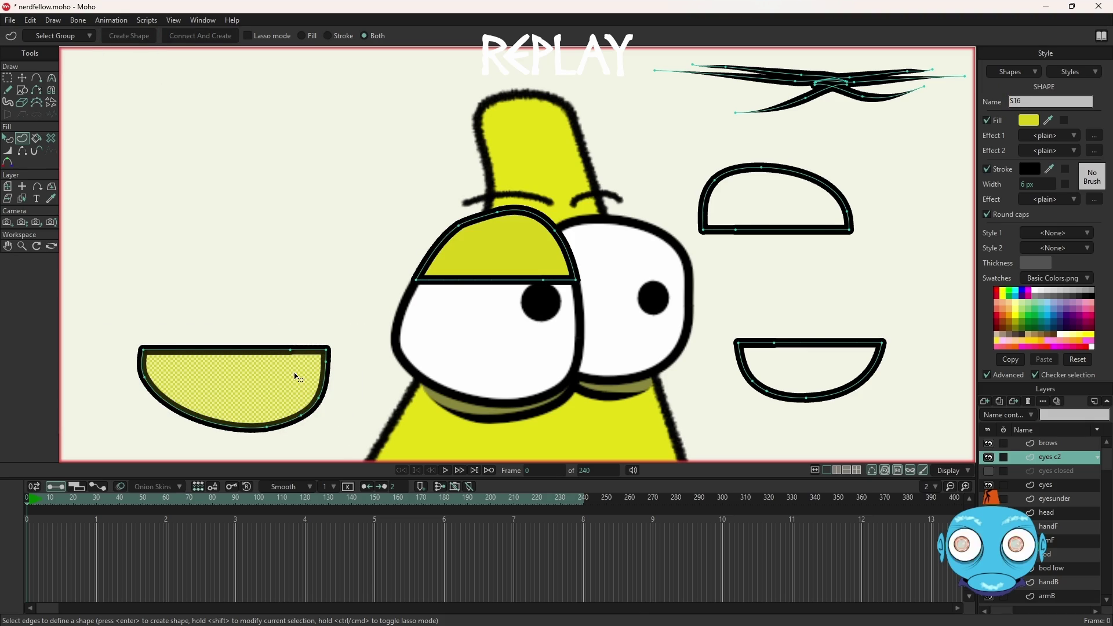
left_click(256, 299)
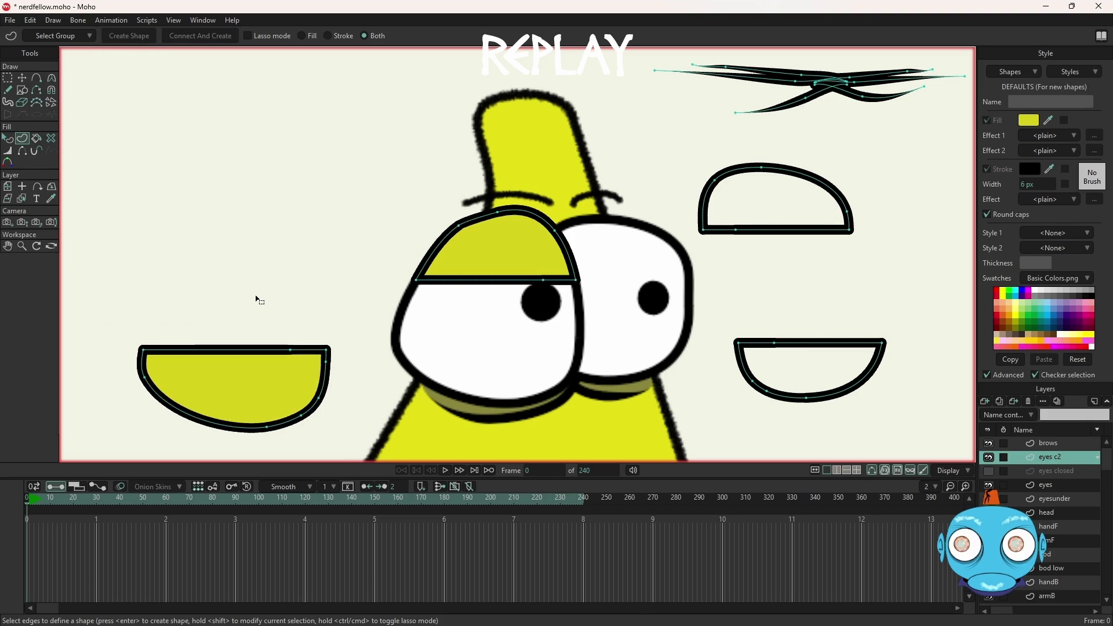
left_click(275, 391)
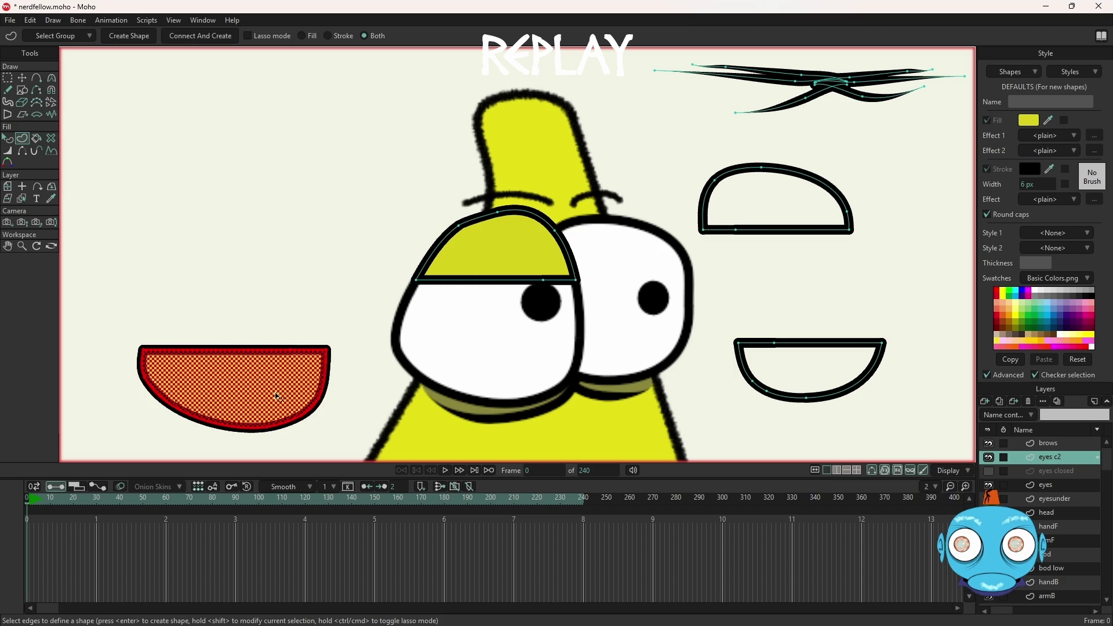
Step: Drag the lower-left yellow shape onto the bottom of the left eye as a lower lid
left_click(8, 79)
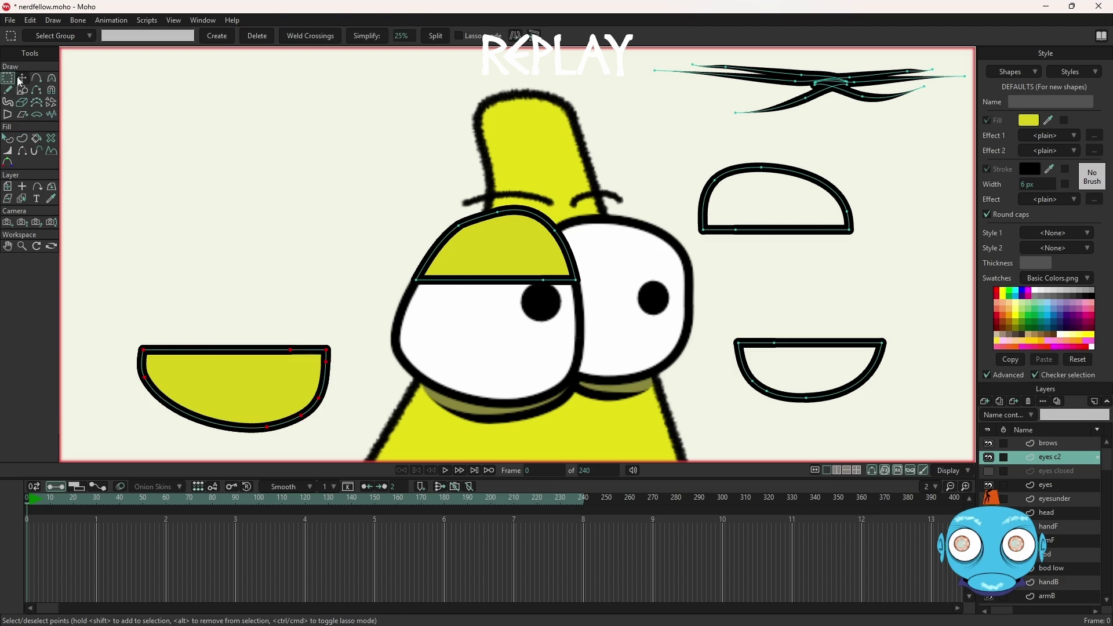
left_click(22, 78)
mouse_move(286, 398)
left_mouse_down()
mouse_move(561, 367)
mouse_move(542, 369)
left_mouse_up()
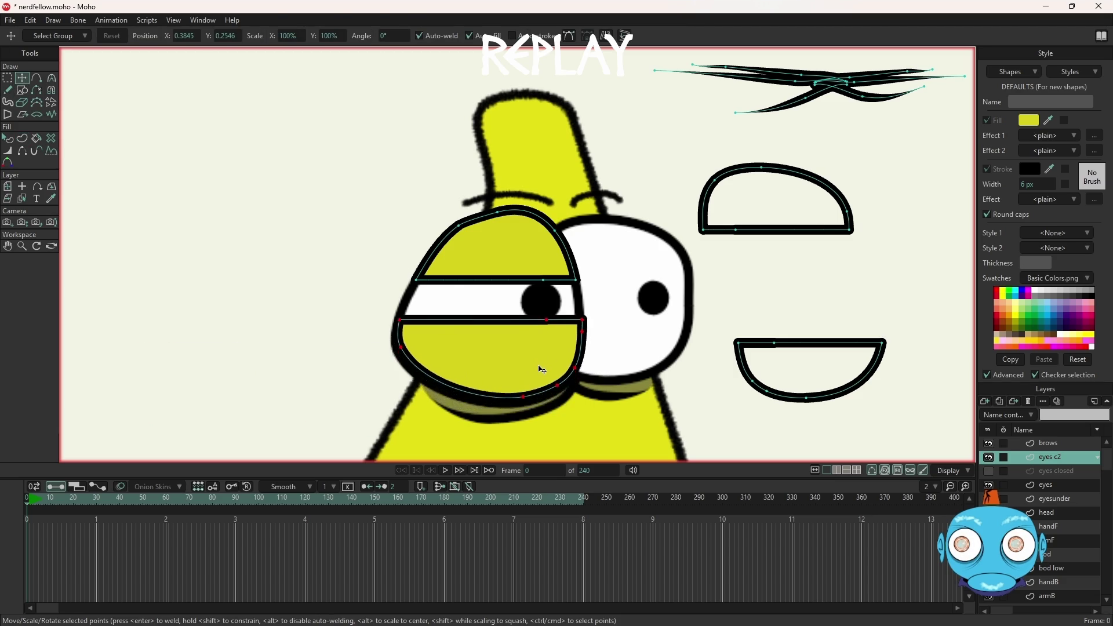
left_click_drag(542, 370, 538, 377)
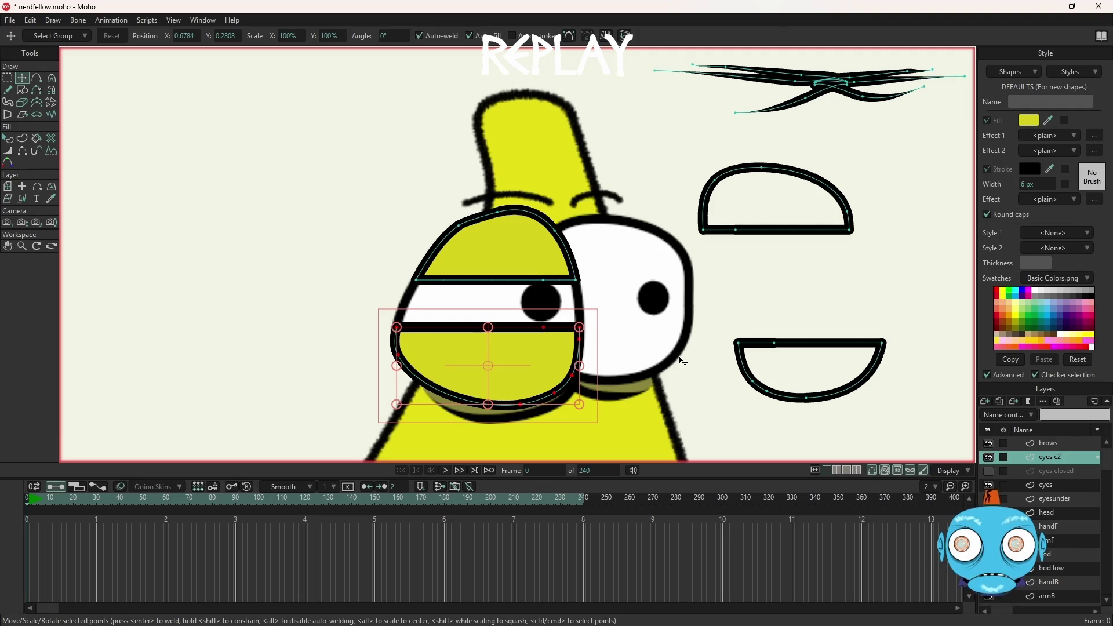
Step: Hide the eyes c2 layer, make the eyes layer active, and clear the point selection
left_click(993, 460)
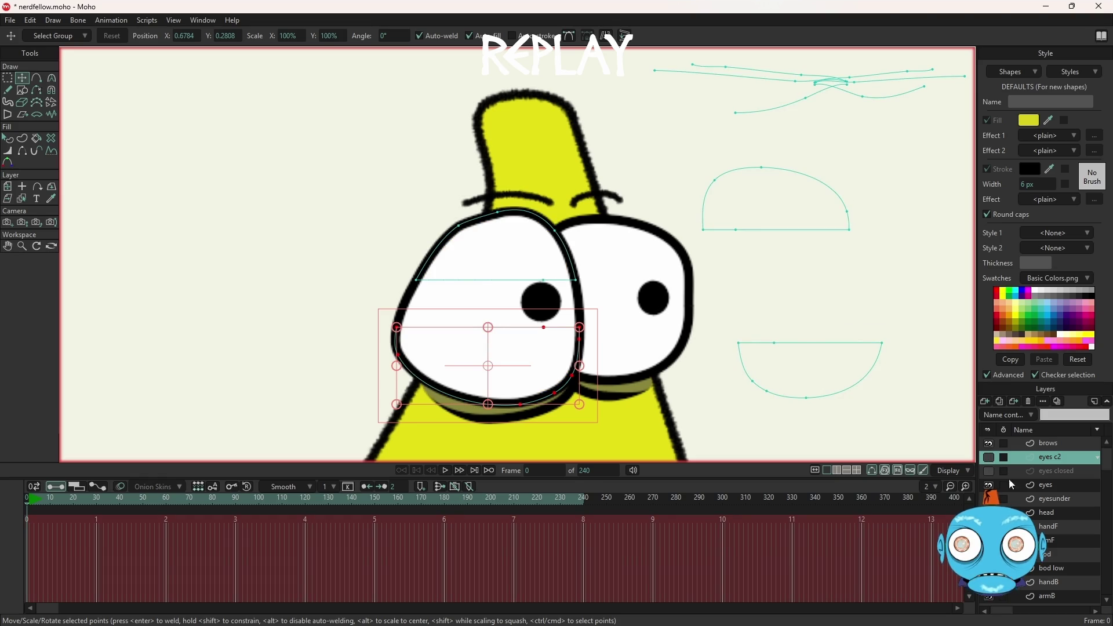
left_click(1052, 485)
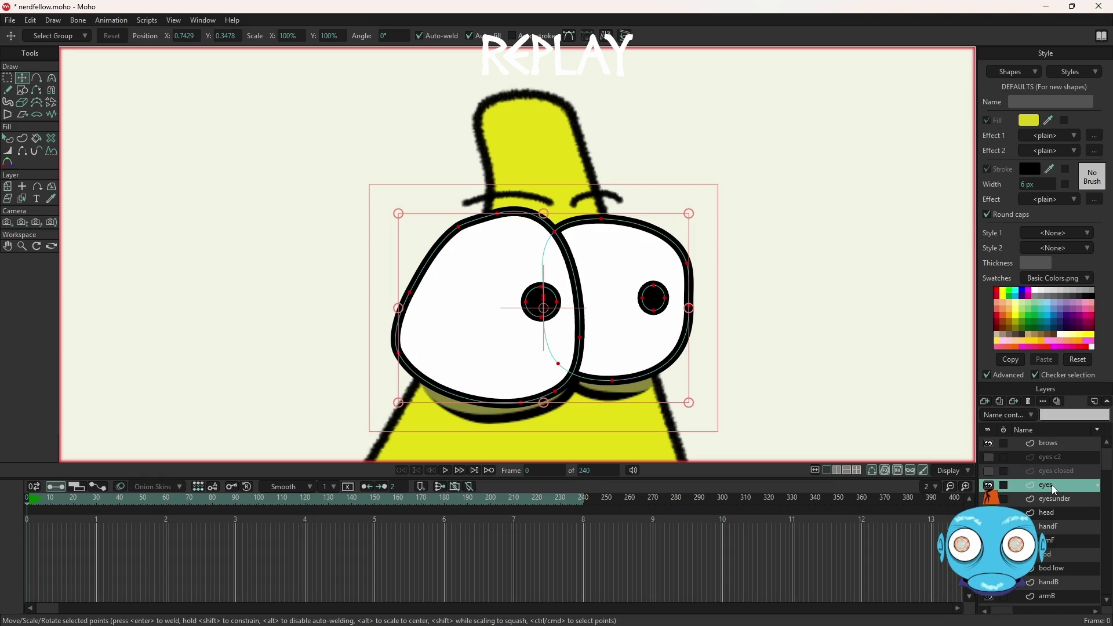
key("ctrl+d")
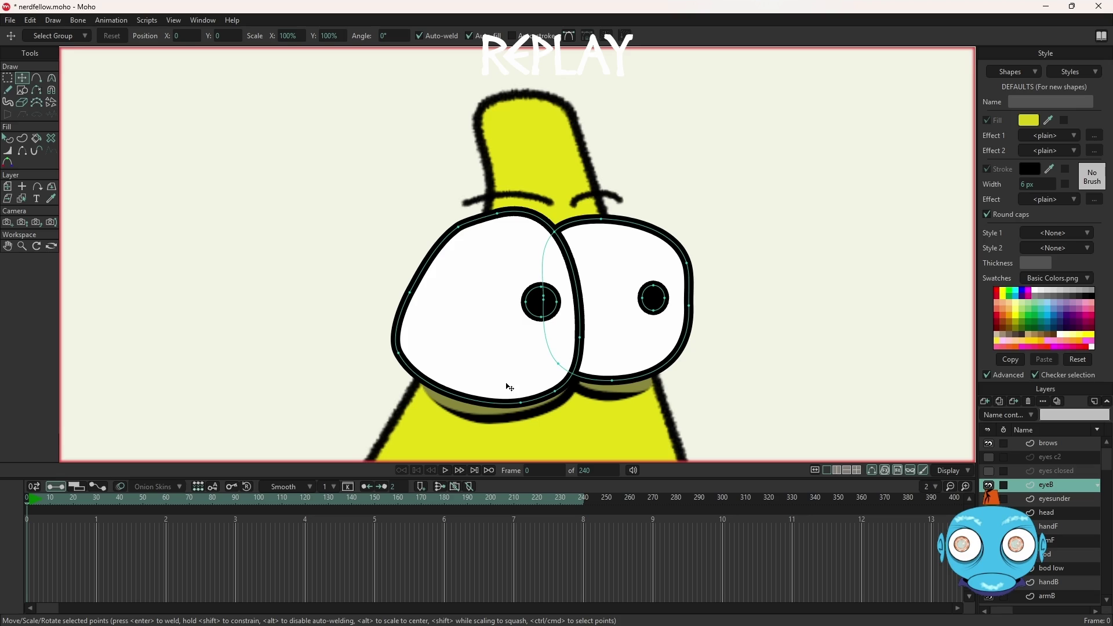
key("g")
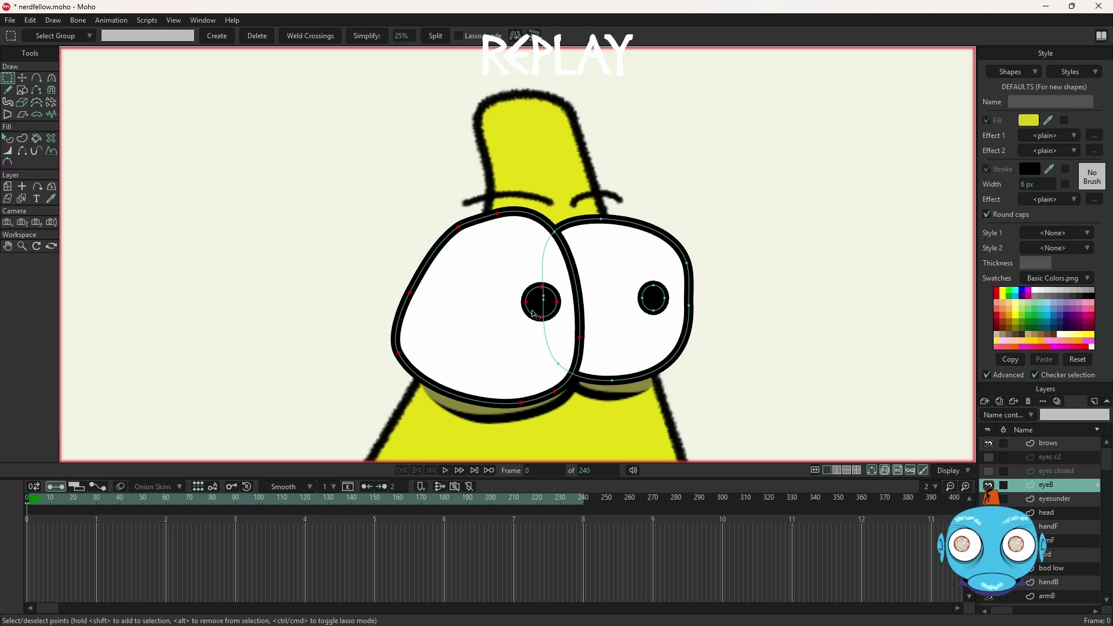
Step: Move the left eye and pupil onto a new eyeF vector layer and show the eyes closed layer
key("Delete")
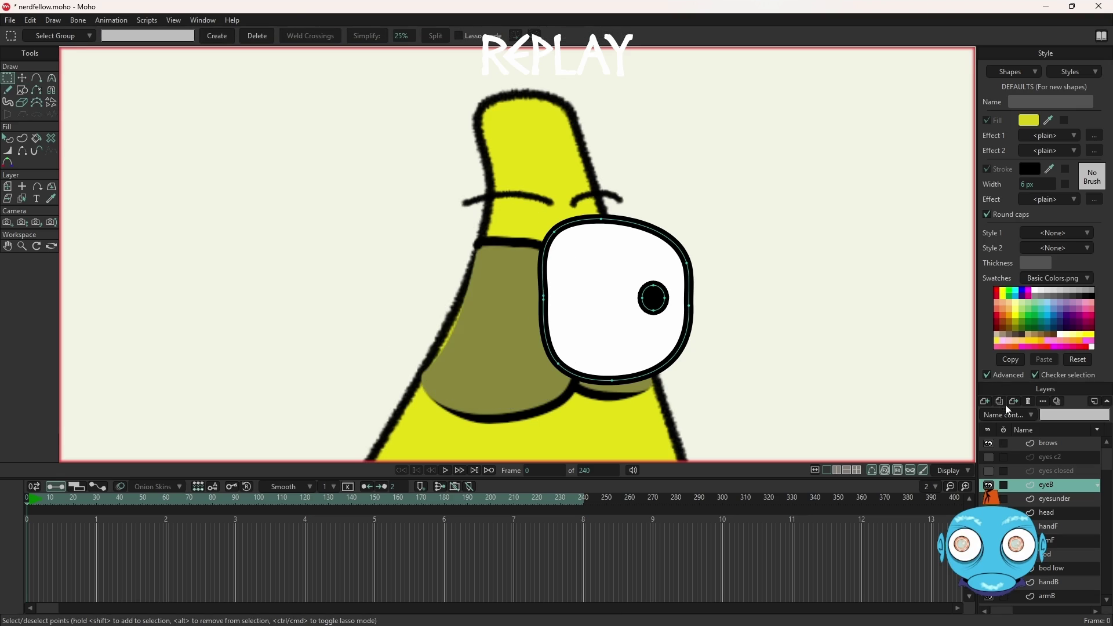
left_click(984, 401)
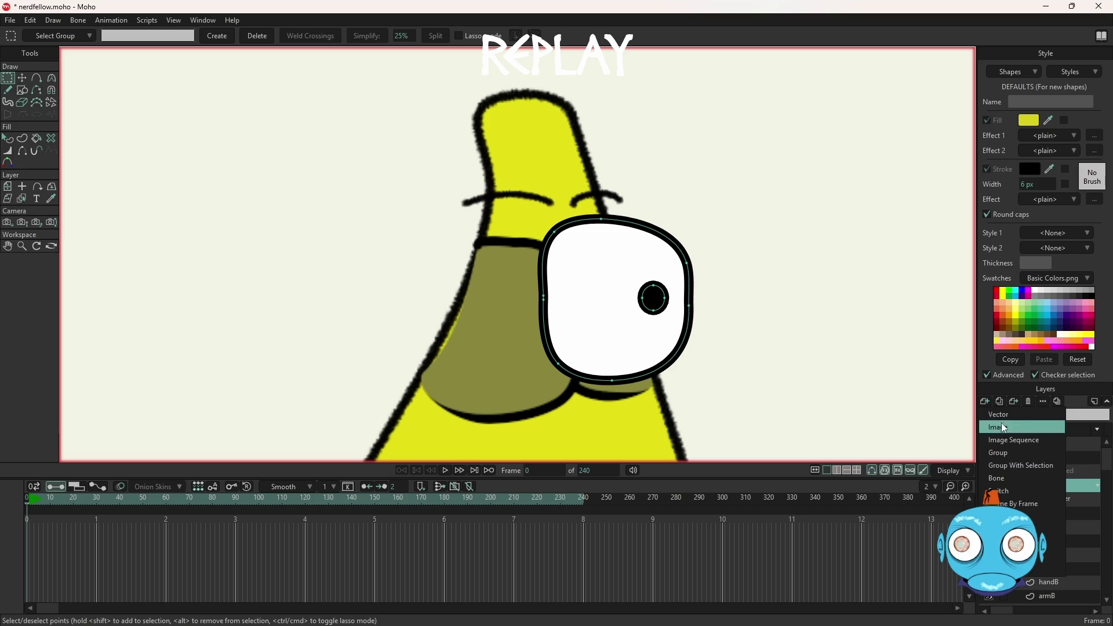
left_click(1001, 423)
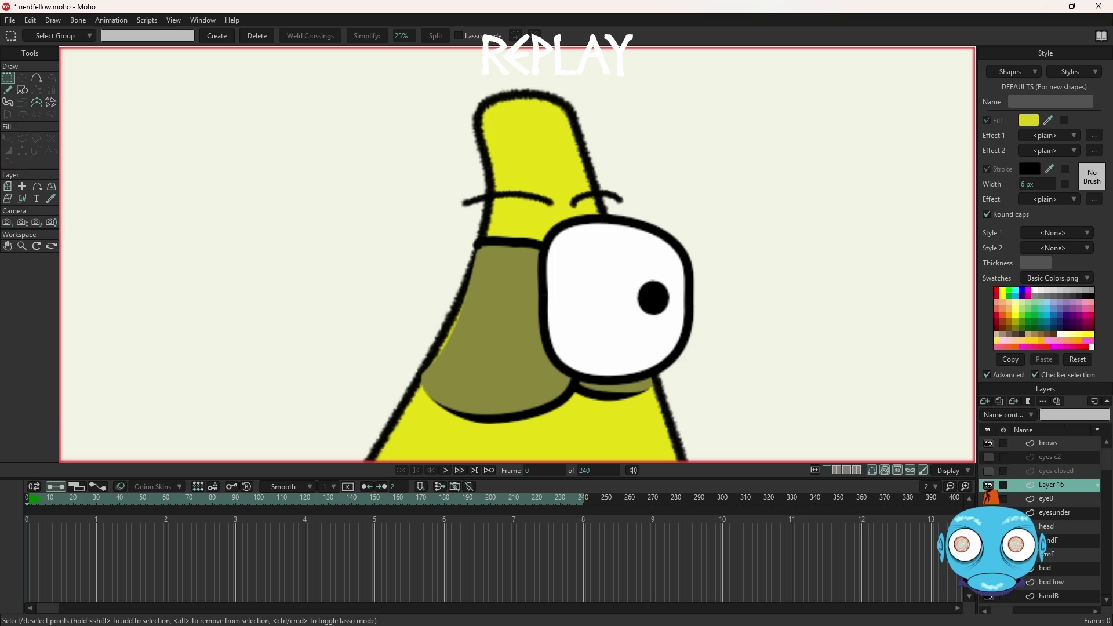
key("ctrl+v")
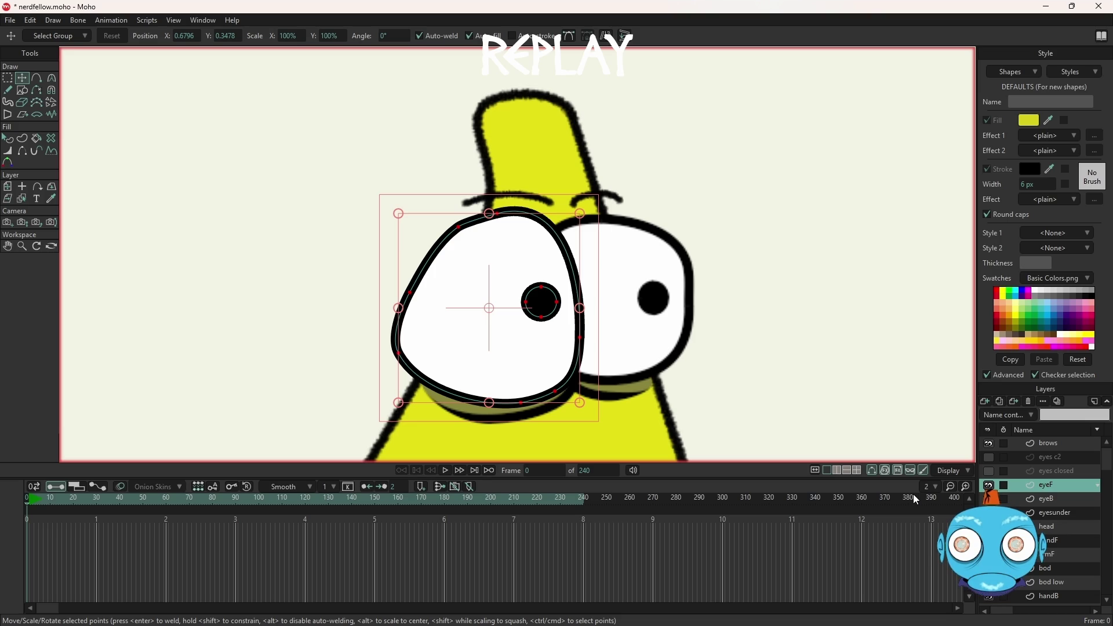
left_click(989, 471)
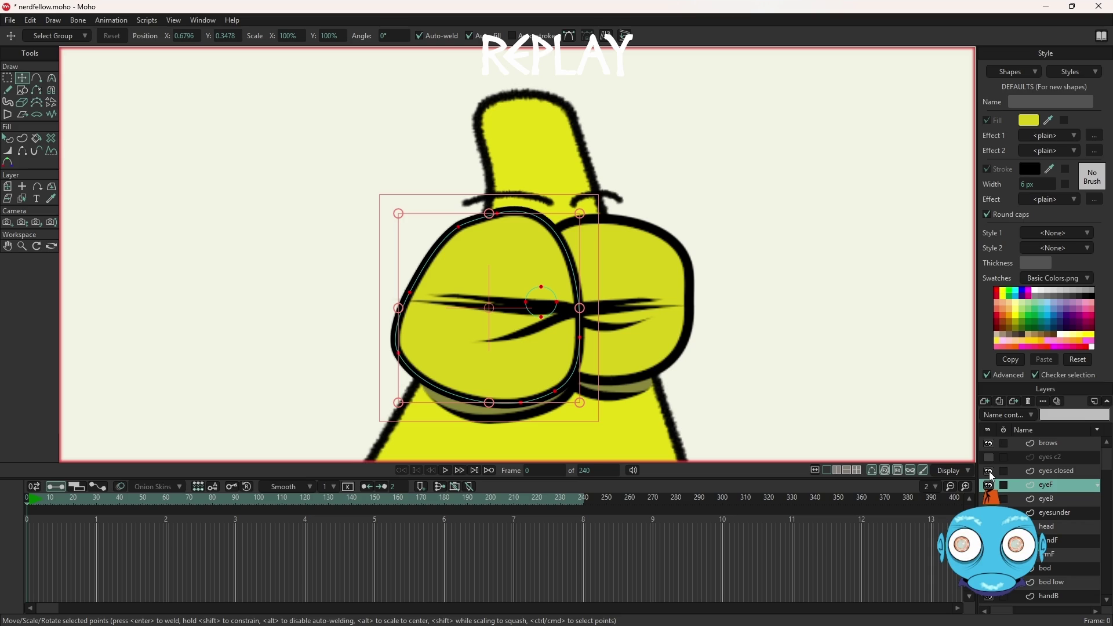
Step: On the eyes closed layer, select the closed left eye's points and upper lid line
left_click(822, 401)
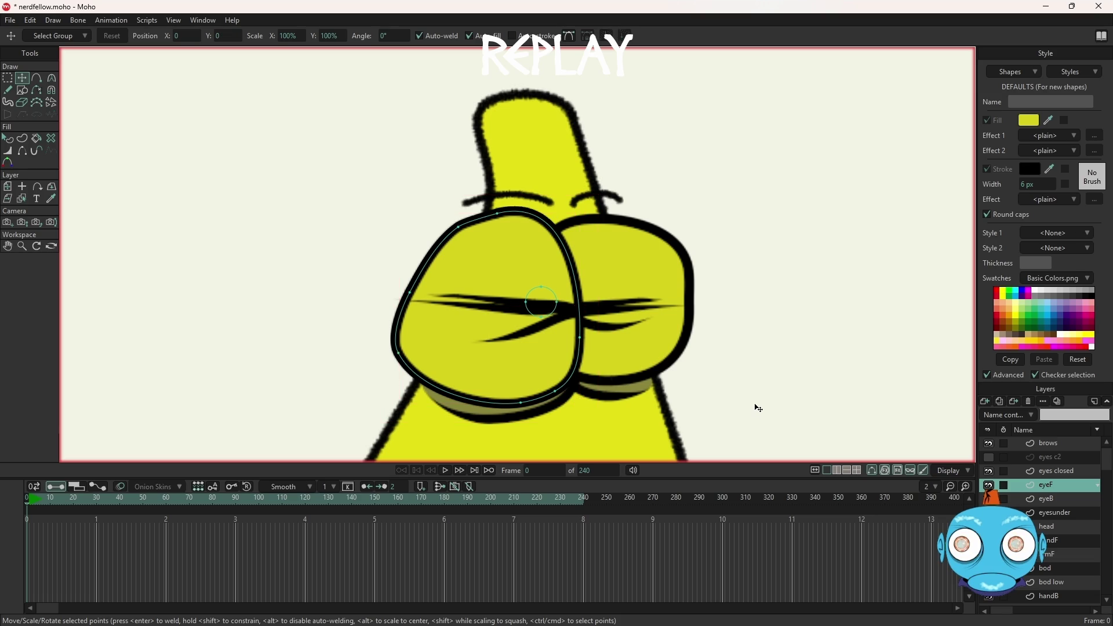
left_click(1053, 471)
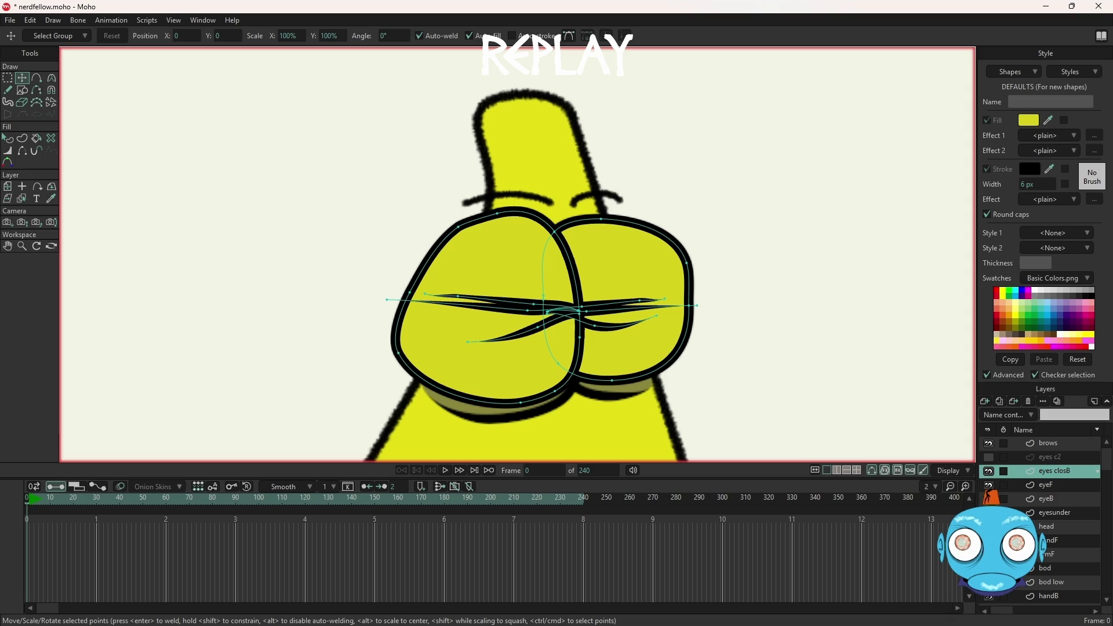
type("B")
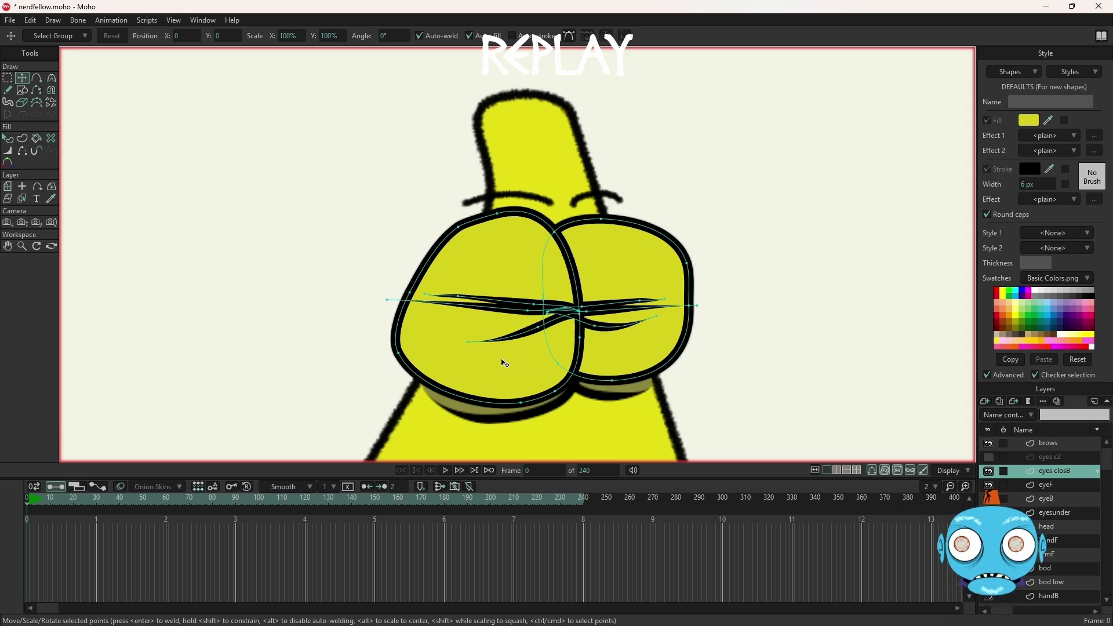
key("g")
left_click(520, 317)
left_click(520, 307, "shift")
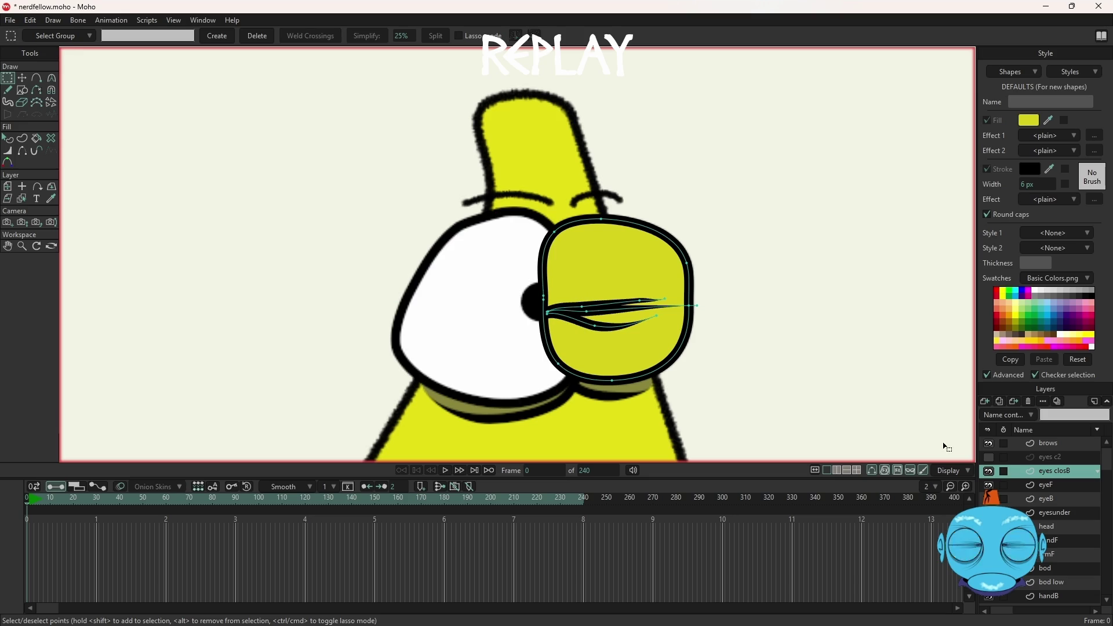
Step: Add a new vector layer to hold the left closed eye as eyes closF
left_click(988, 402)
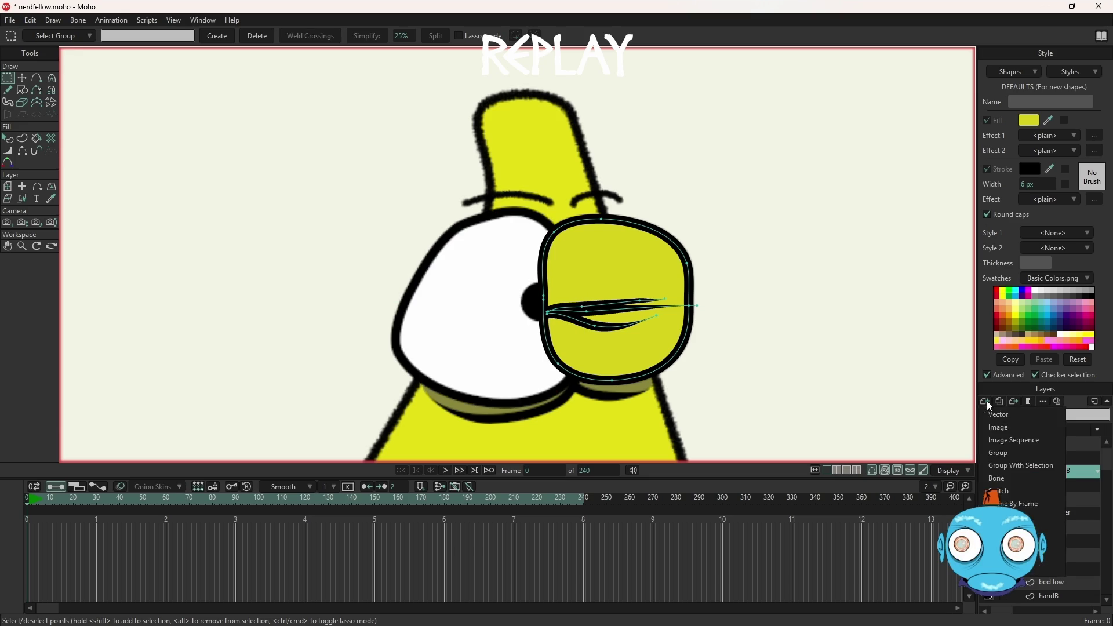
left_click(999, 415)
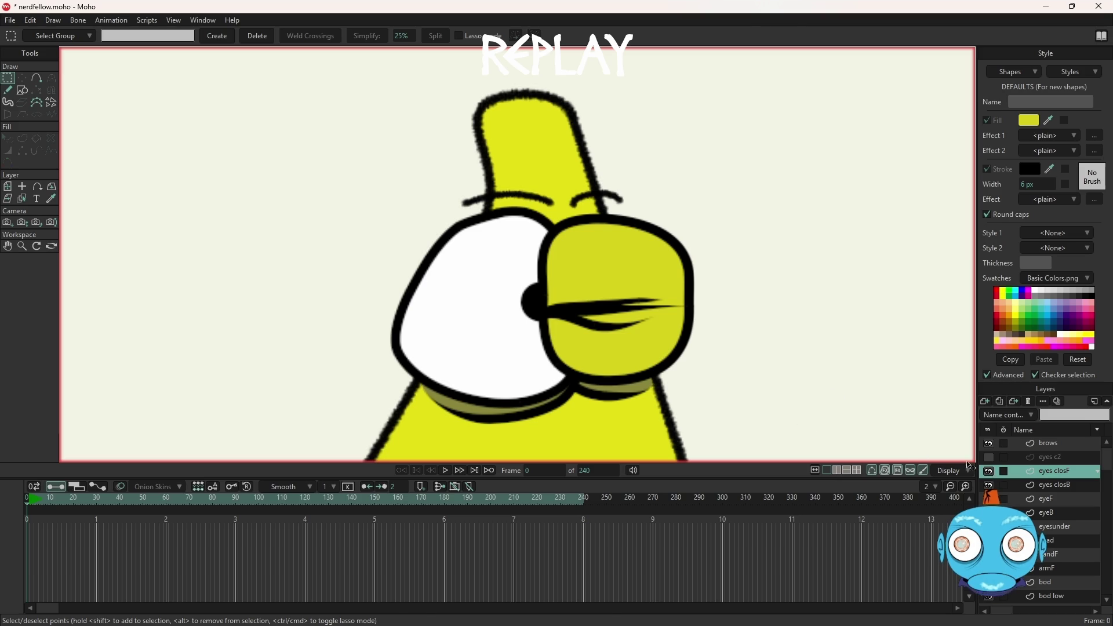
key("t")
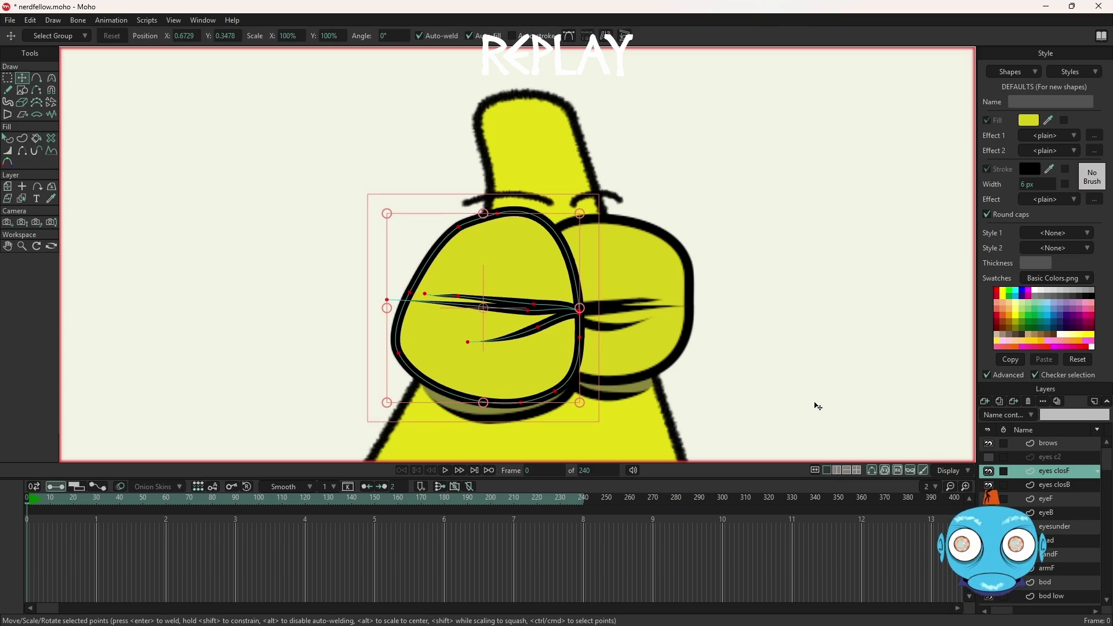
Step: Hide the eyes closF and eyes closB layers, show eyes c2, and make it the working layer
left_click(994, 477)
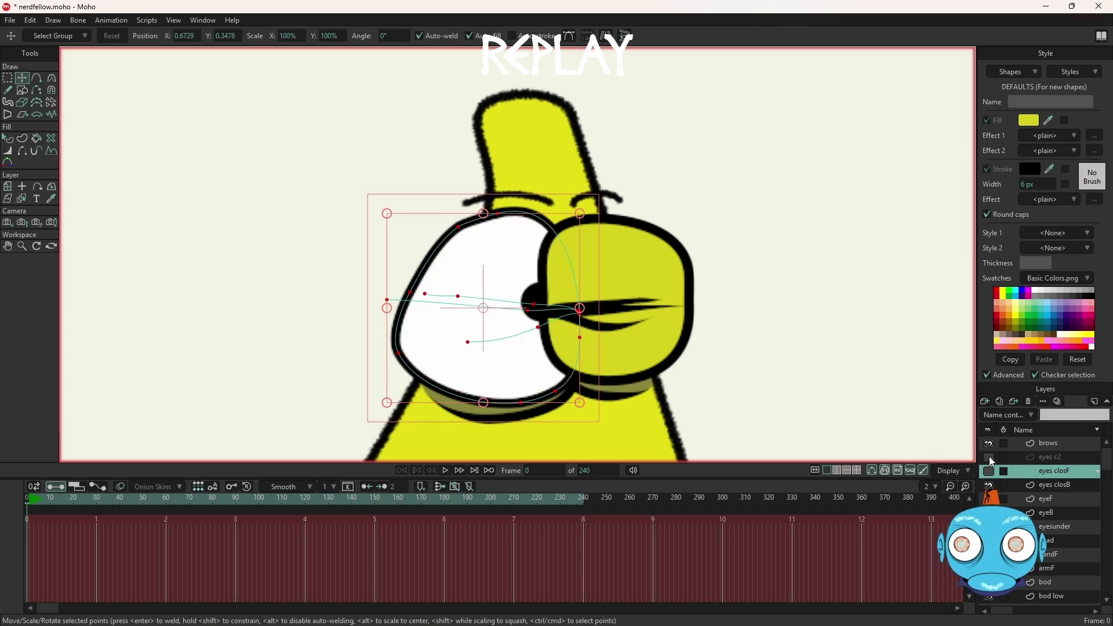
left_click(993, 461)
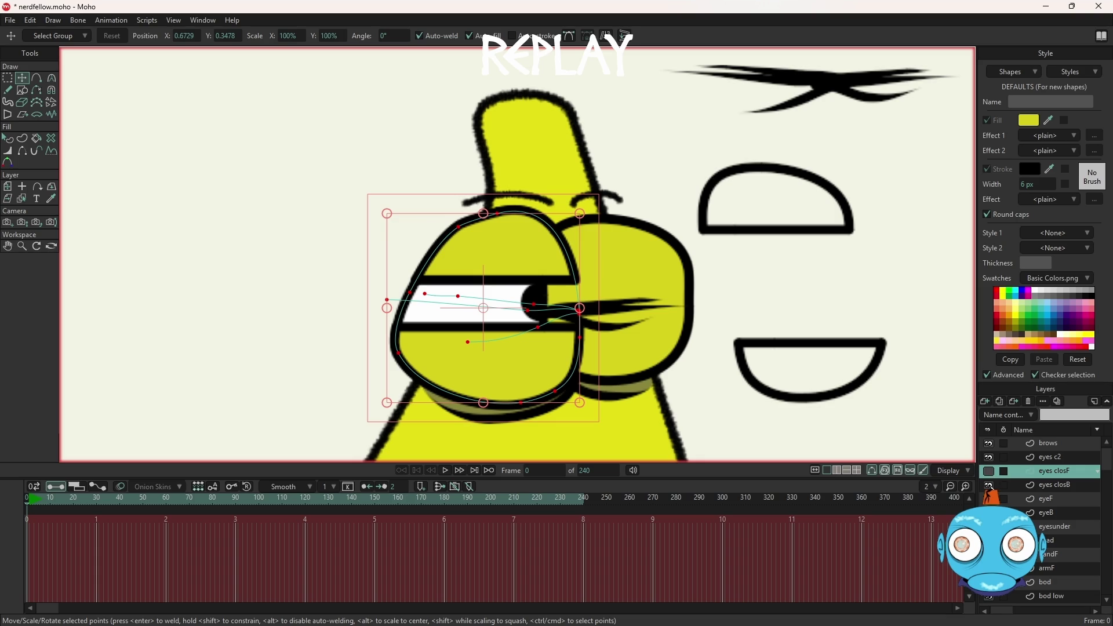
left_click(989, 485)
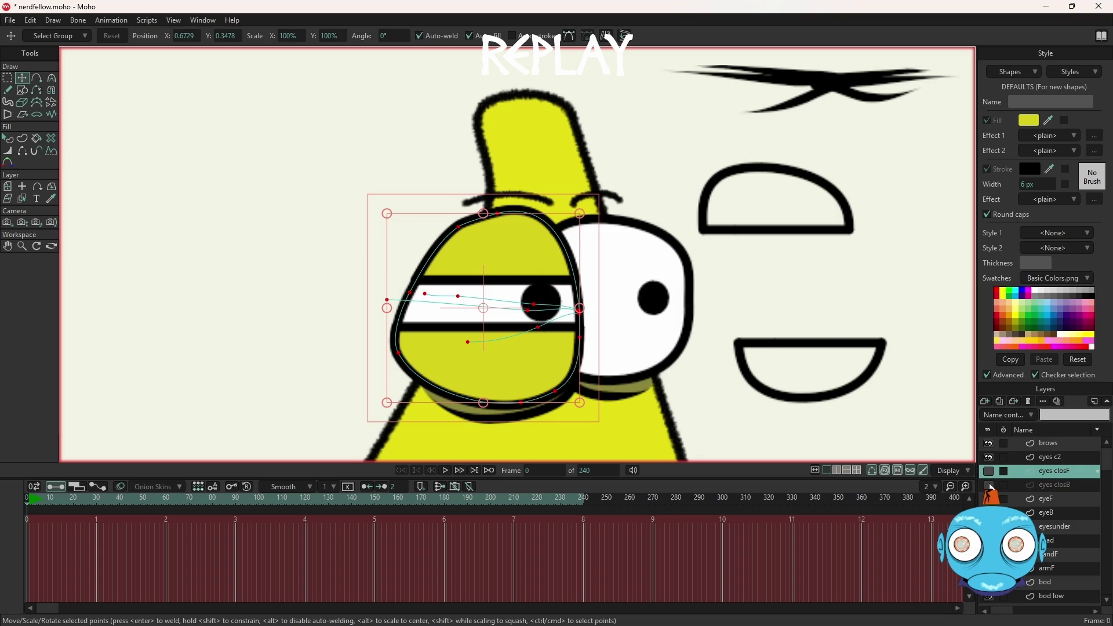
left_click(1053, 461)
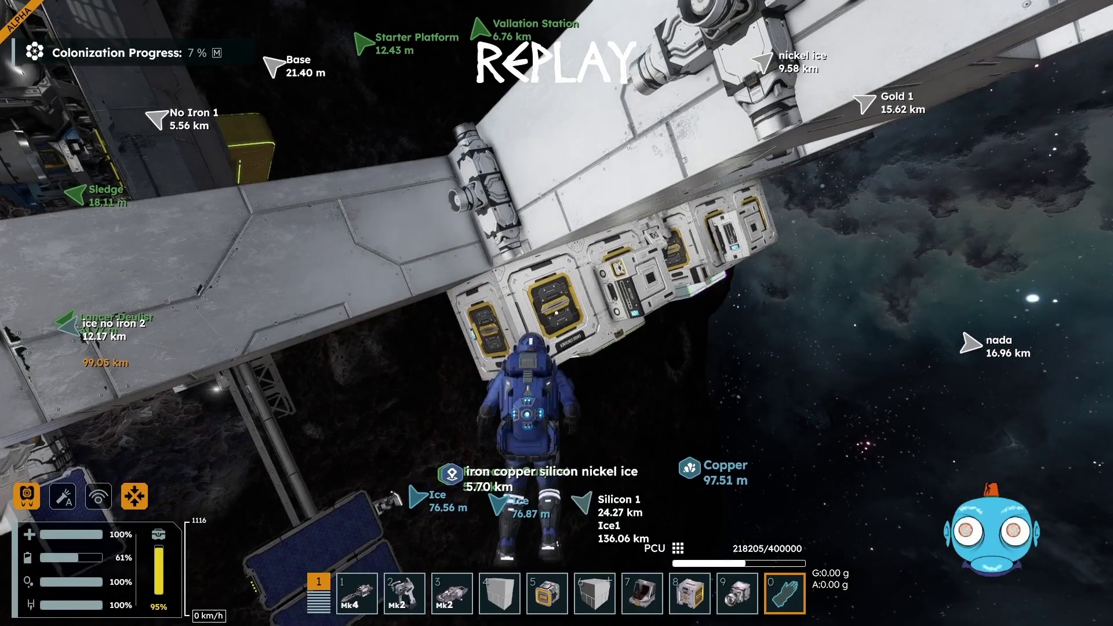
Step: Open the nearby cargo container's inventory next to the character inventory
key("f")
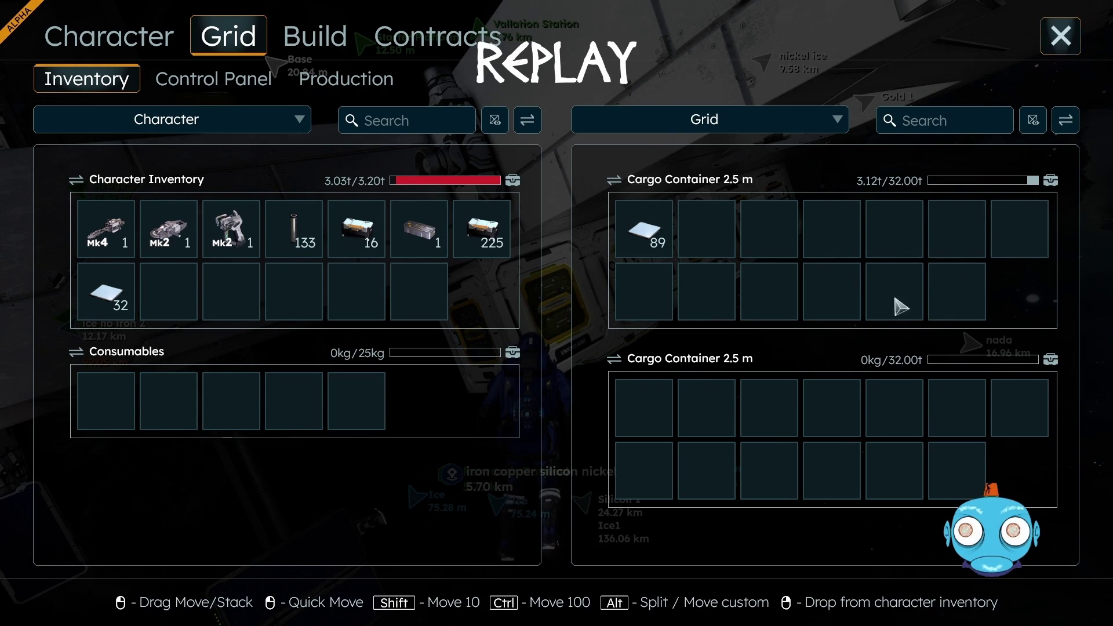
Step: Leave the inventory, check another cargo container, find it empty at 0 kg, and close it
key("Escape")
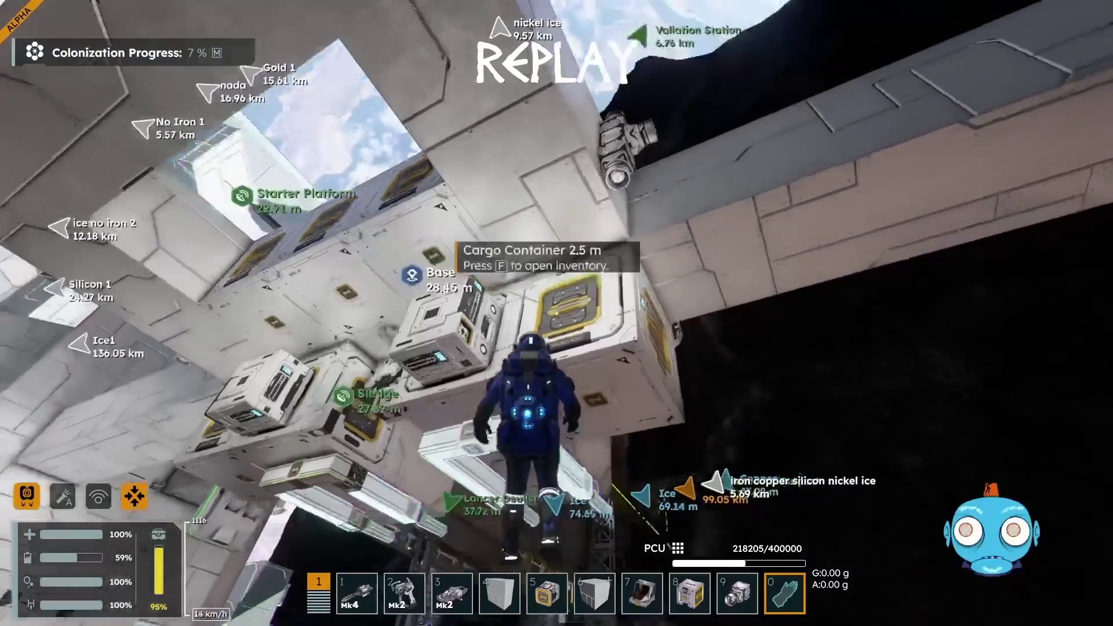
key("f")
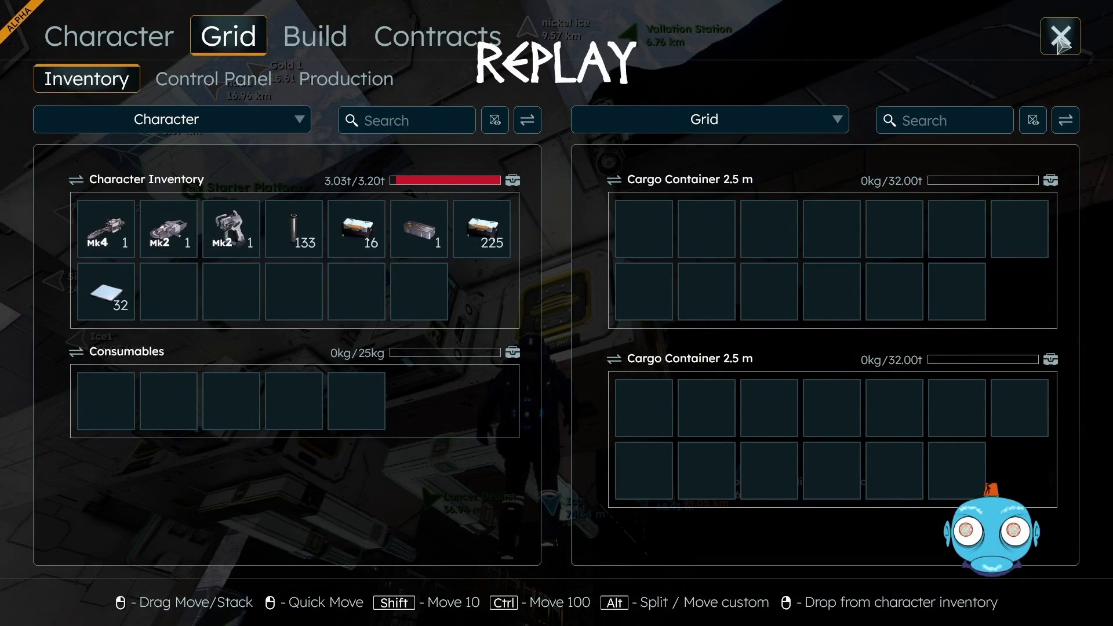
left_click(1061, 38)
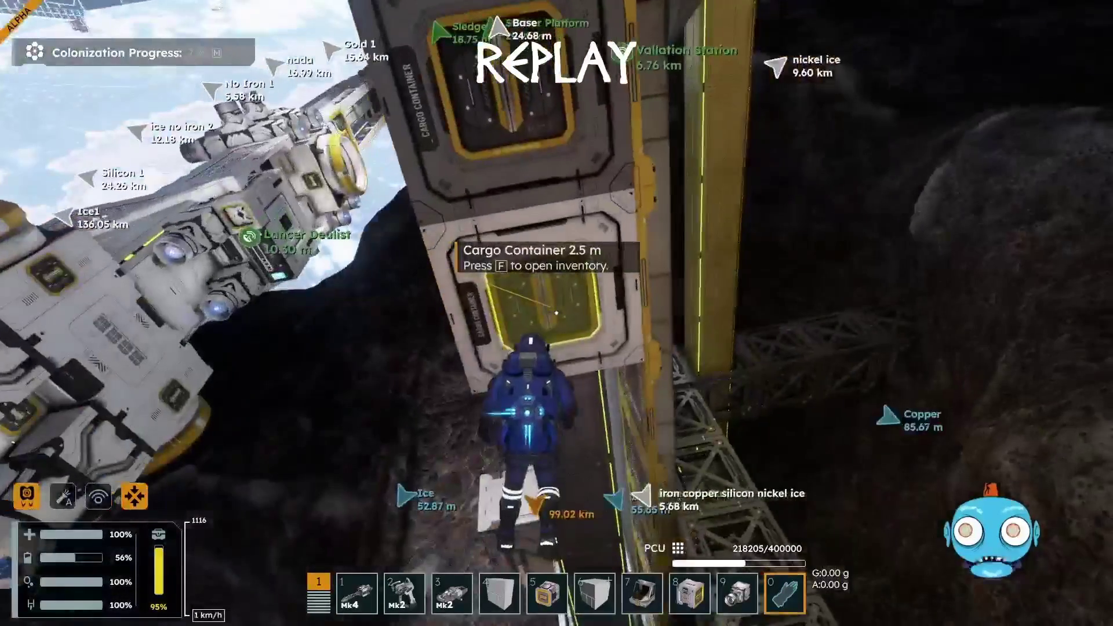
Step: In the Starter Platform inventory, take 10 Electronic Parts into the character inventory
key("f")
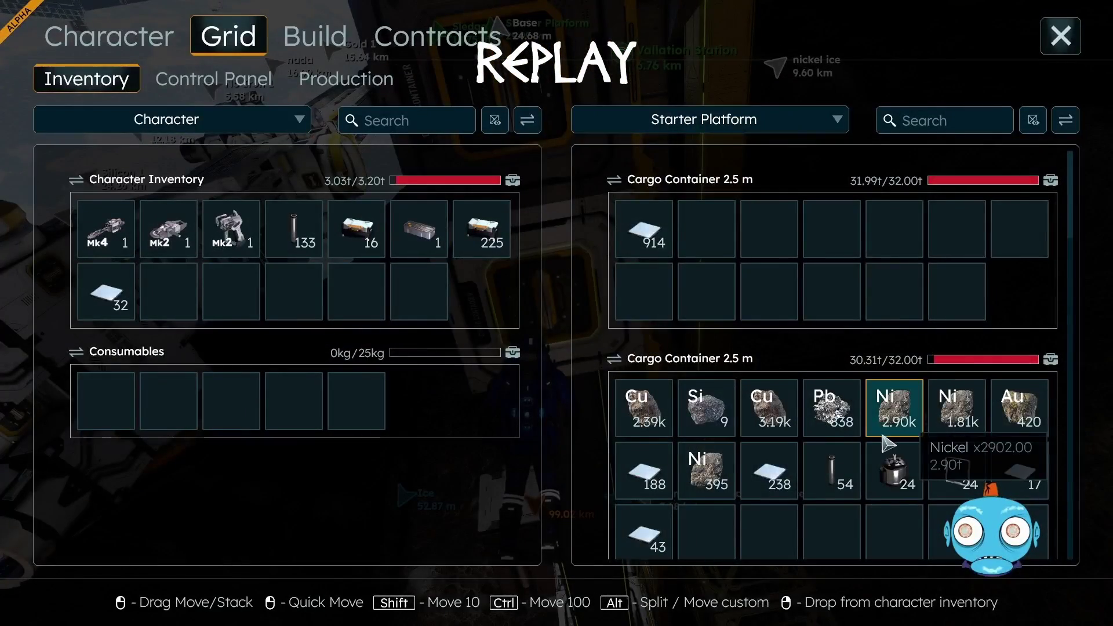
scroll(891, 444, "down", 3)
scroll(862, 450, "down", 2)
scroll(867, 458, "down", 2)
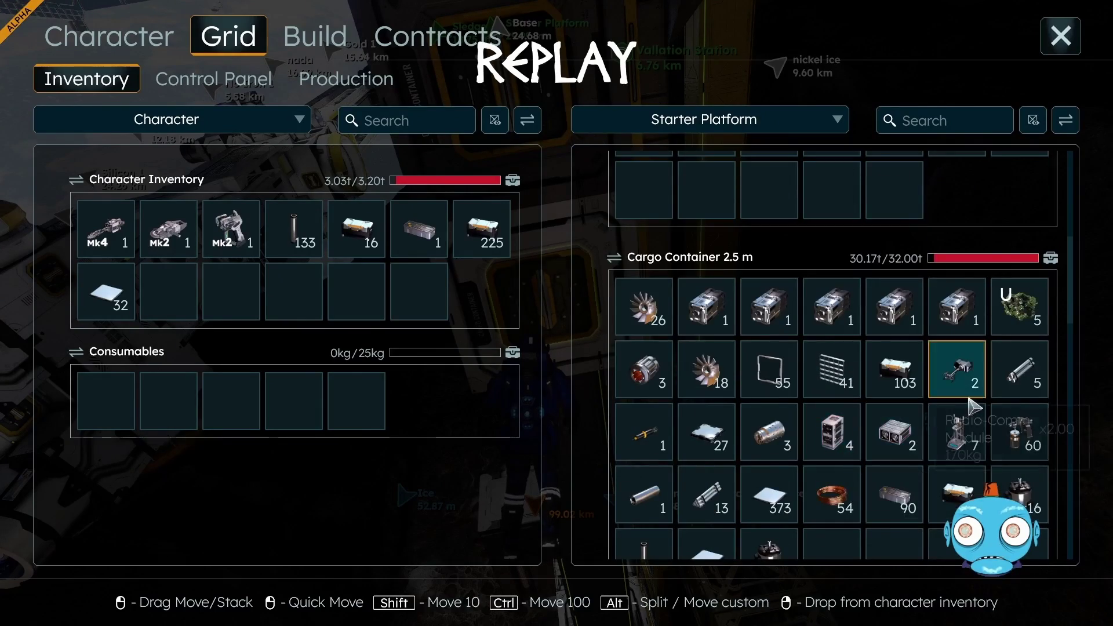
scroll(980, 432, "down", 2)
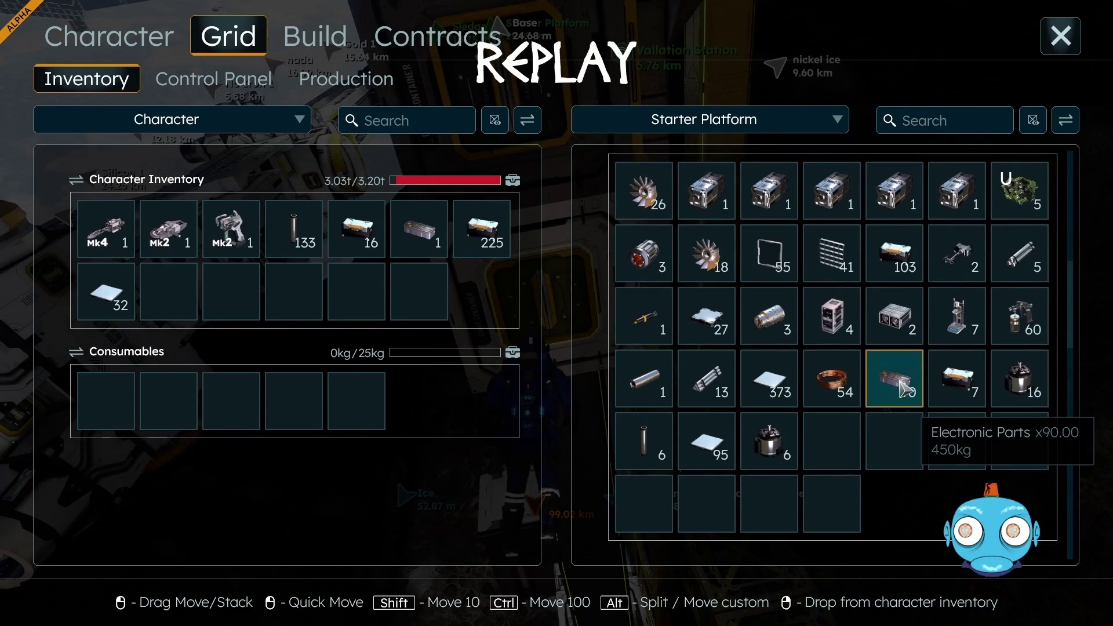
left_click_drag(903, 388, 422, 322)
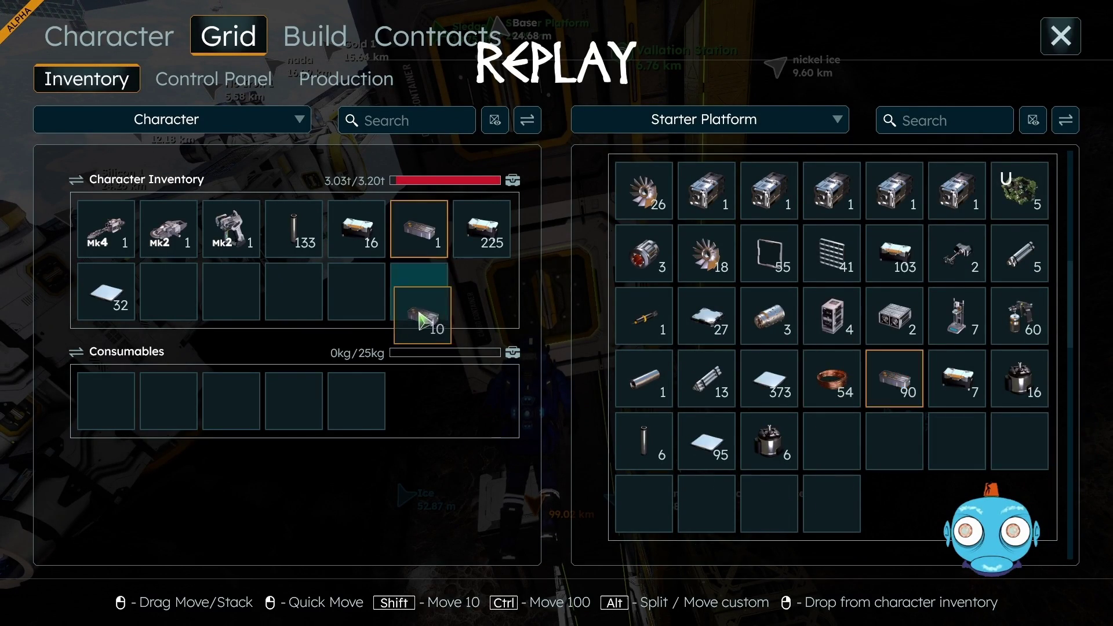
left_click(1067, 42)
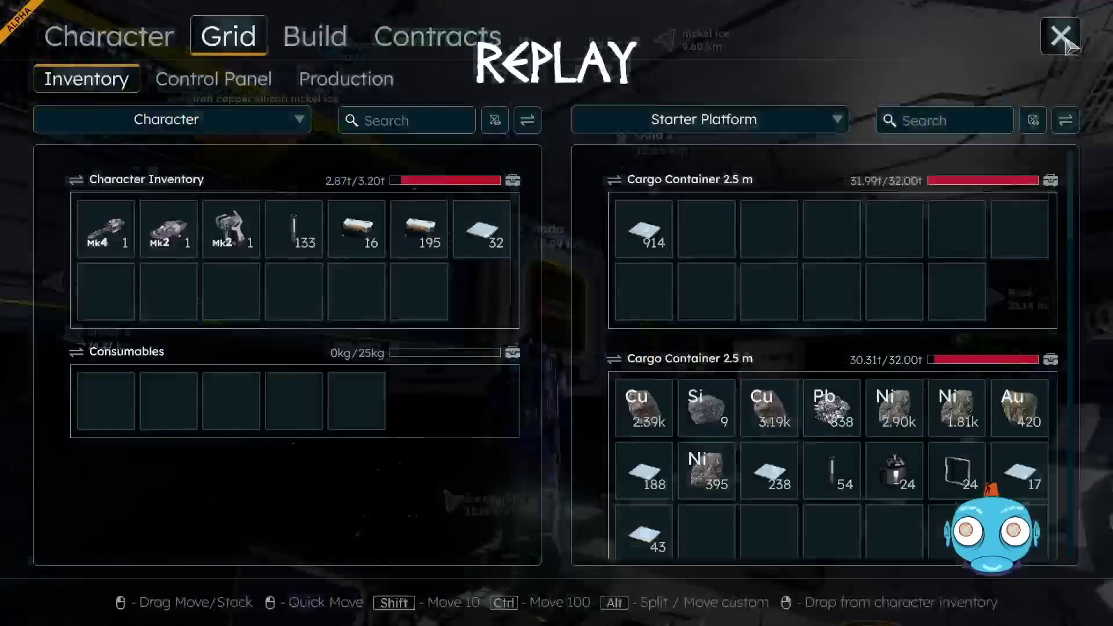
Step: Fly to another cargo container and stack the 16 Construction Components onto its 177
scroll(743, 425, "down", 2)
scroll(748, 429, "down", 2)
scroll(751, 441, "down", 5)
scroll(754, 458, "down", 1)
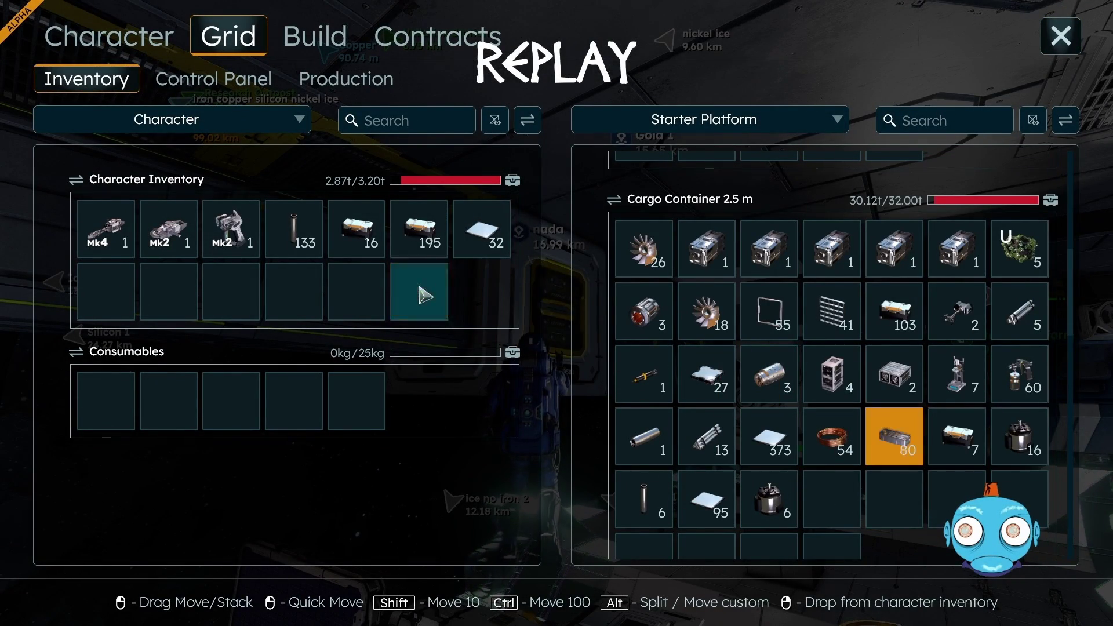
left_click(1061, 36)
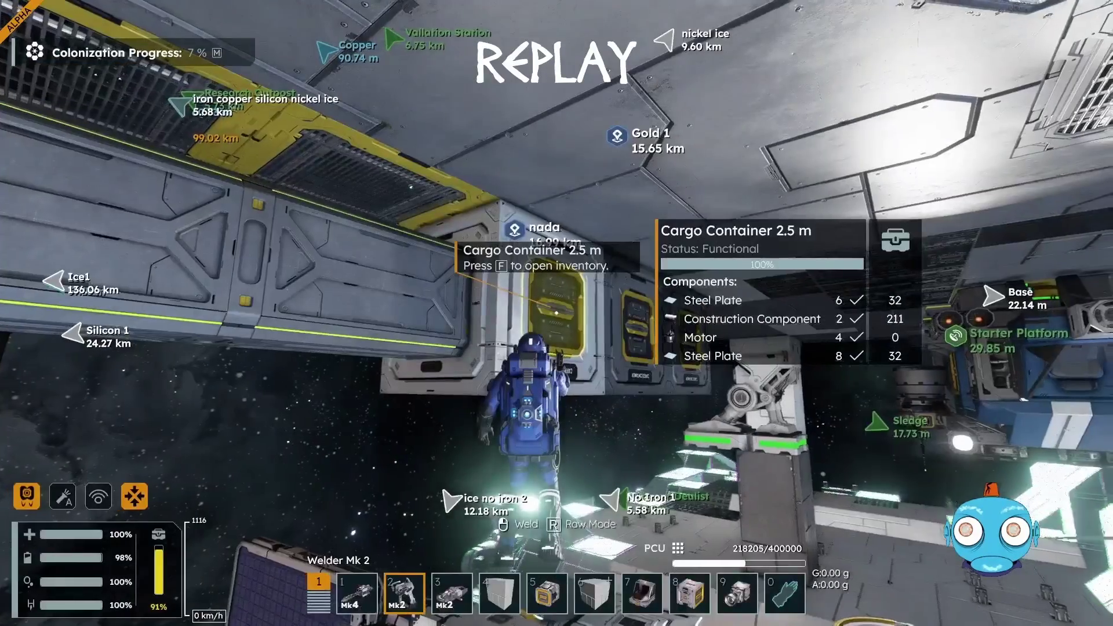
key("w")
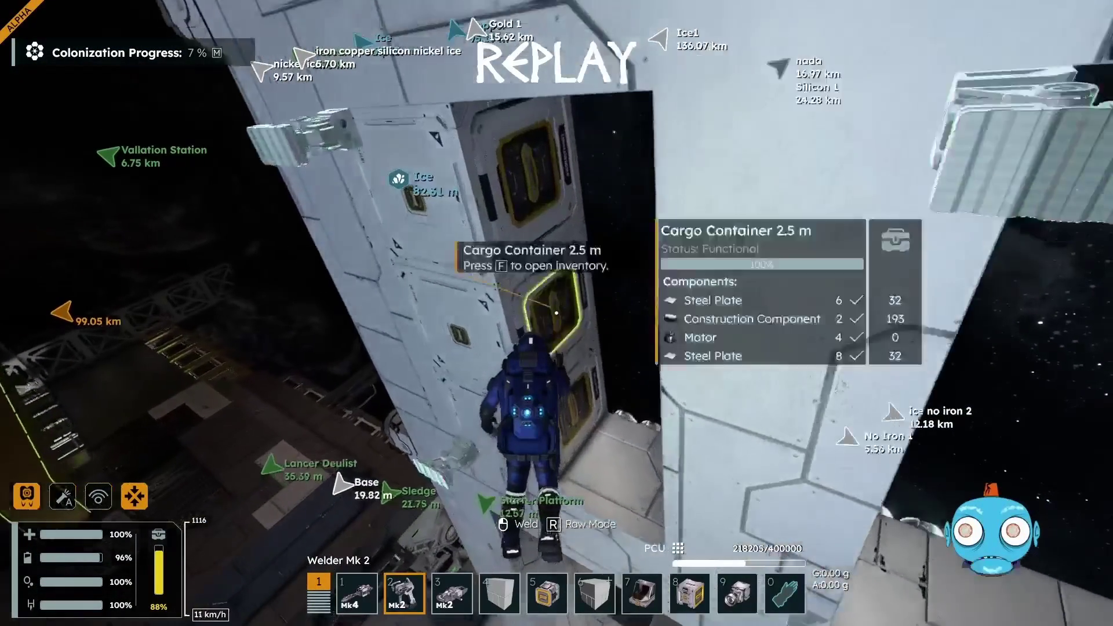
key("f")
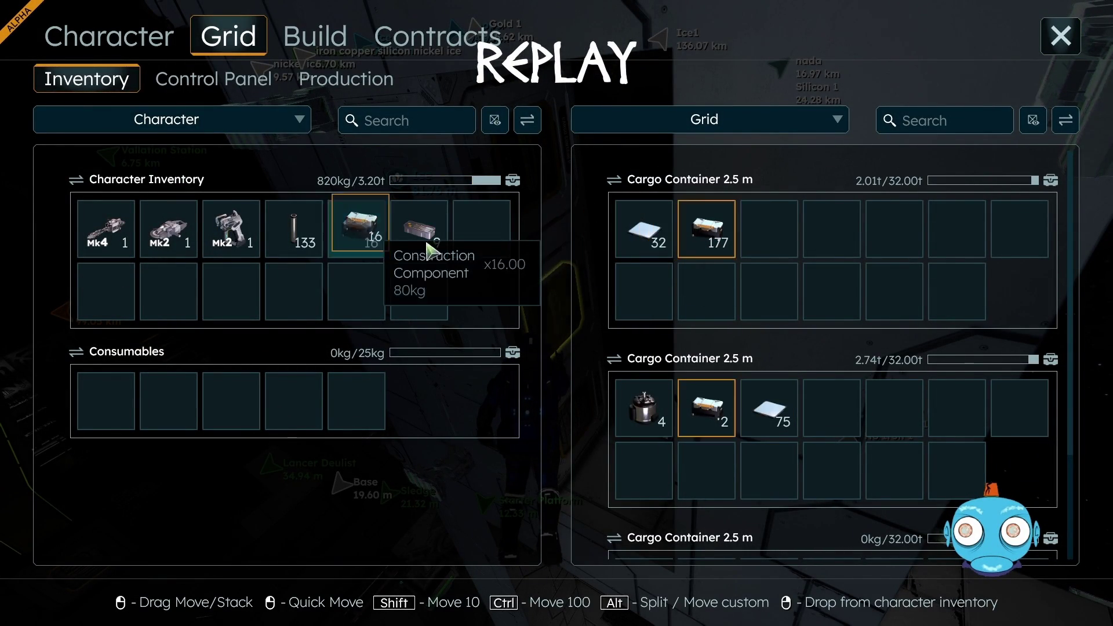
left_click_drag(694, 249, 696, 246)
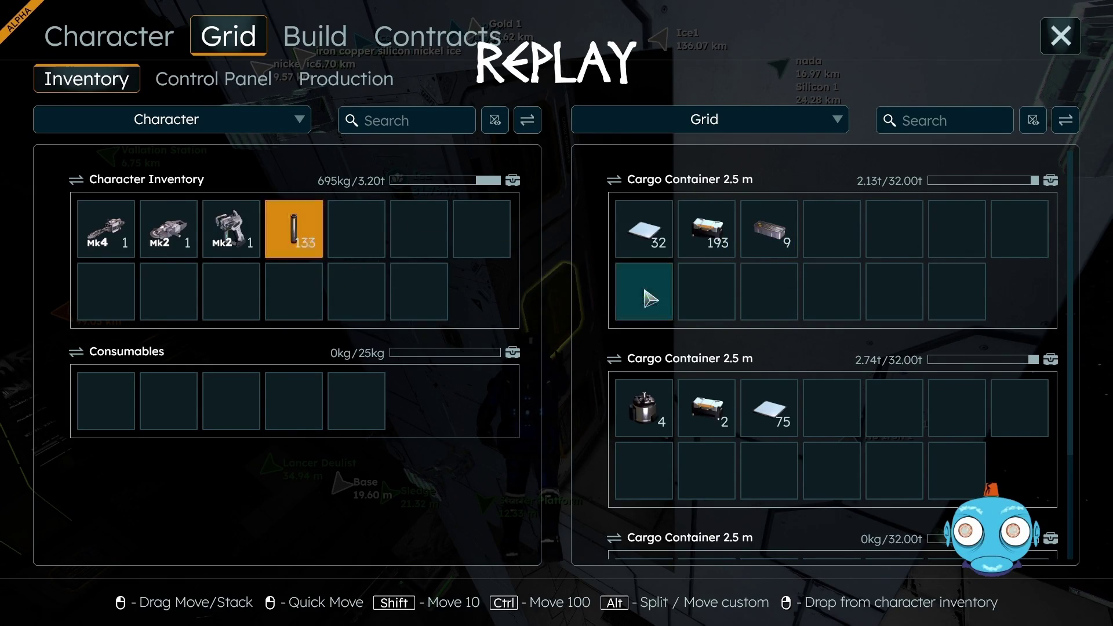
left_click(1065, 39)
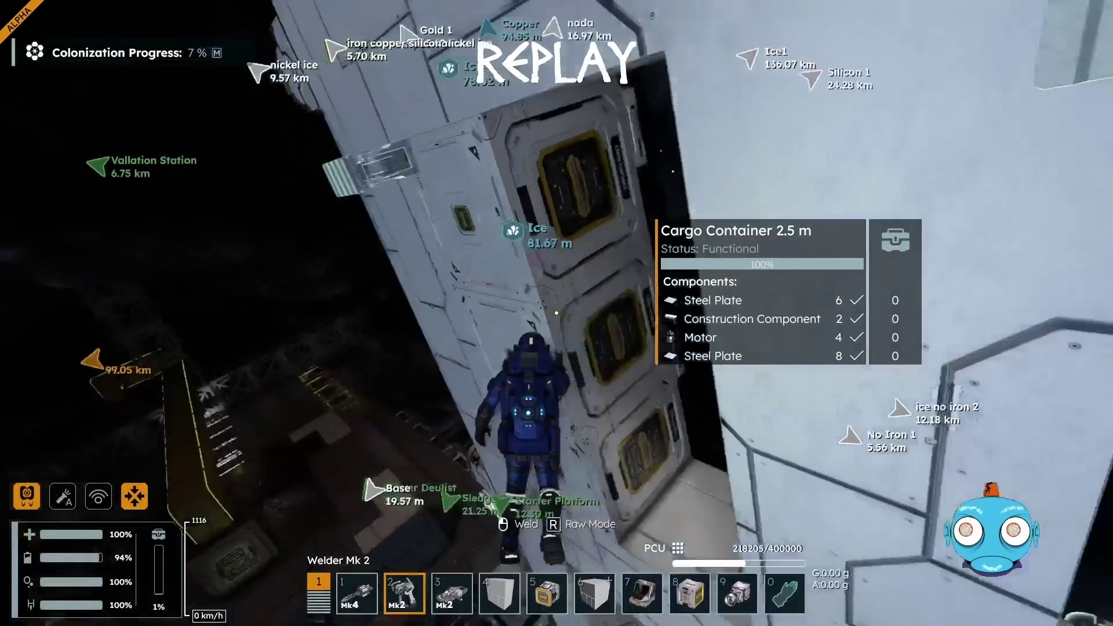
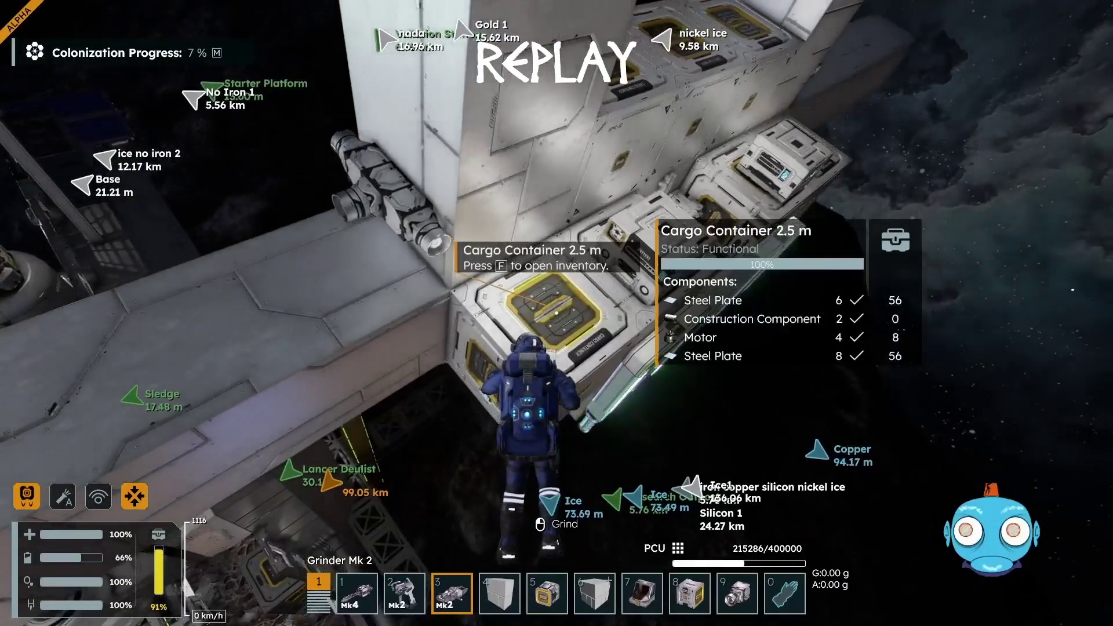
Step: Open the Cargo Container's inventory, then close it and return to the game
key("f")
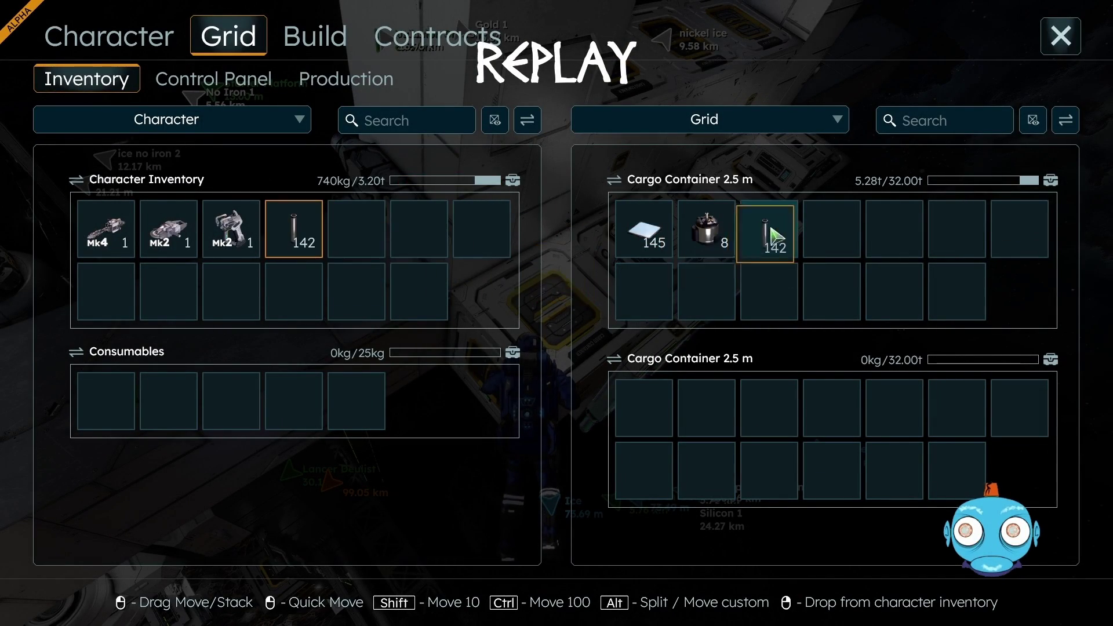
left_click(1061, 36)
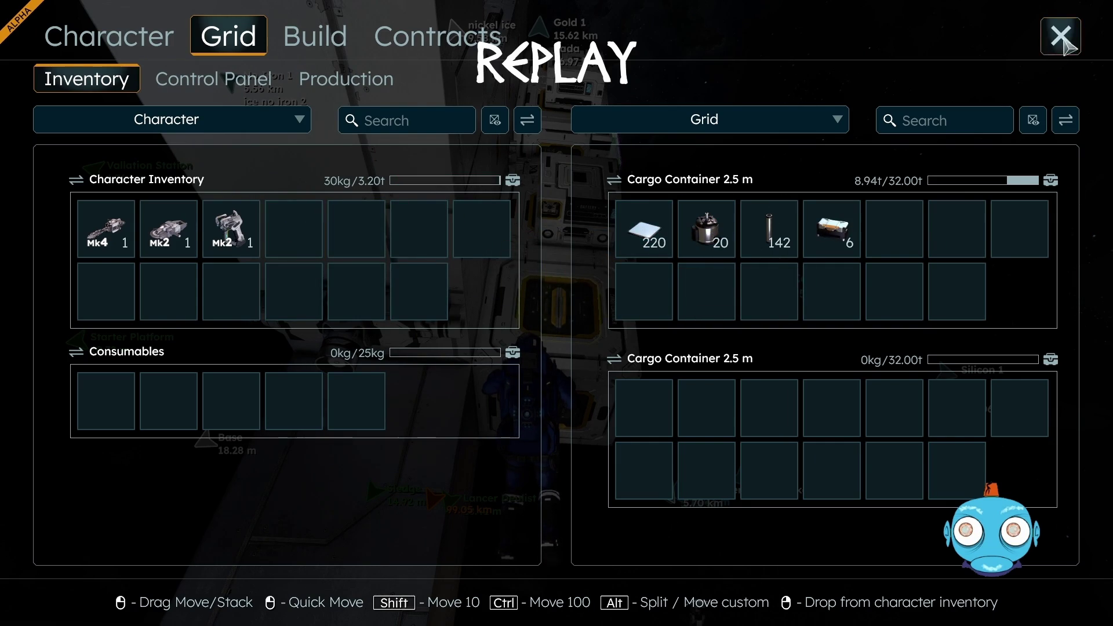
key("Escape")
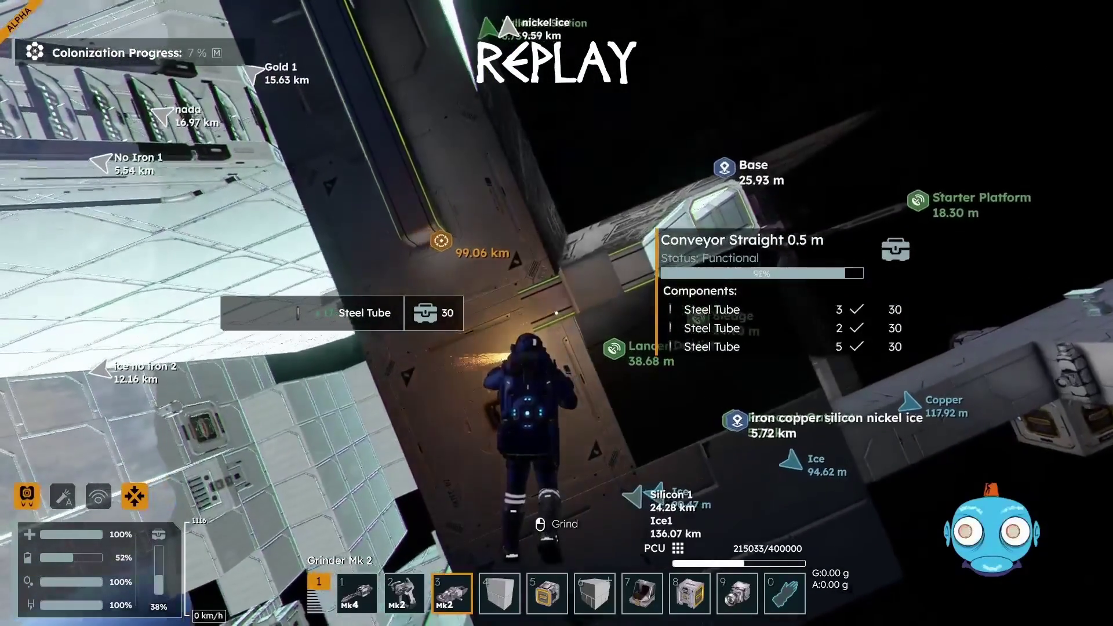
Step: Grind away the conveyor blocks, Light Armor Cube and Conveyor Node Junction with the Grinder Mk 2
left_click_drag(556, 313, 556, 313)
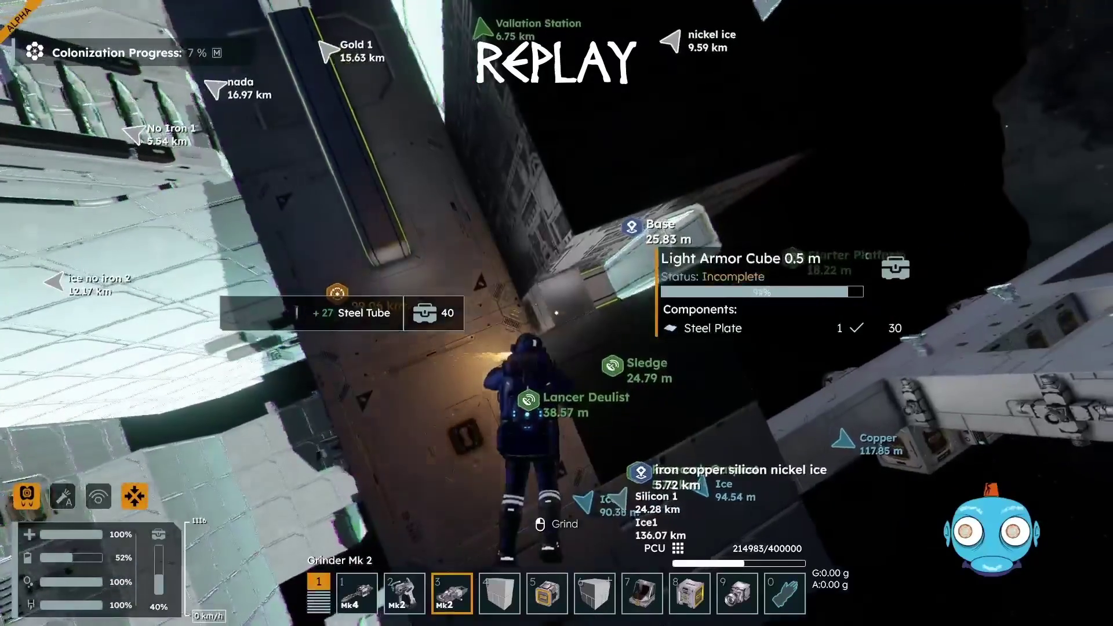
left_click_drag(556, 313, 556, 313)
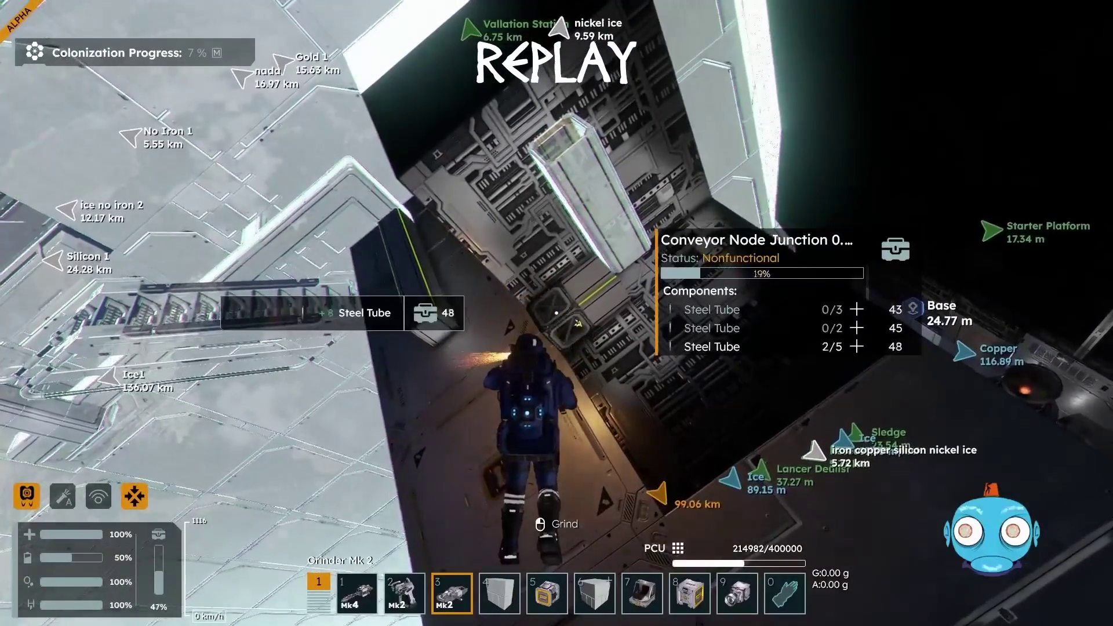
left_click_drag(556, 313, 556, 313)
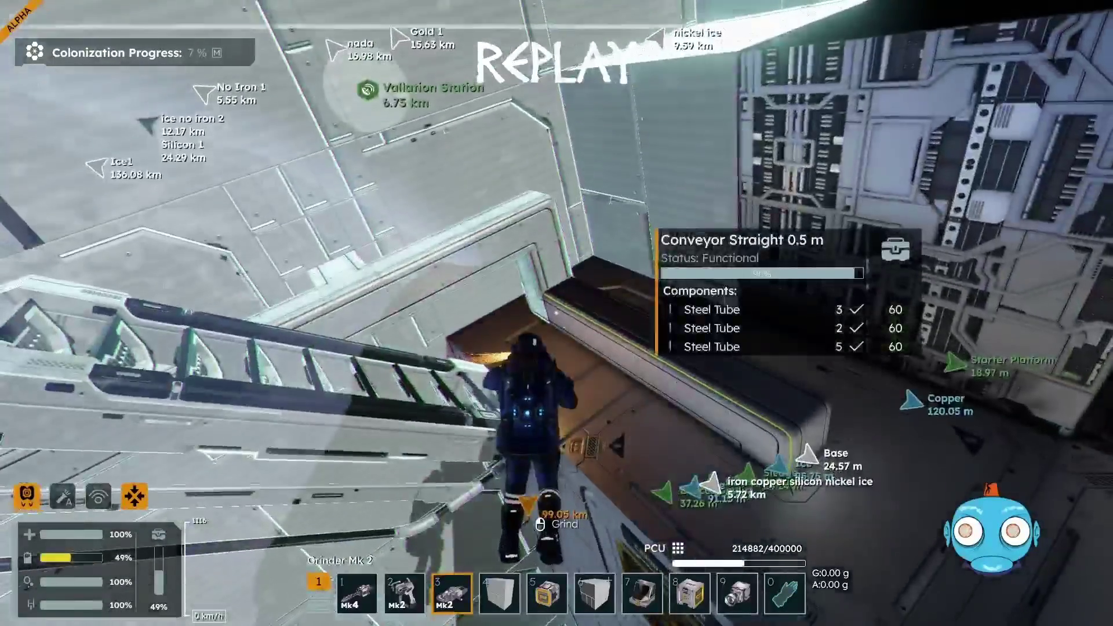
left_click_drag(556, 313, 556, 313)
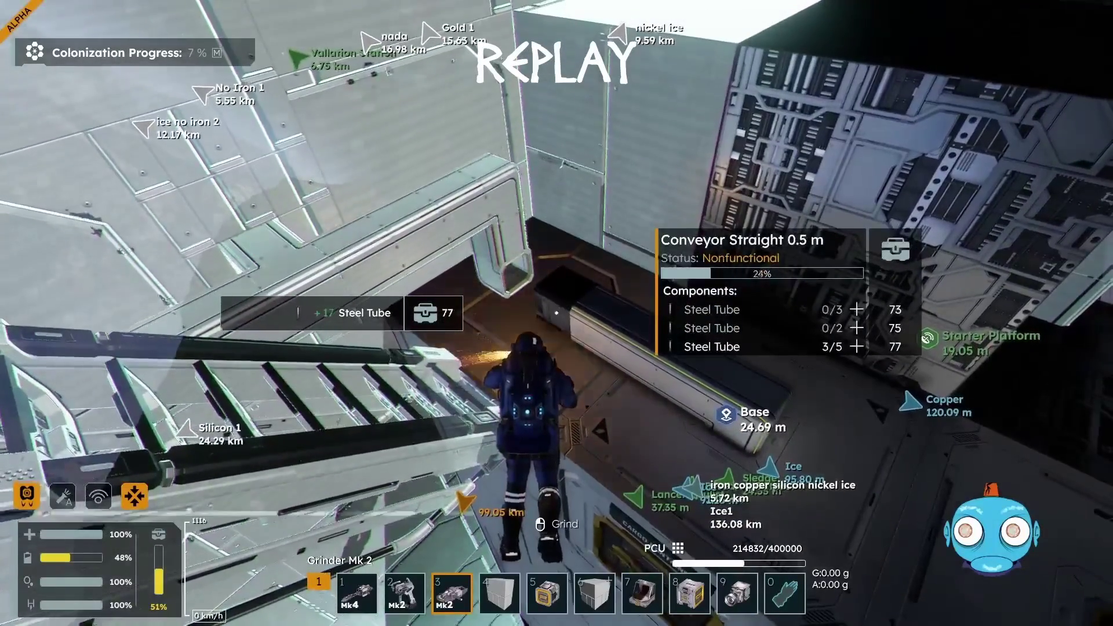
left_click_drag(556, 313, 557, 313)
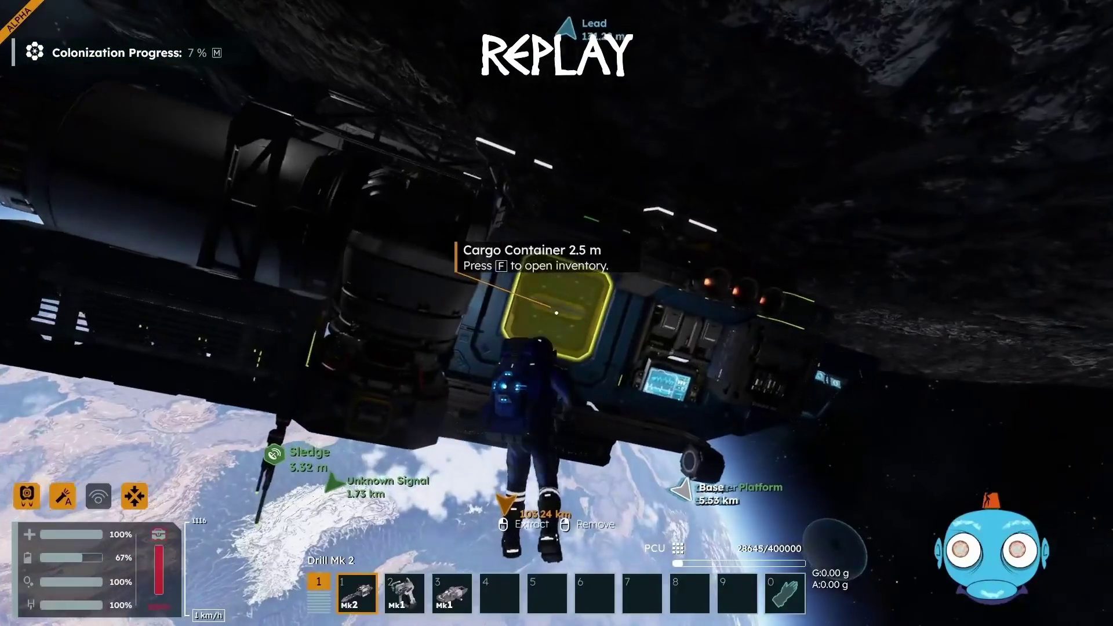
Step: Open the inventory of the Sledge's Cargo Container
key("f")
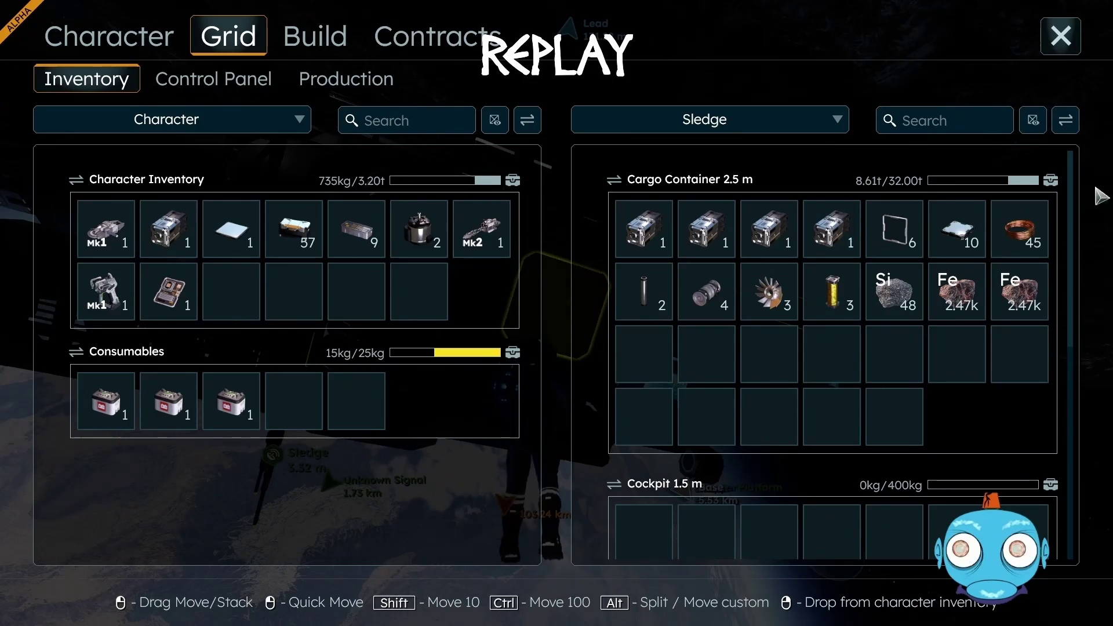
Step: Drag the Fe 2.47k iron ore stack from the character into an empty Sledge cargo slot
left_click(1063, 44)
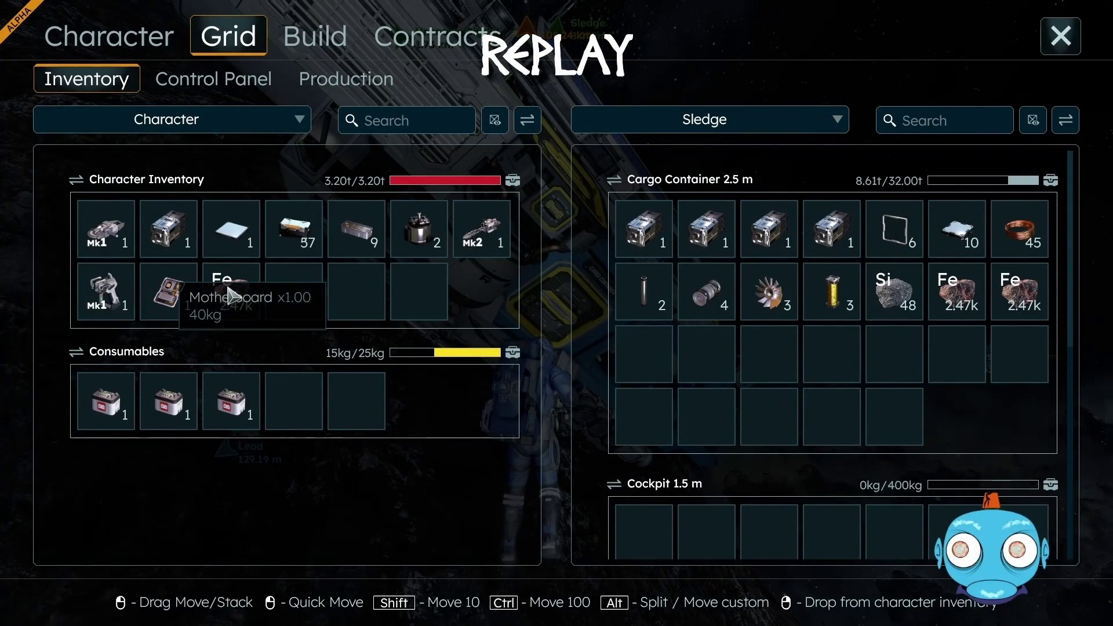
left_click_drag(231, 292, 644, 364)
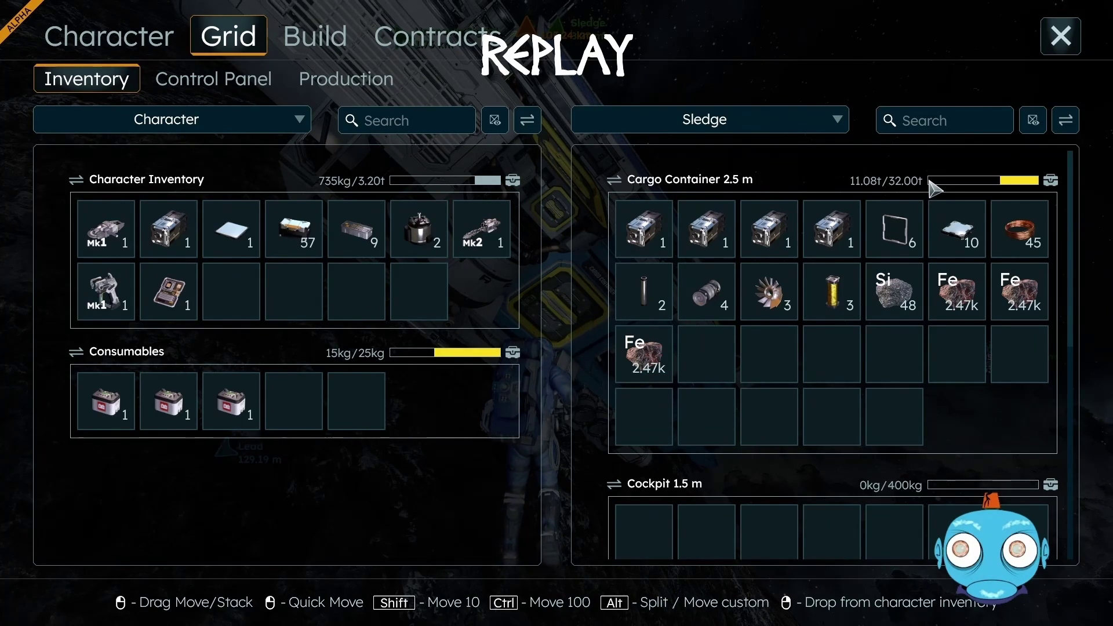
left_click(1061, 38)
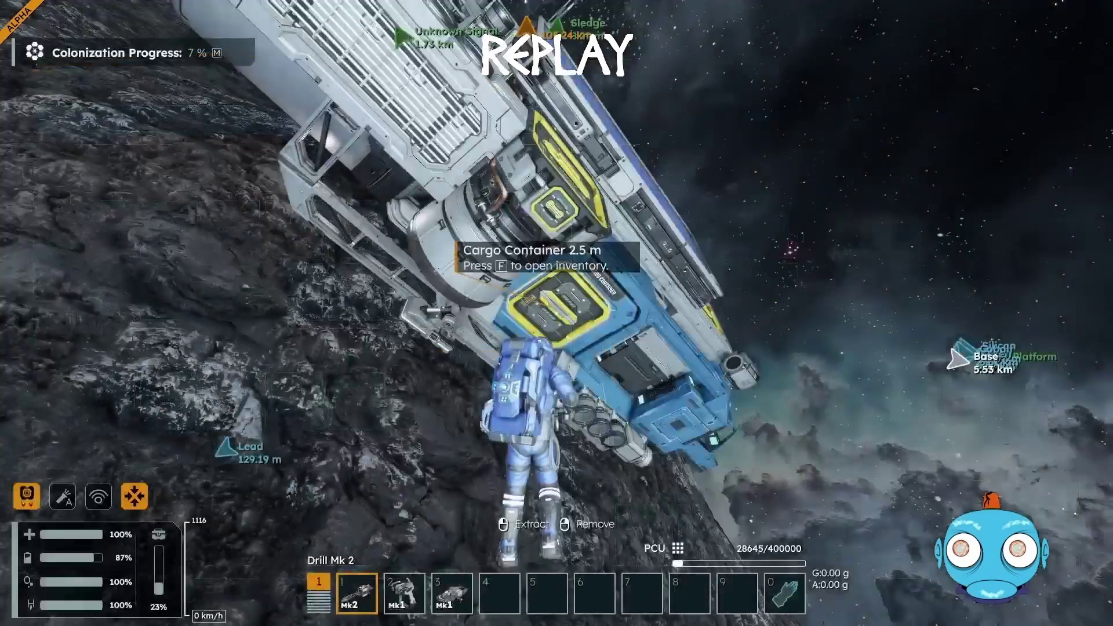
Step: Enter the Sledge's cockpit, lift off and fly toward the planet with dampeners switched off
key("w")
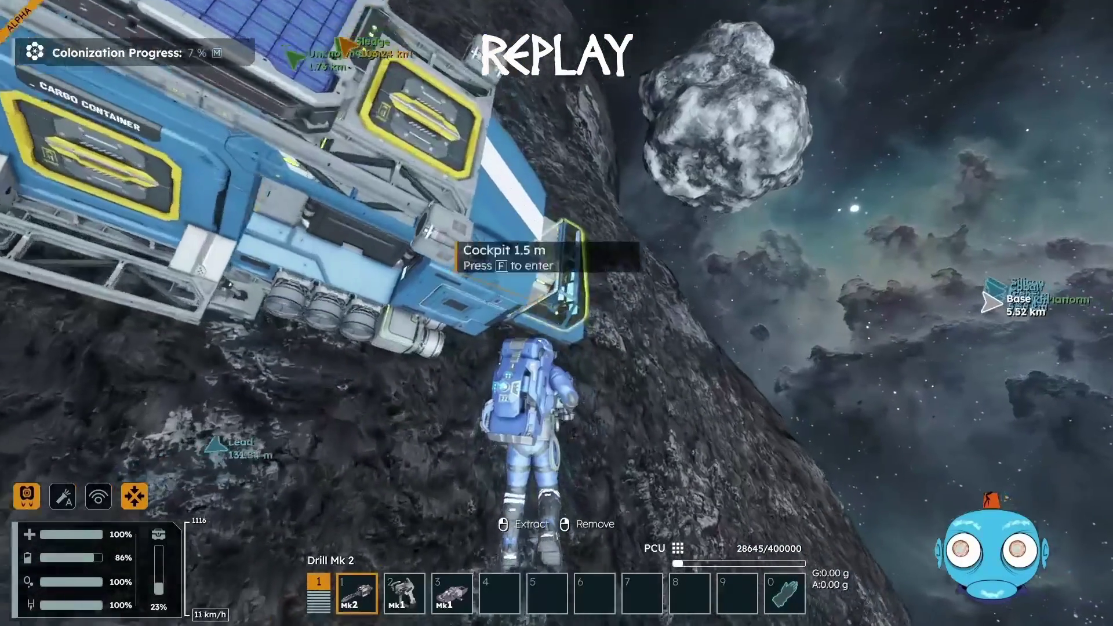
key("f")
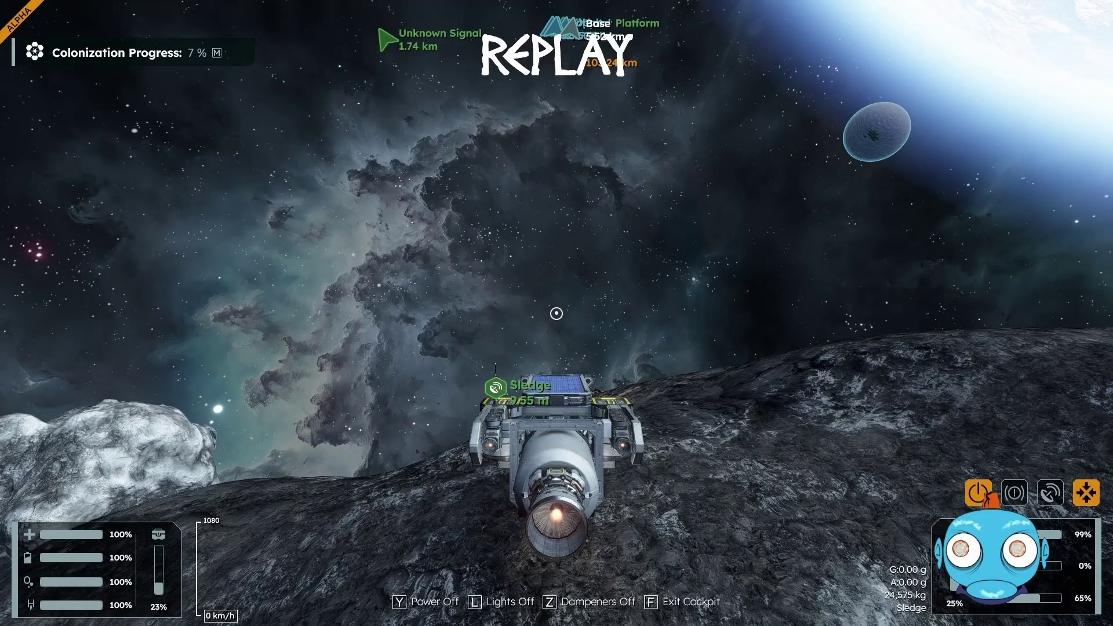
key("space")
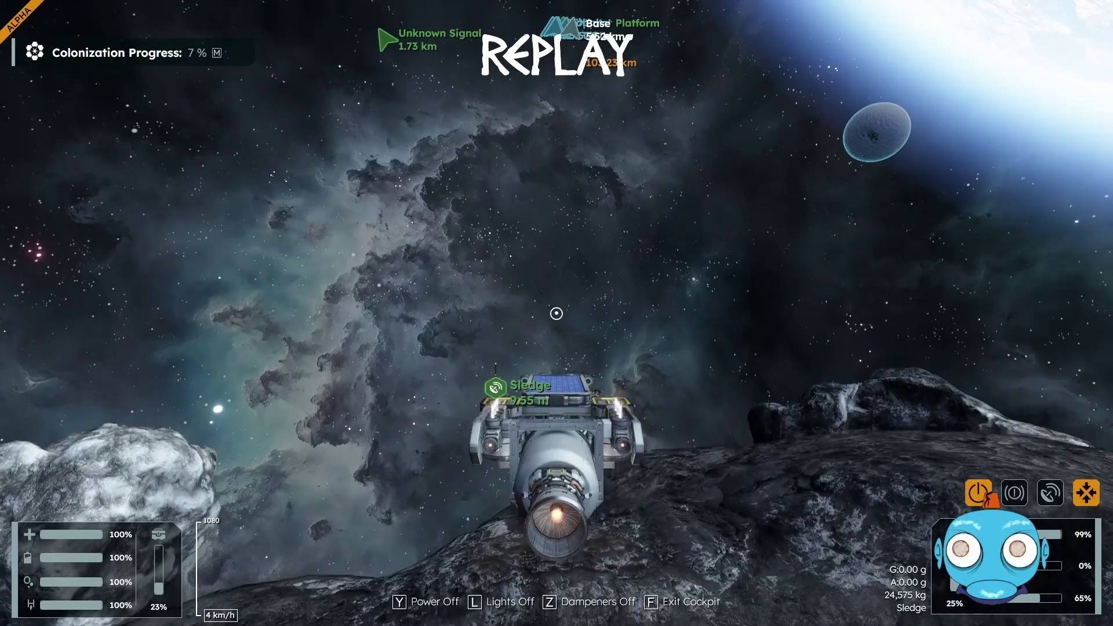
key("w")
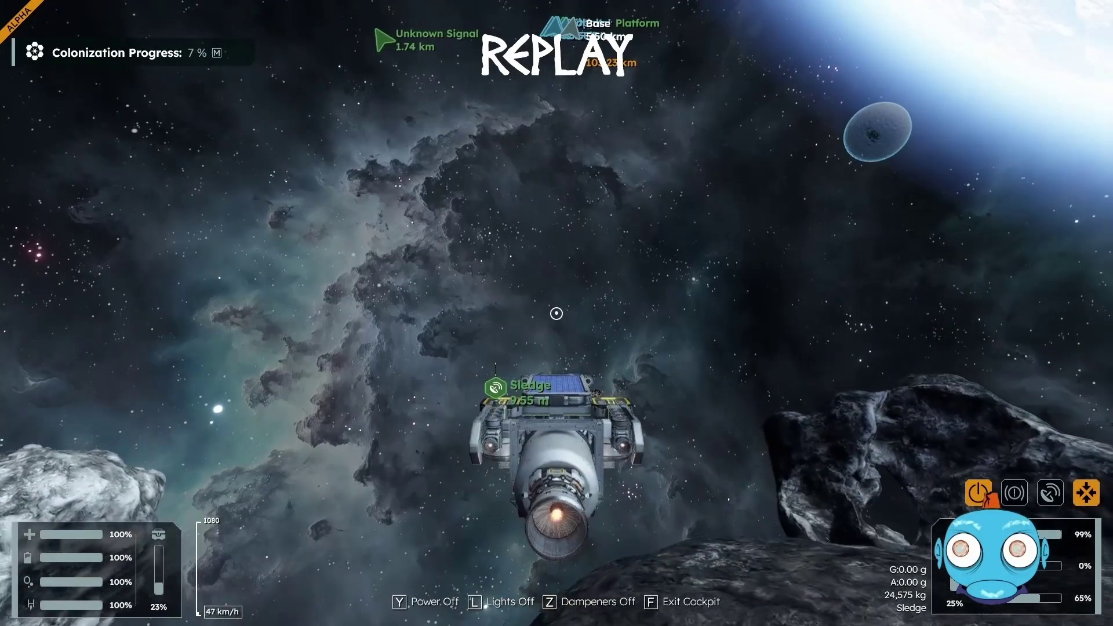
mouse_move(541, 303)
key("w")
key("w")
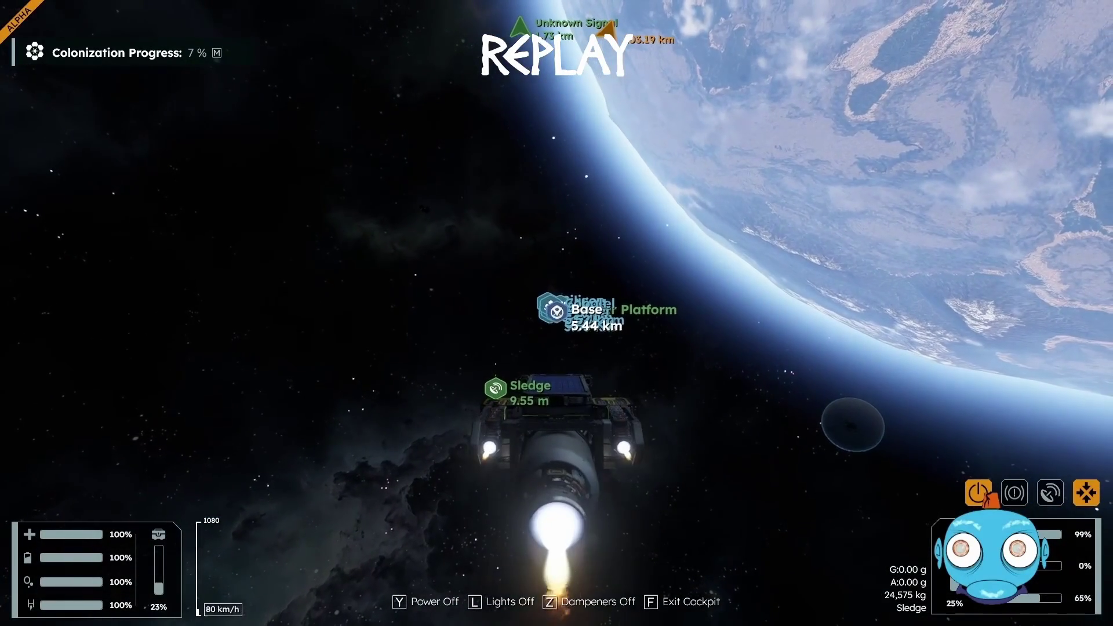
key("z")
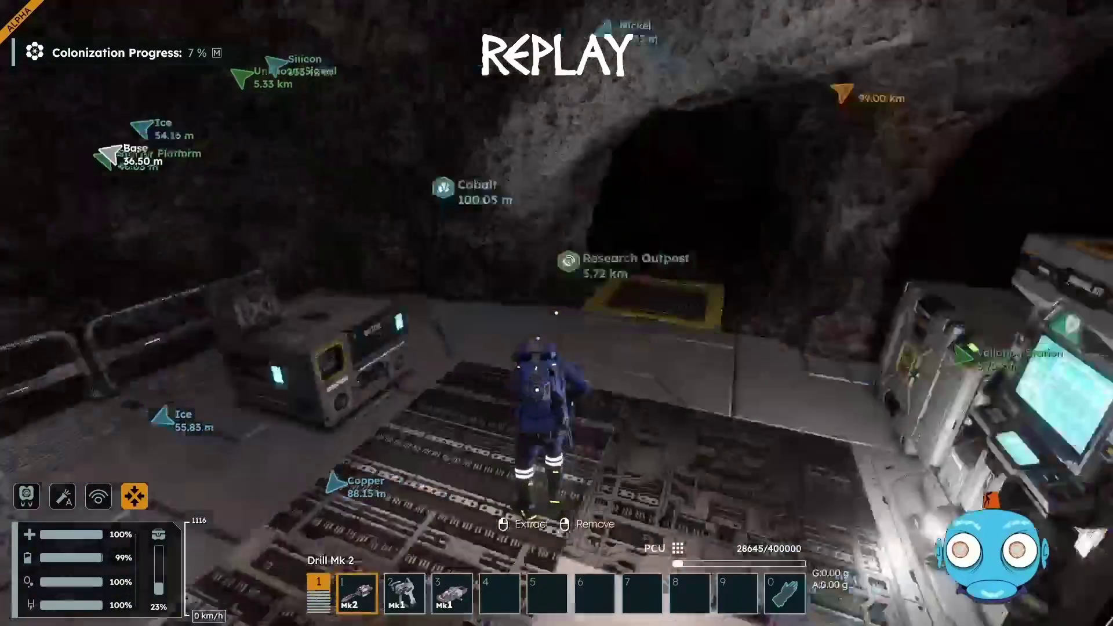
Step: Open the character inventory after landing at the base
key("i")
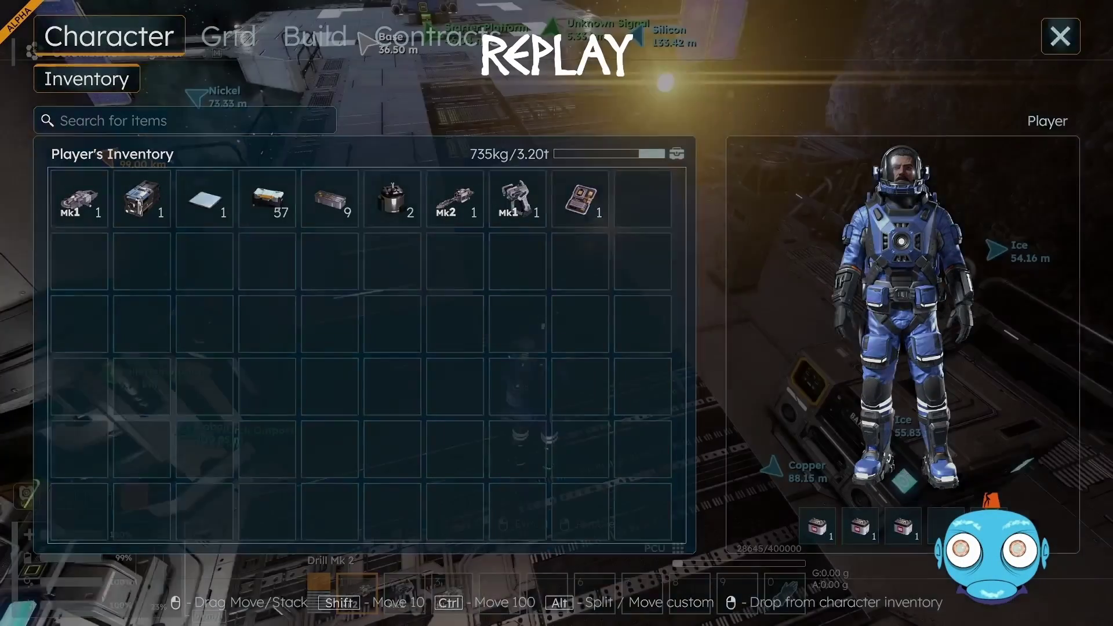
Step: Check the character inventory, then view the saved blueprints under the Build tab
left_click(1064, 42)
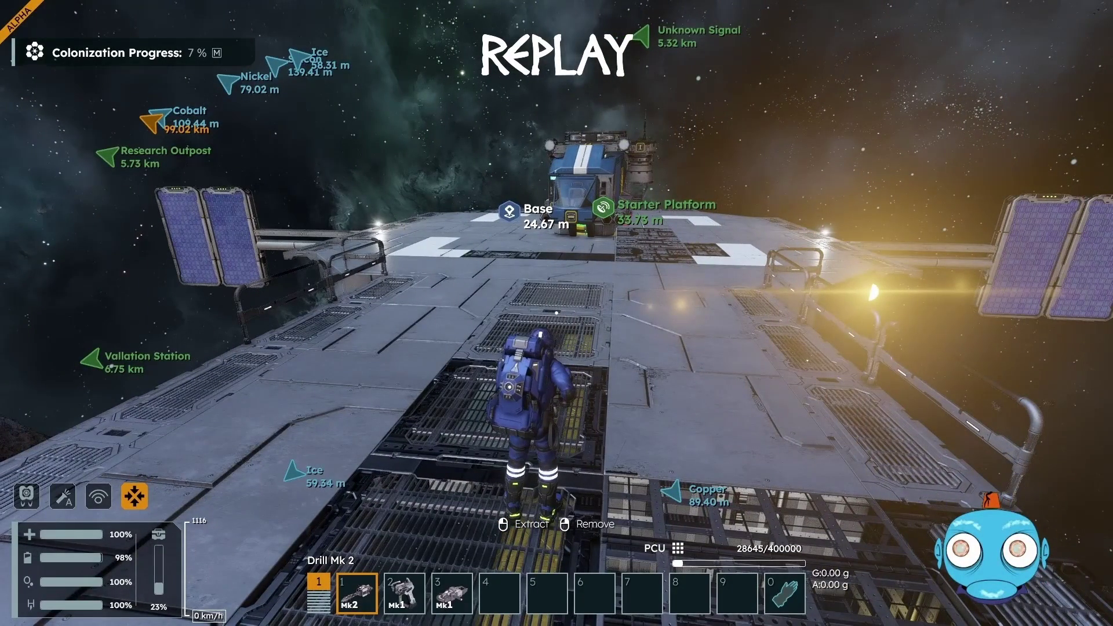
key("i")
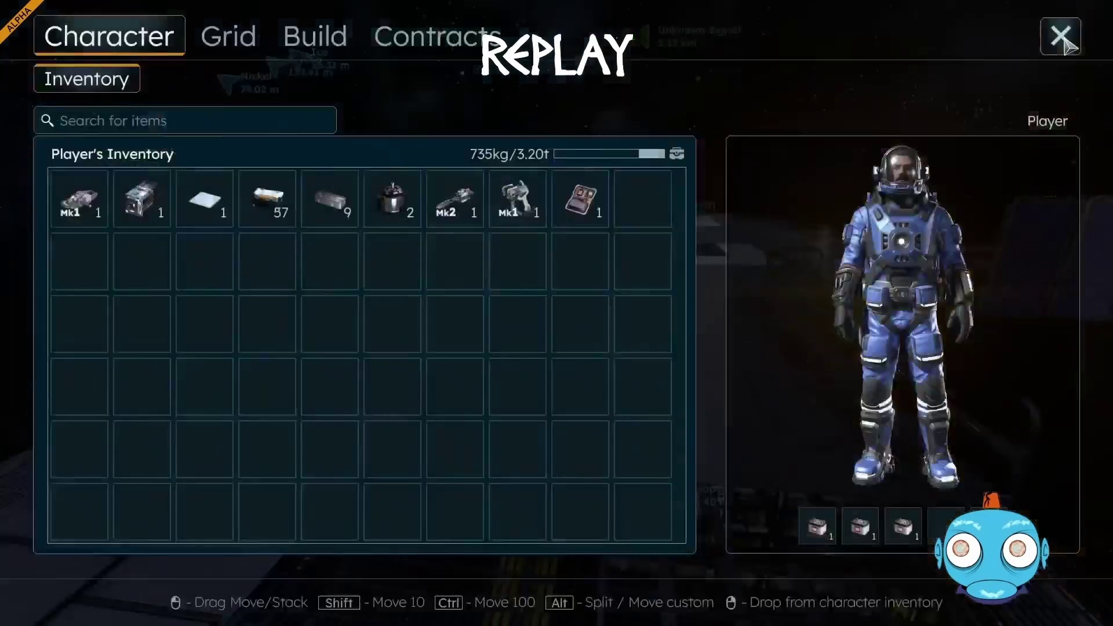
left_click(327, 44)
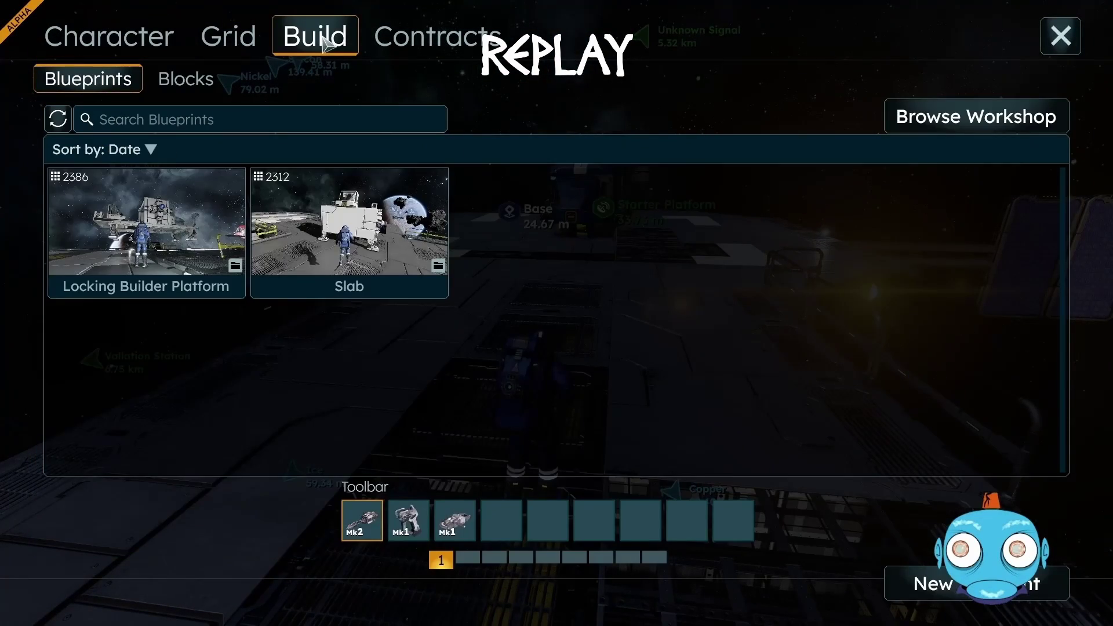
left_click(1064, 38)
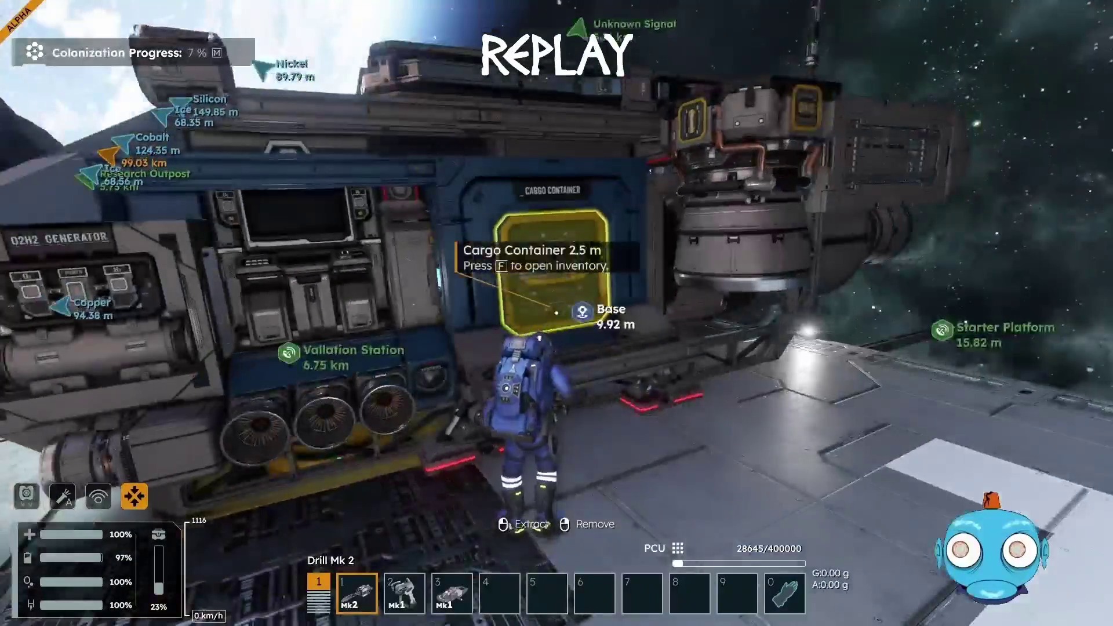
Step: Take a 2.47k iron stack from the Sledge's cargo and store the Motherboard there
key("f")
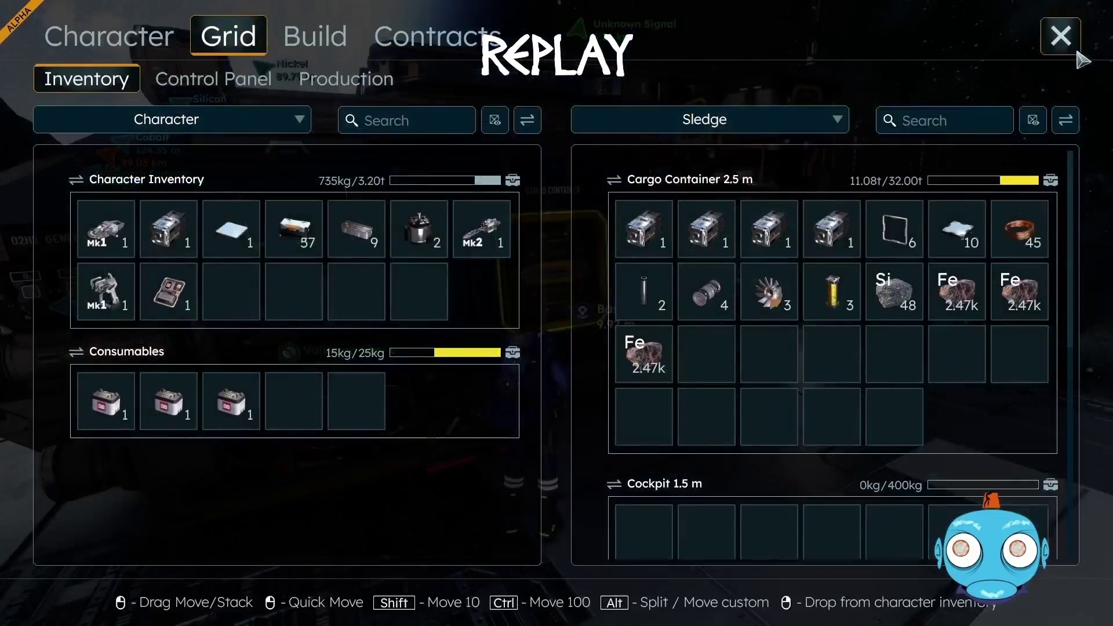
mouse_move(645, 355)
left_mouse_down()
mouse_move(477, 324)
mouse_move(421, 293)
left_mouse_up()
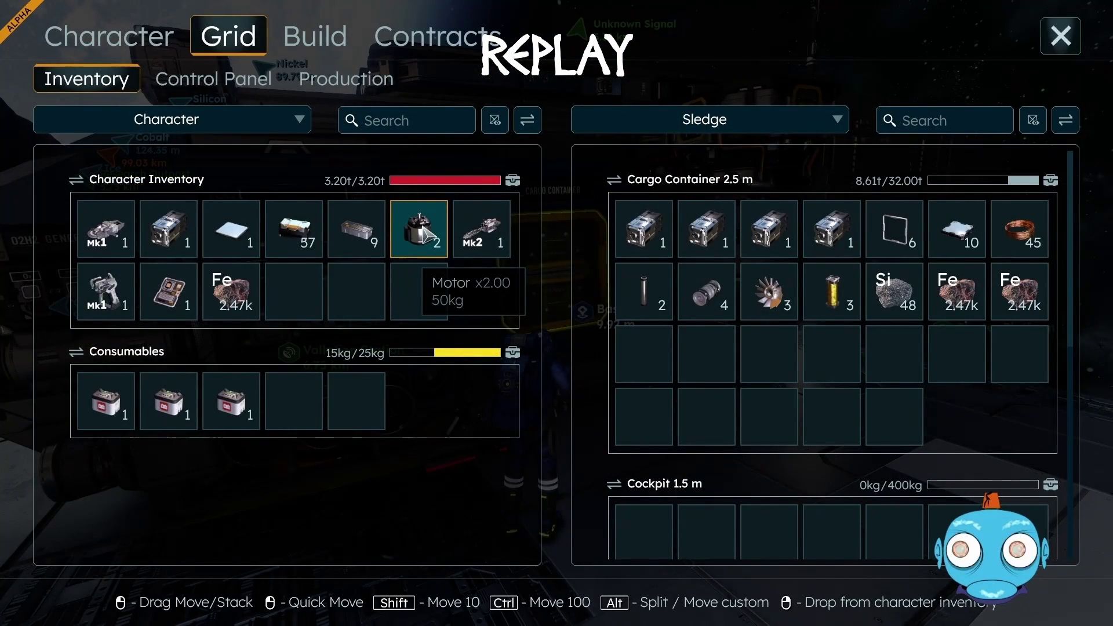
left_click_drag(168, 293, 642, 360)
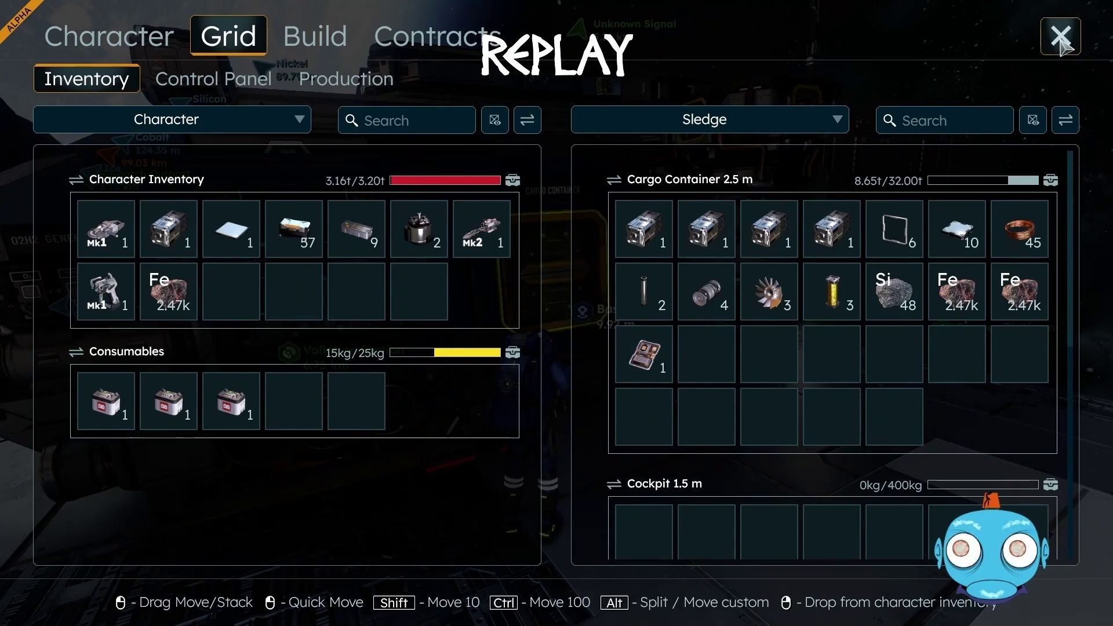
key("Escape")
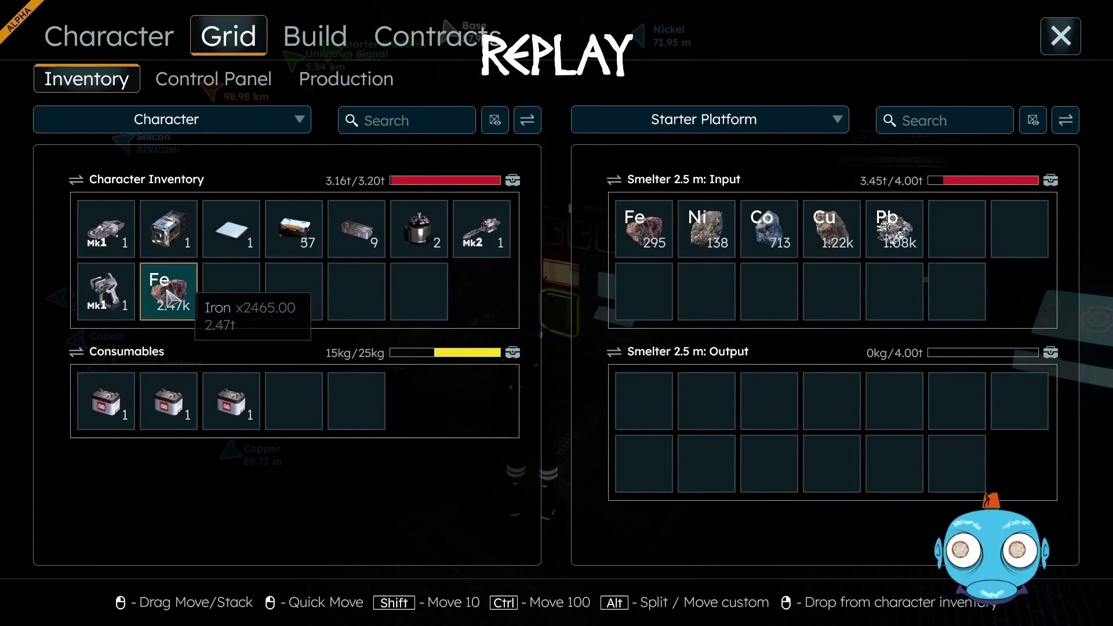
Step: Load iron into the smelter and queue 14 Steel Plates for production
left_click_drag(168, 296, 645, 291)
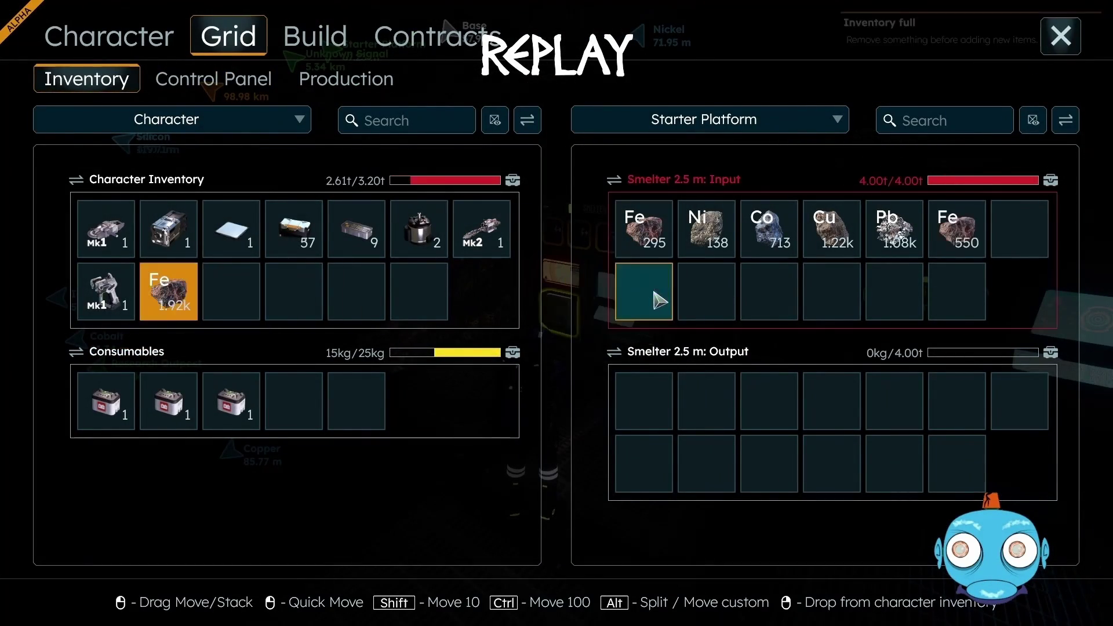
left_click(1066, 40)
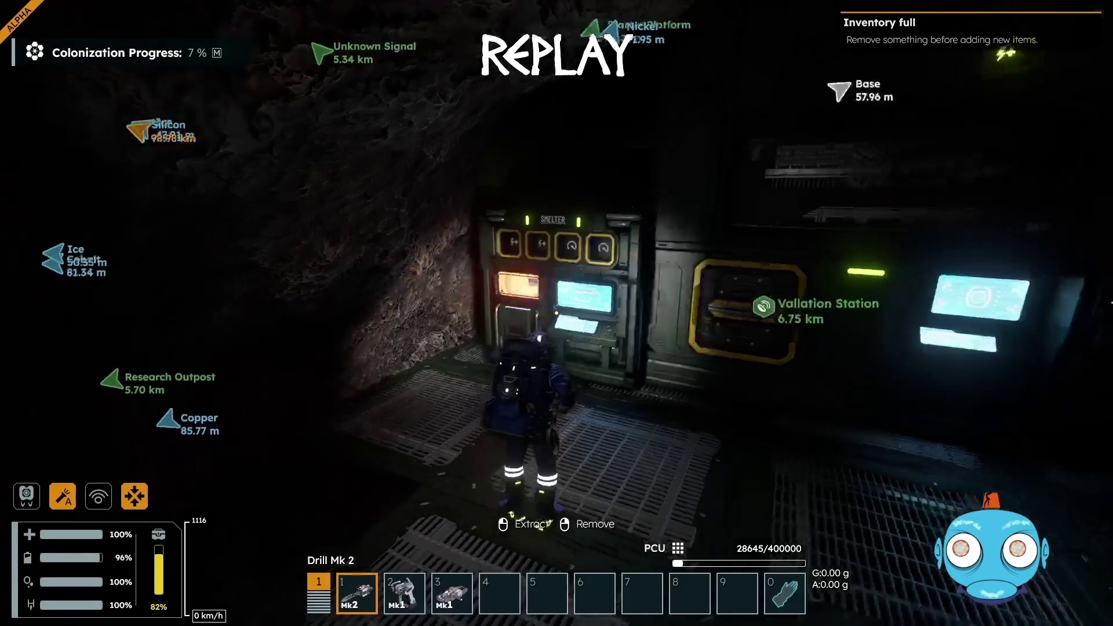
key("f")
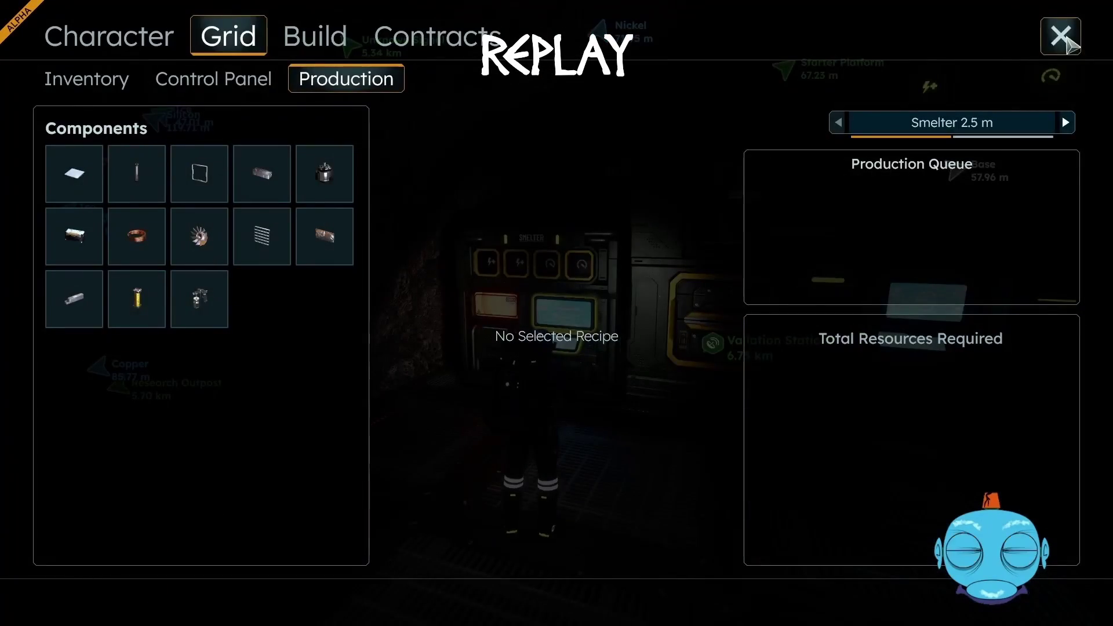
left_click(82, 177)
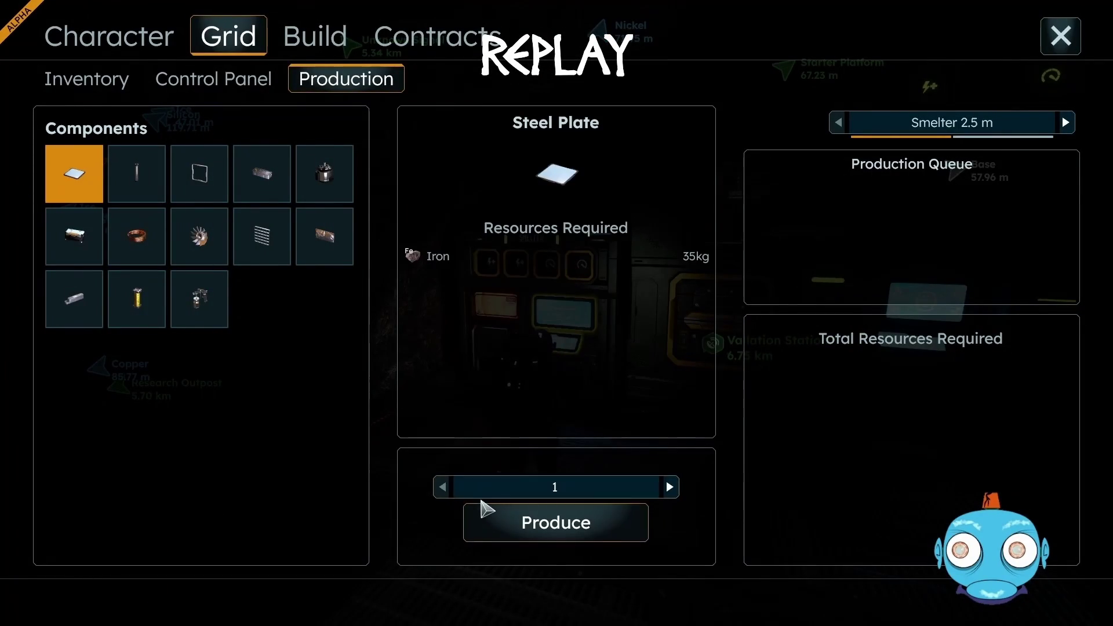
left_click(550, 523)
left_click(1072, 45)
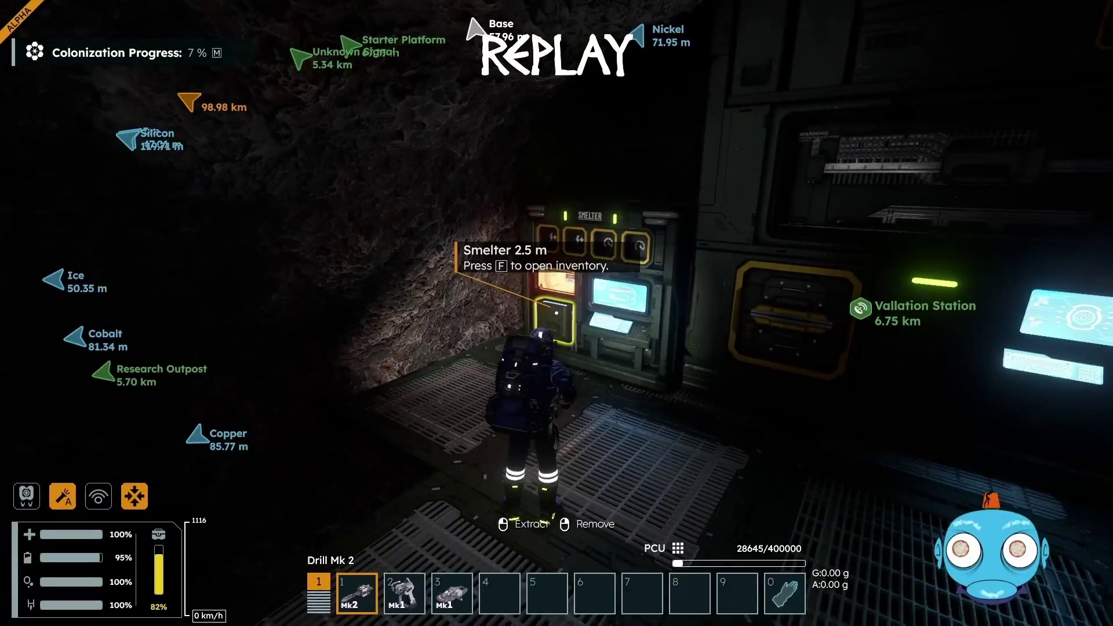
Step: Move the finished Steel Plates from the smelter output into the character inventory
key("f")
left_click_drag(643, 400, 210, 235)
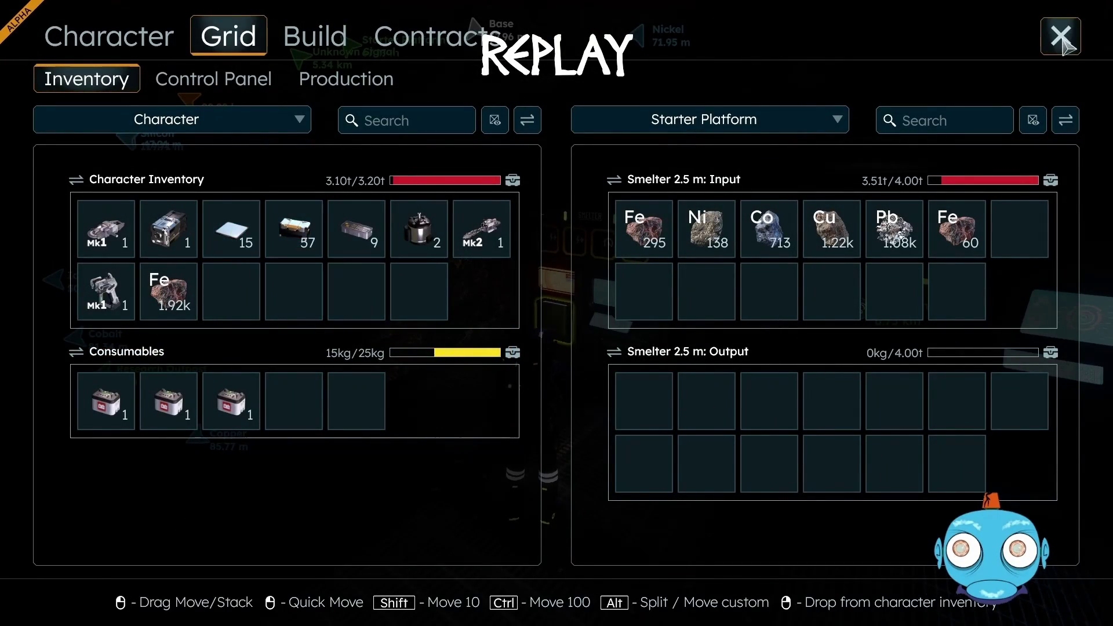
left_click(1062, 37)
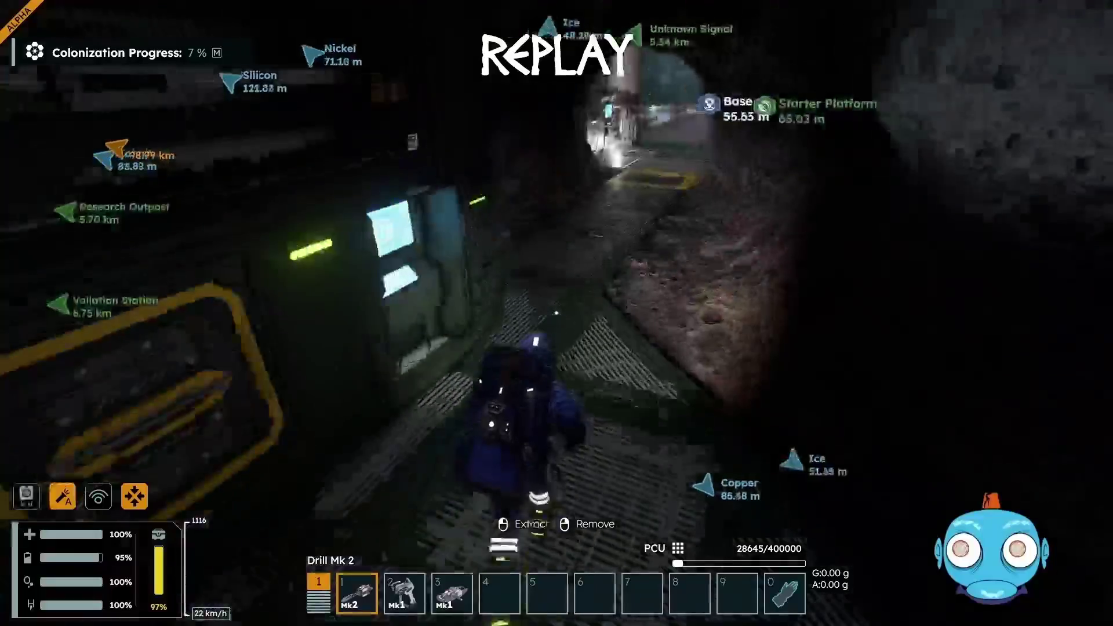
Step: Walk through the rock tunnel onto the base walkway
key("w")
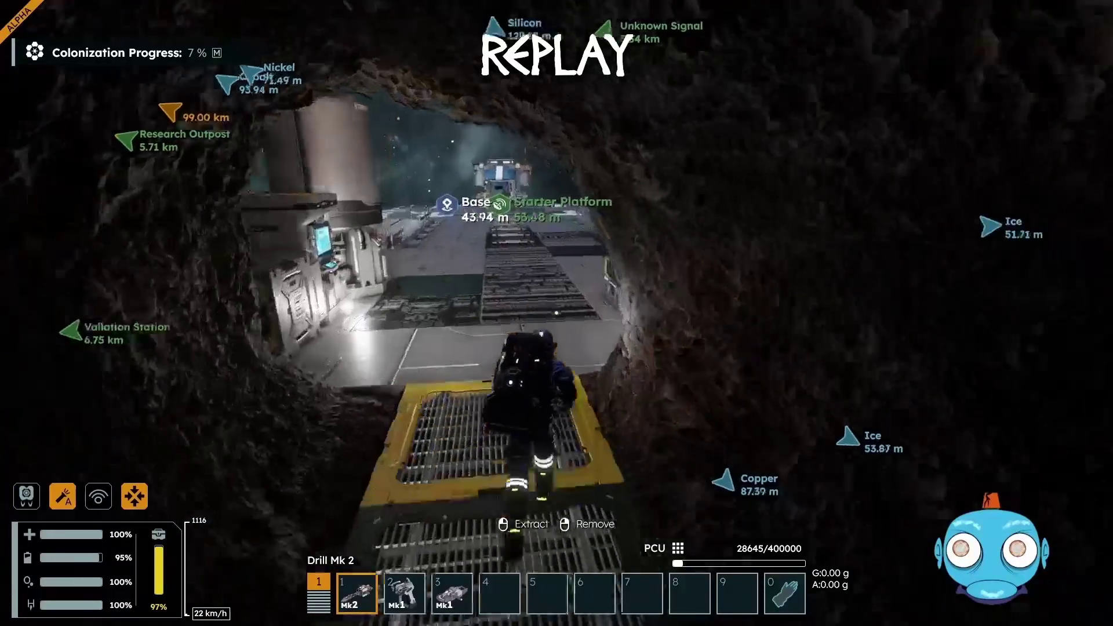
key("w")
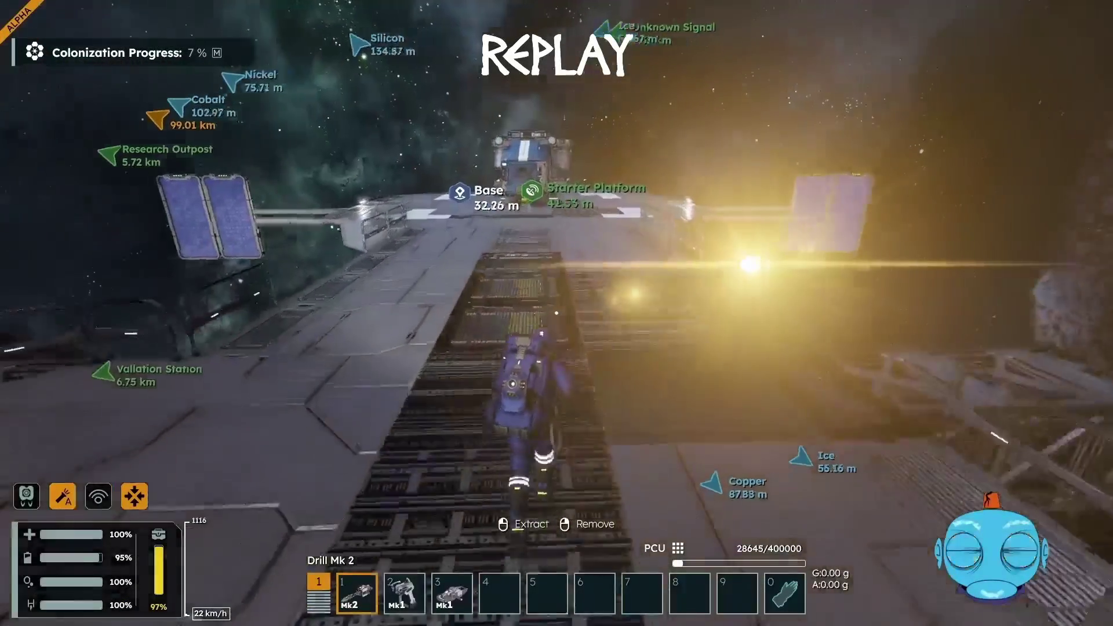
key("w")
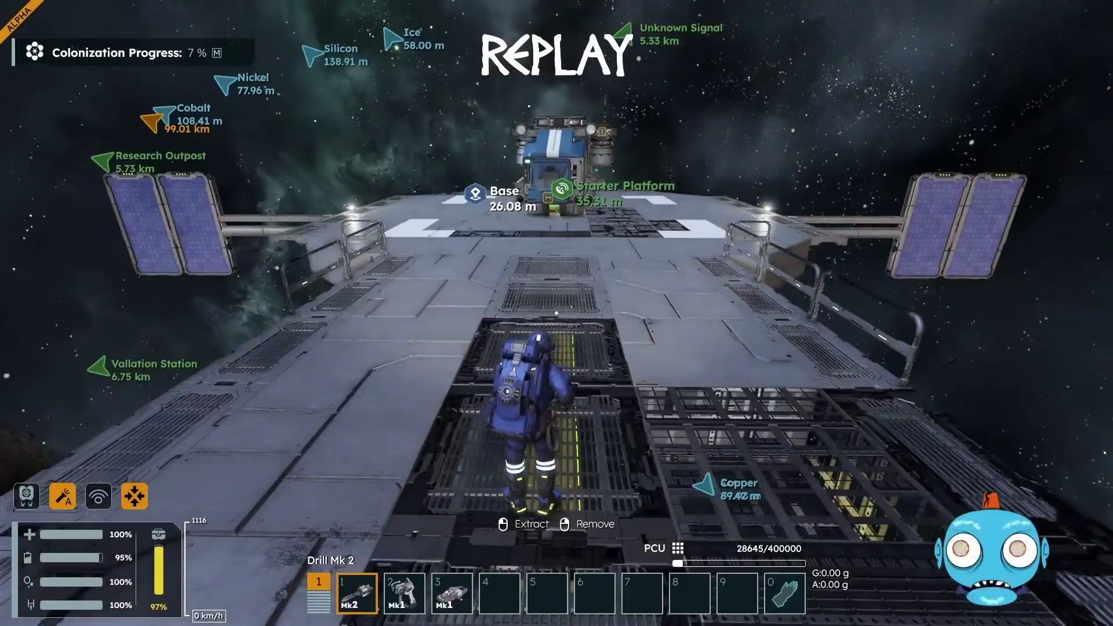
Step: Add the Light Armor cube from the Build blocks catalogue to the toolbar
key("i")
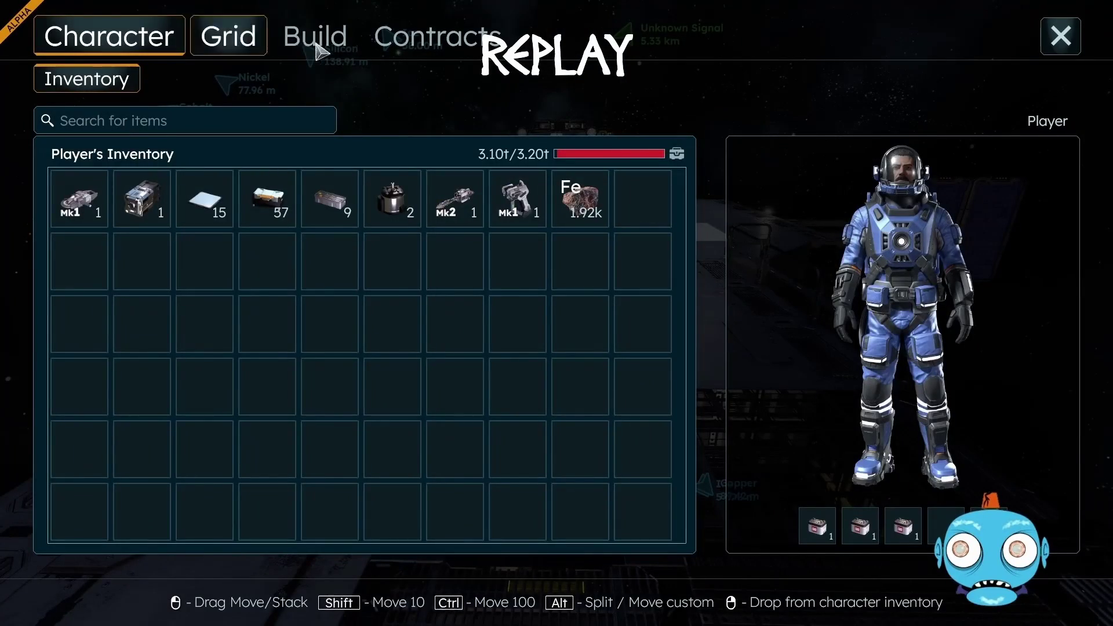
left_click(338, 37)
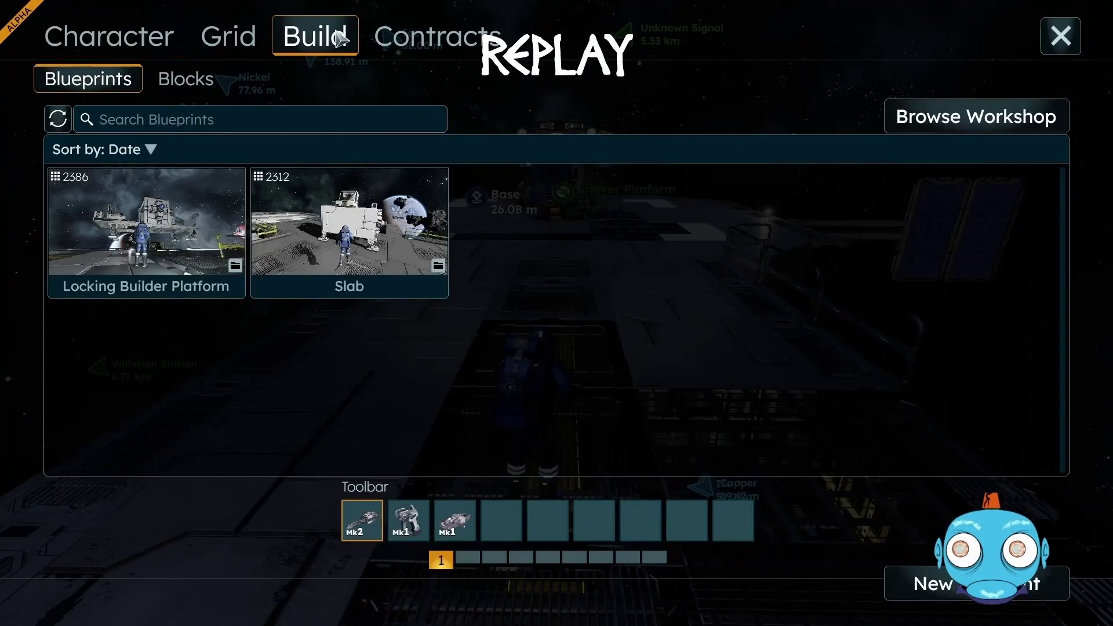
left_click(141, 36)
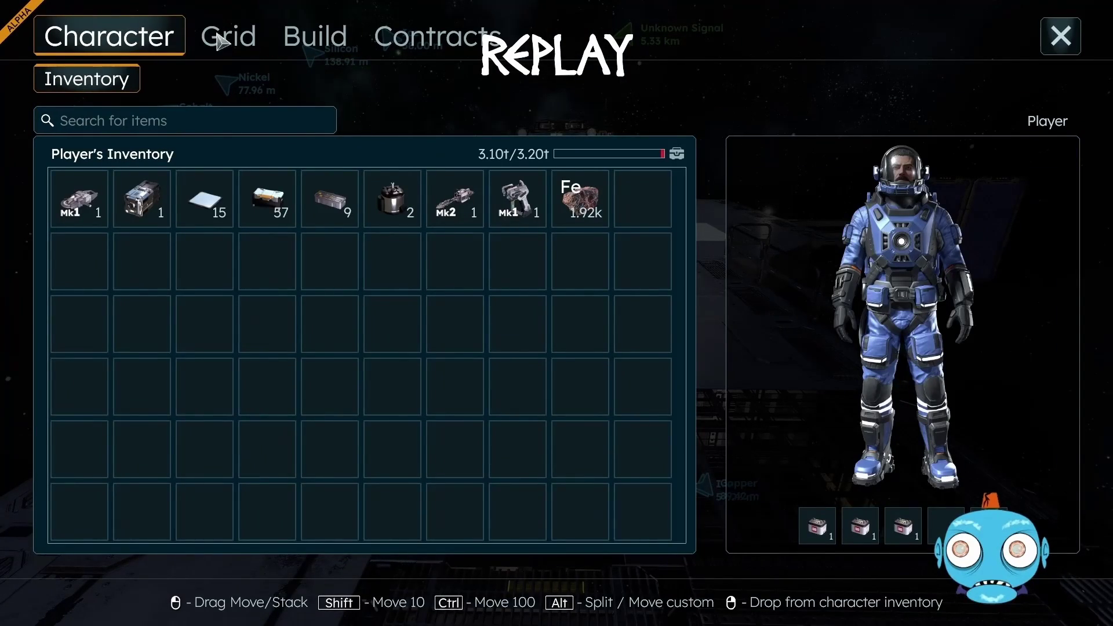
left_click(315, 42)
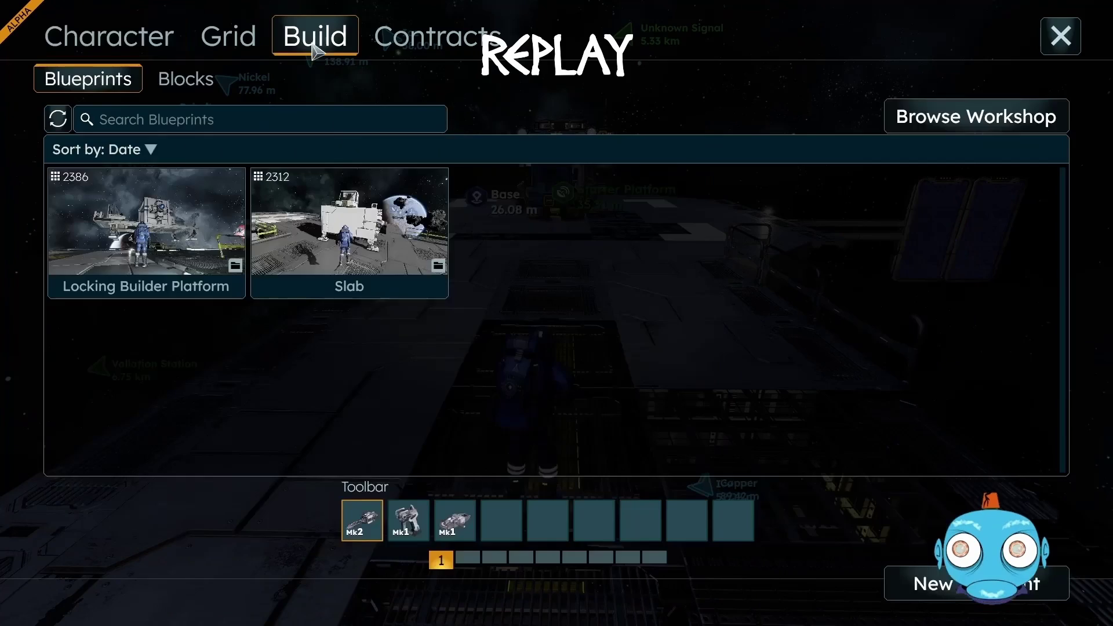
left_click(200, 91)
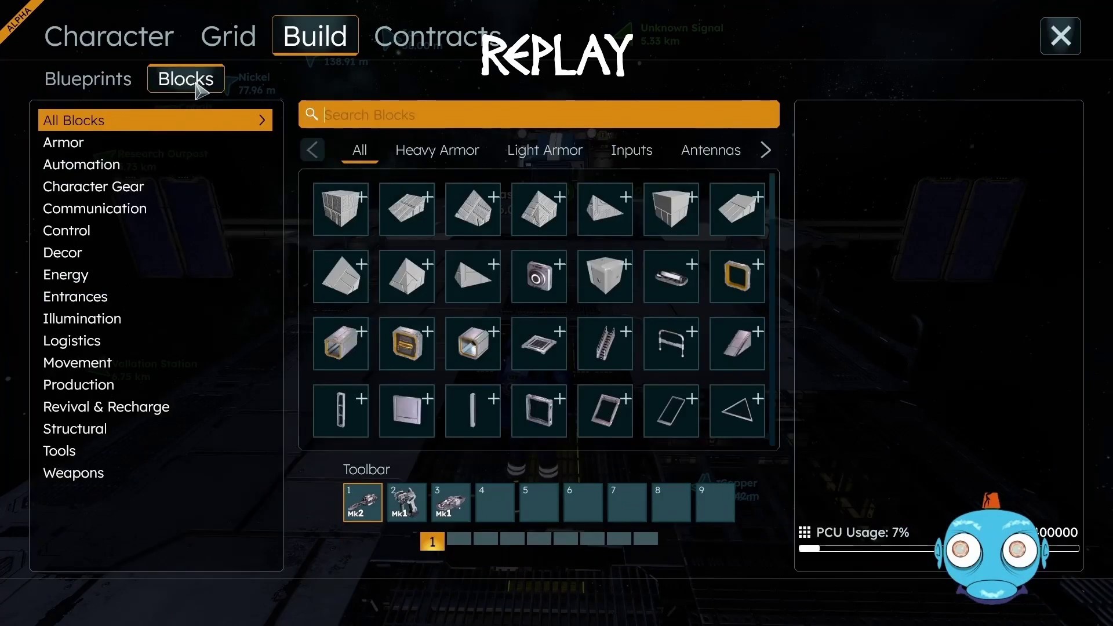
left_click(544, 152)
left_click(346, 211)
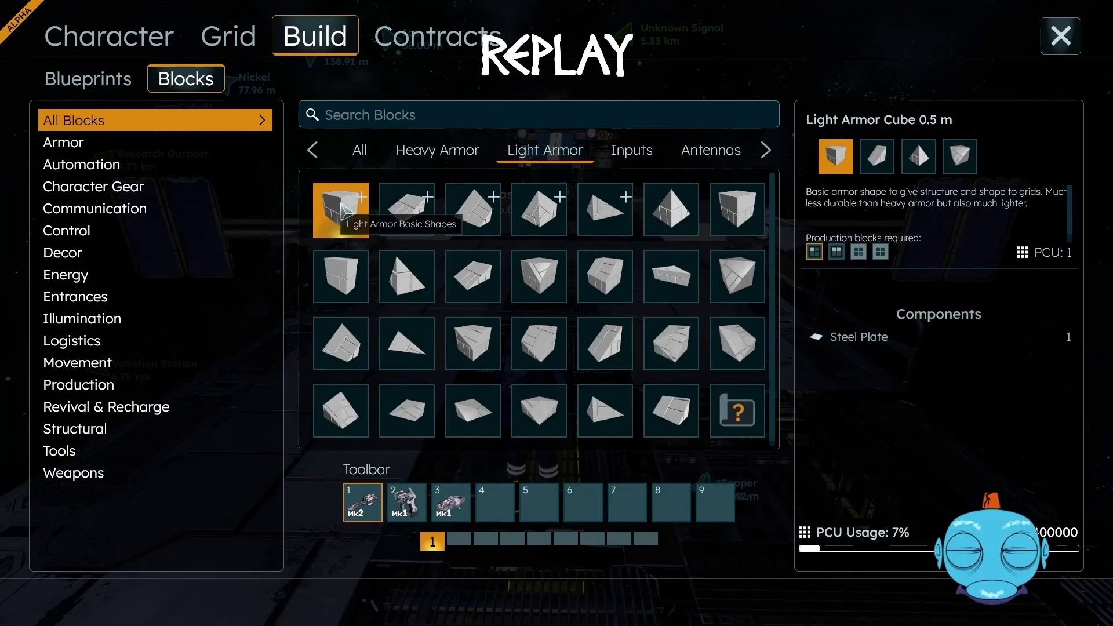
left_click(1061, 36)
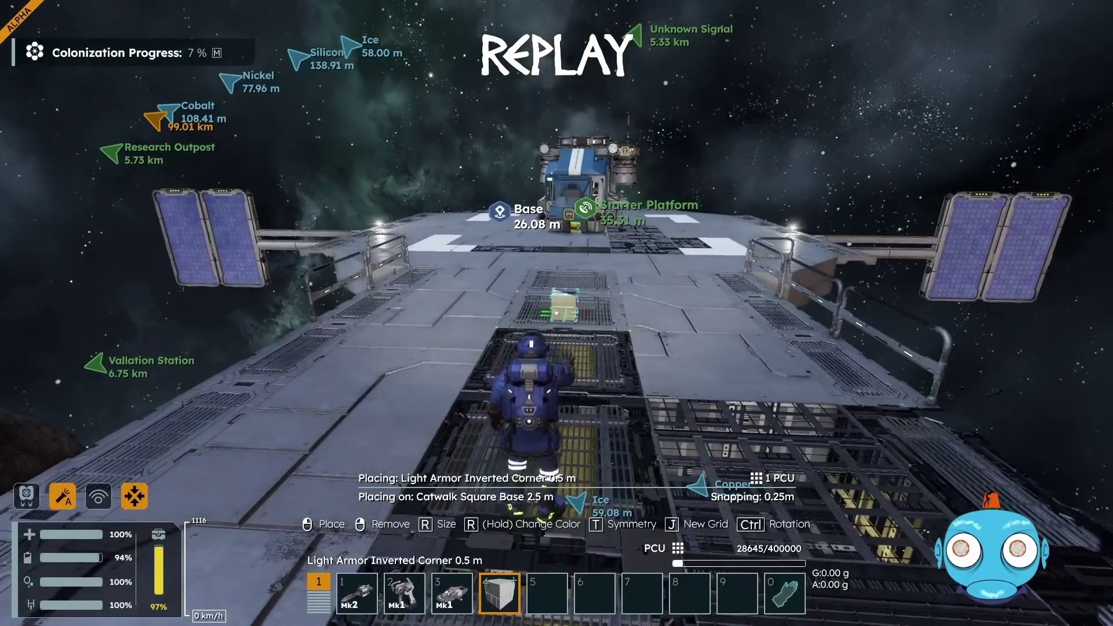
Step: Resize the placed block to a 2.5 m Light Armor Cube and return to the Build blueprints page
key("r")
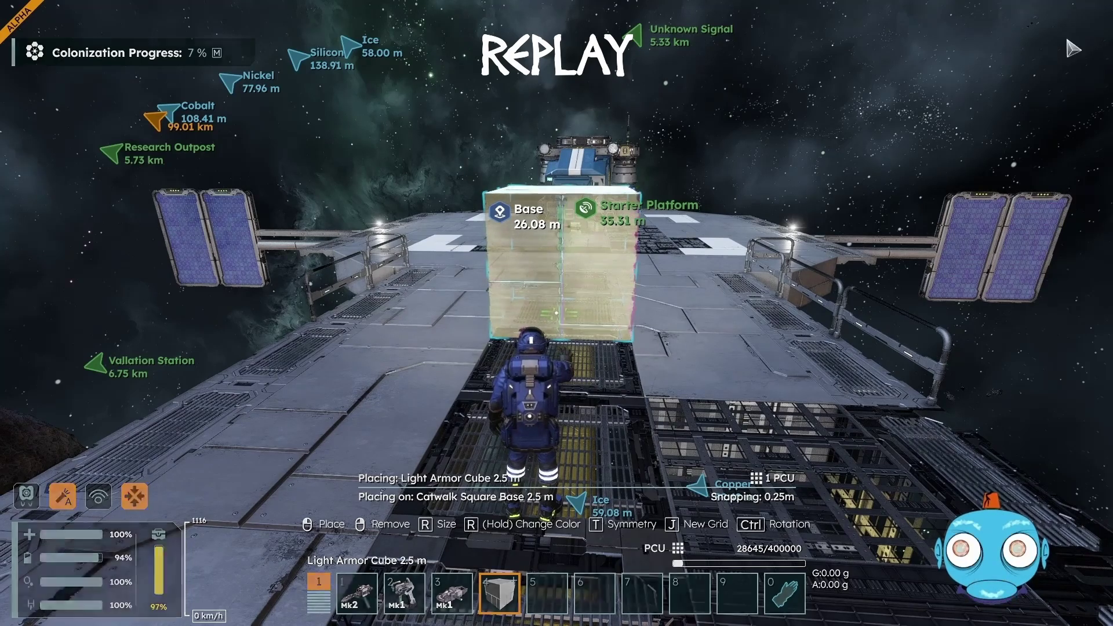
key("i")
left_click(342, 48)
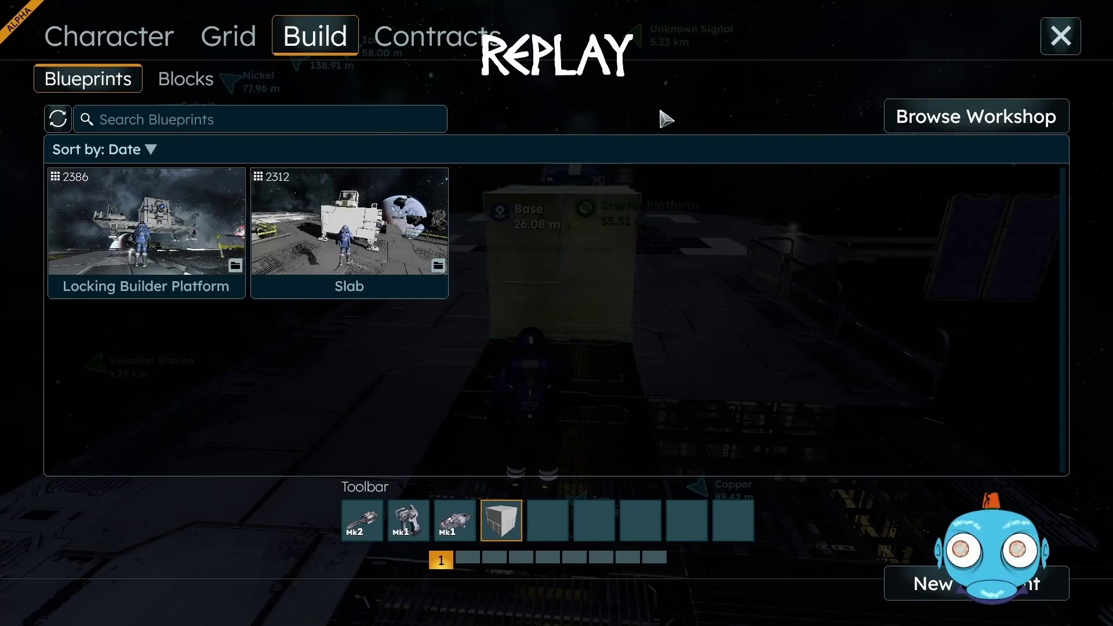
Step: Search the Blocks catalogue and choose the Structural Support Straight 2.5 m strut
type("gg")
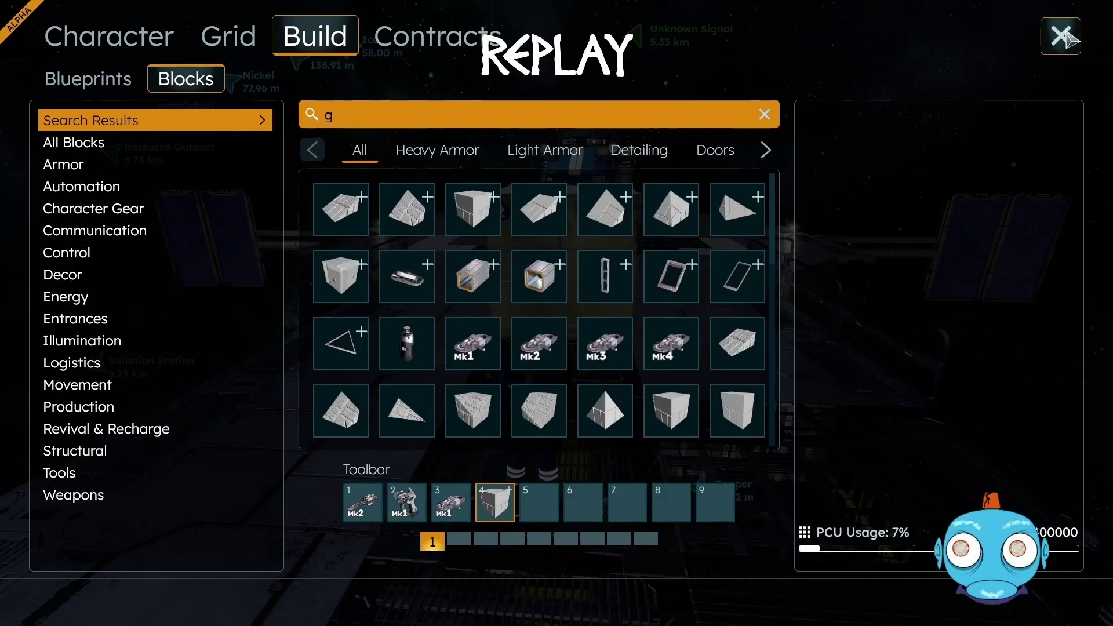
left_click(606, 283)
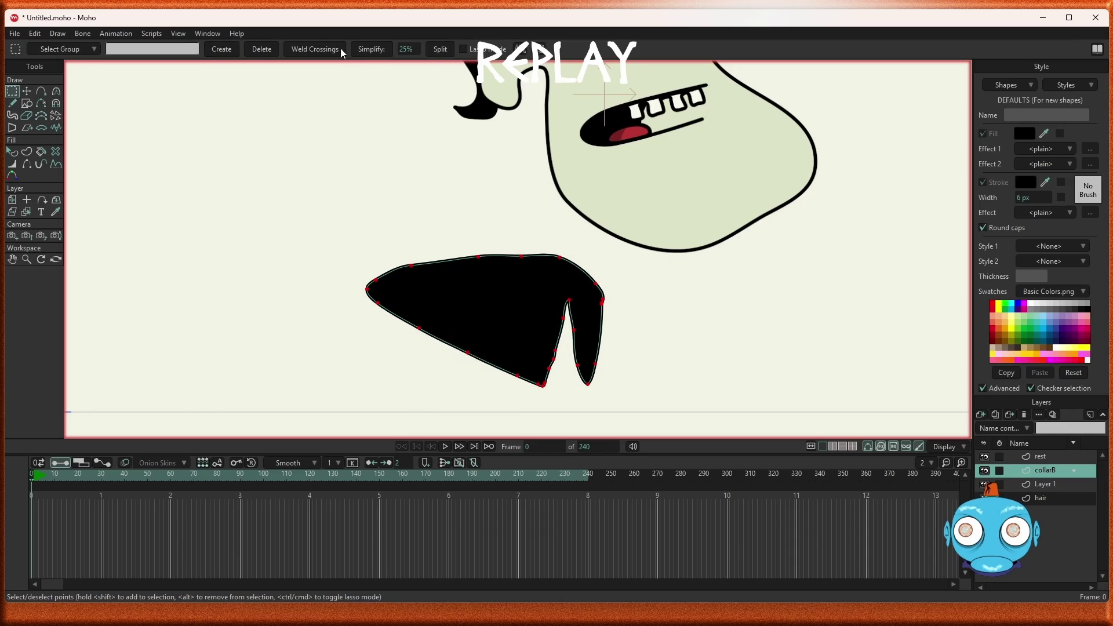
Step: Simplify the selected black collar points and zoom in to inspect the reduced outline
left_click(374, 51)
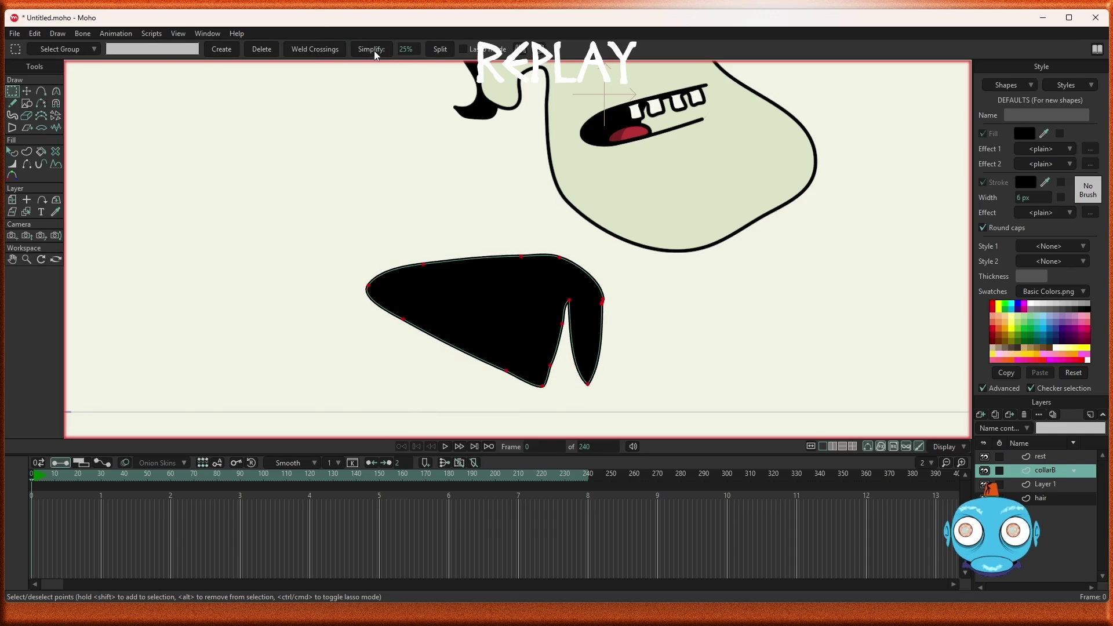
scroll(587, 363, "up", 3)
scroll(587, 362, "up", 2)
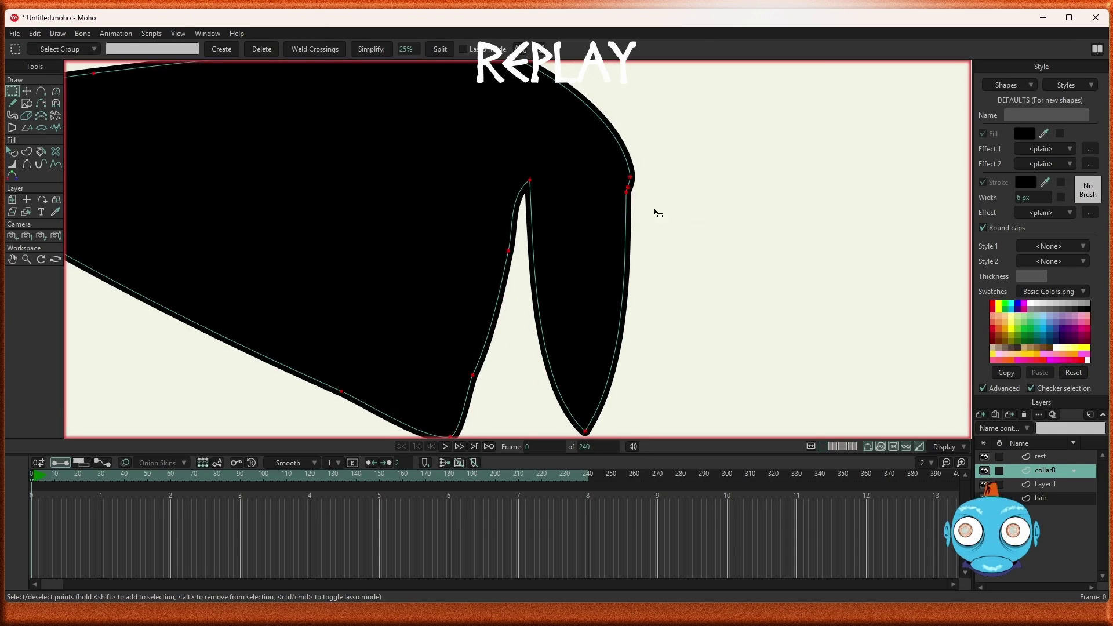
scroll(655, 215, "up", 2)
scroll(587, 203, "up", 2)
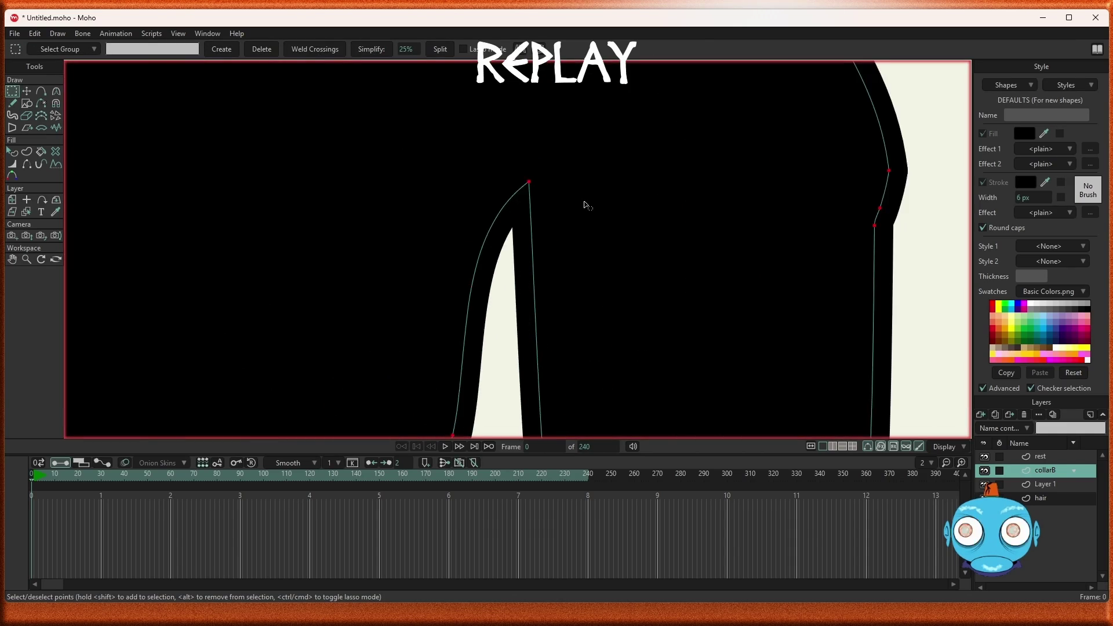
scroll(671, 222, "down", 3)
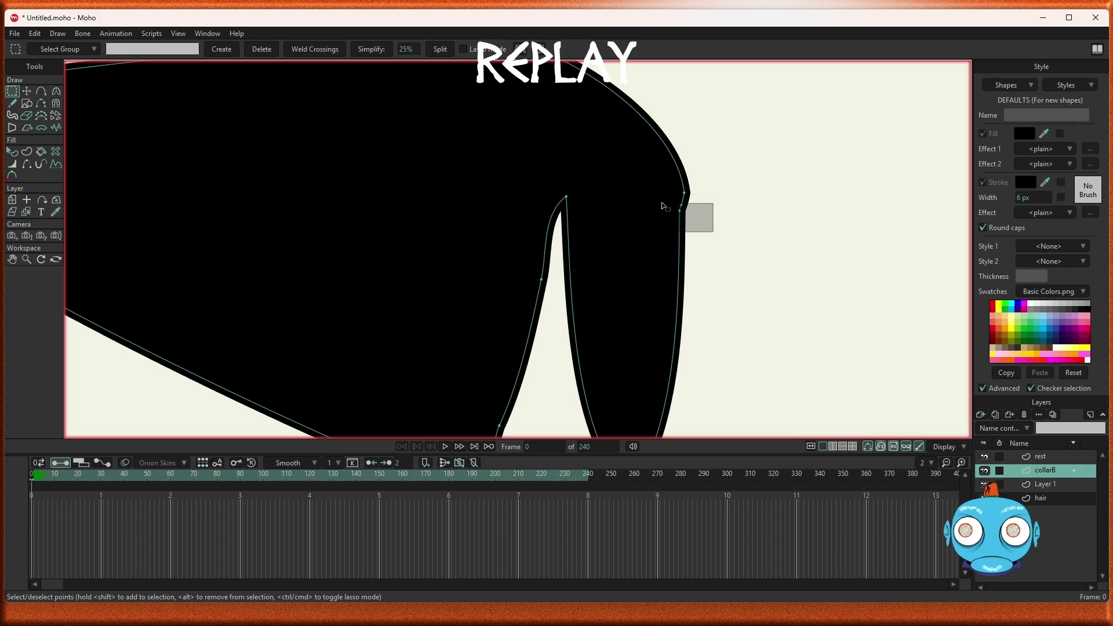
scroll(701, 228, "down", 2)
scroll(701, 228, "down", 3)
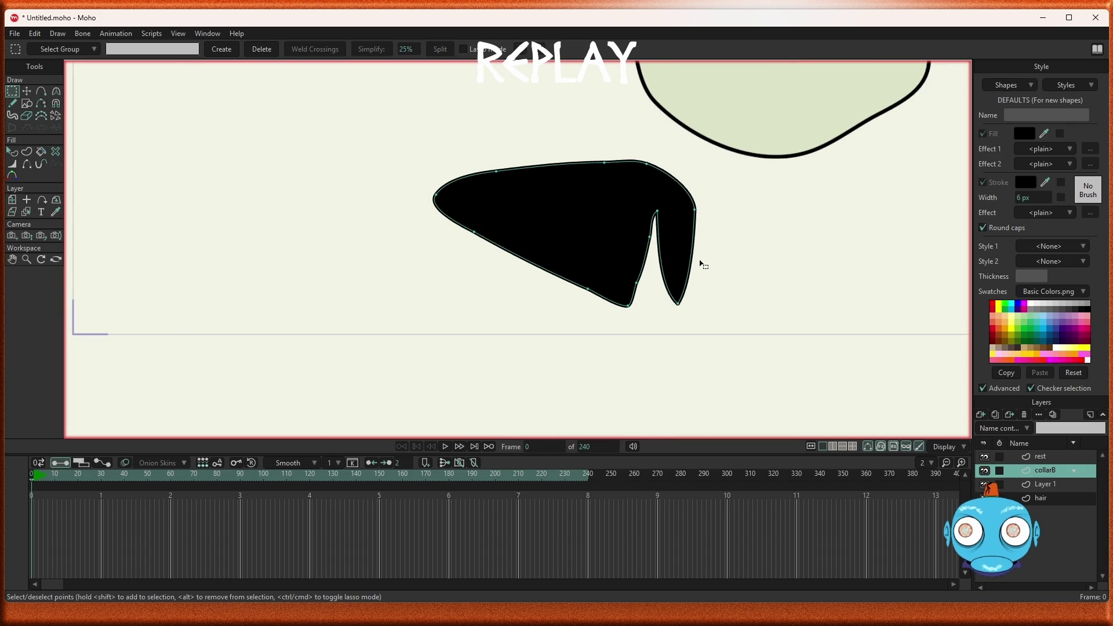
scroll(703, 265, "down", 2)
scroll(704, 264, "up", 3)
scroll(703, 264, "up", 2)
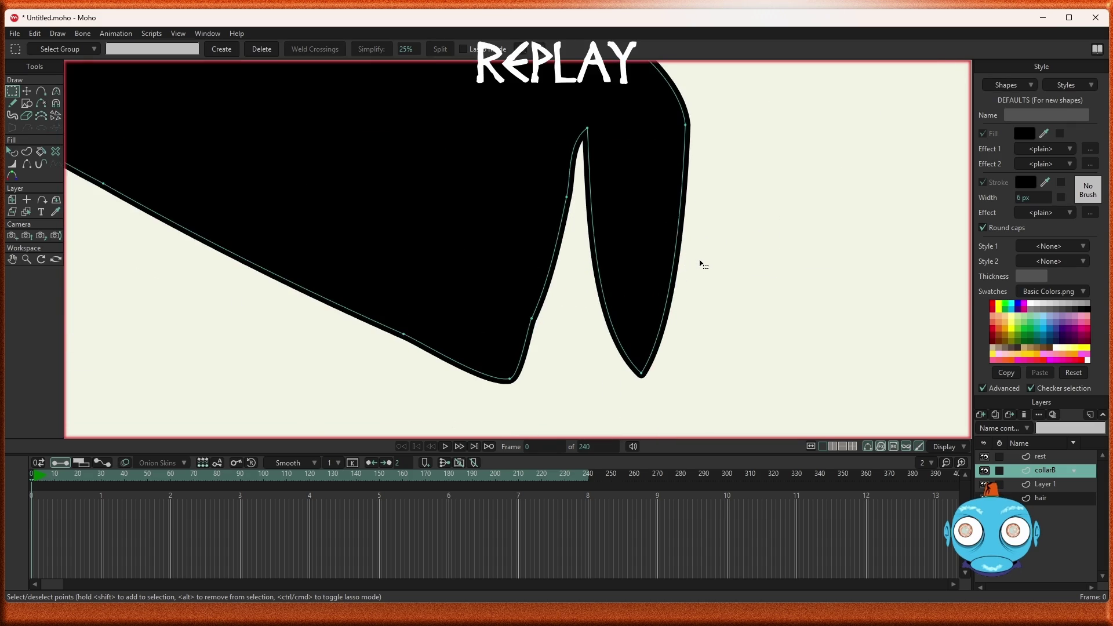
scroll(704, 265, "down", 2)
scroll(706, 268, "down", 2)
scroll(705, 268, "up", 2)
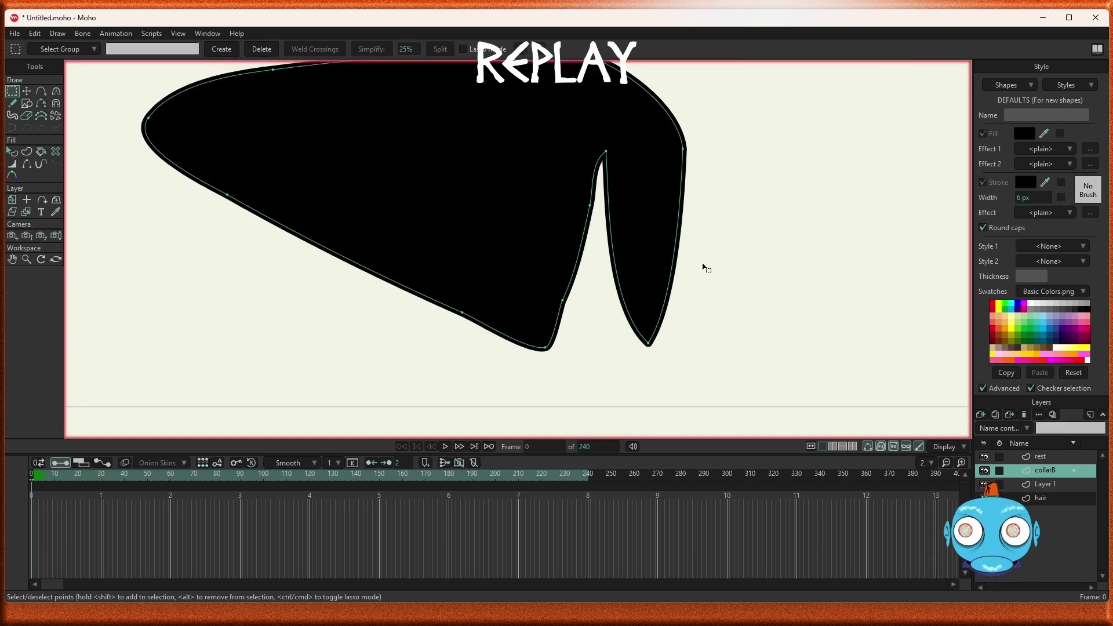
left_click(41, 92)
Step: Add a point on the collar's right lobe and pull it down to reshape the lobe
left_click(637, 328)
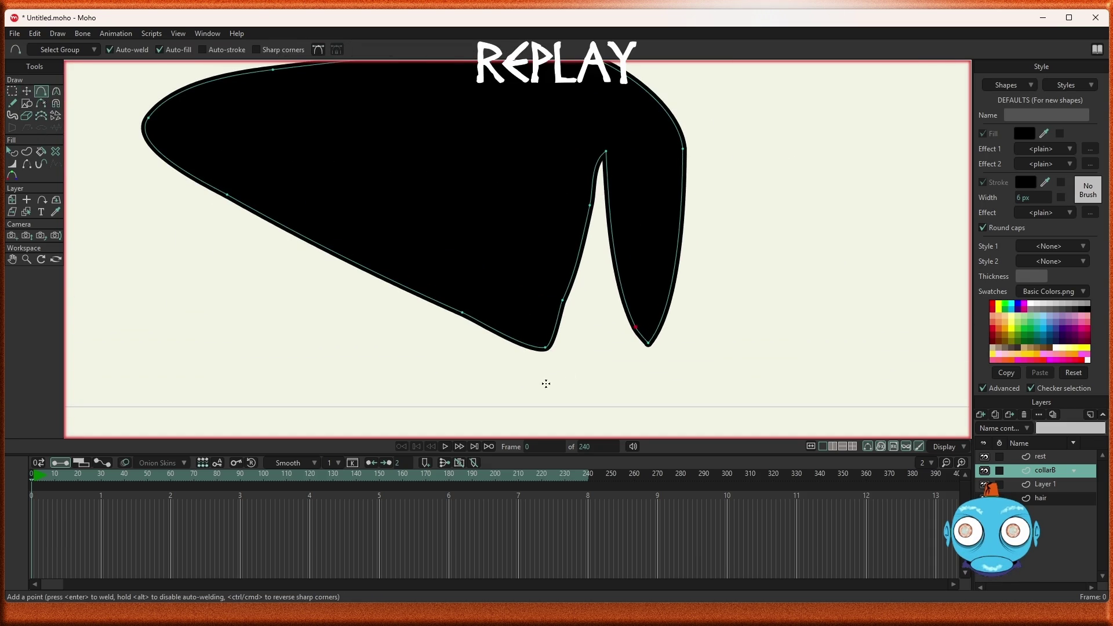
left_click(26, 91)
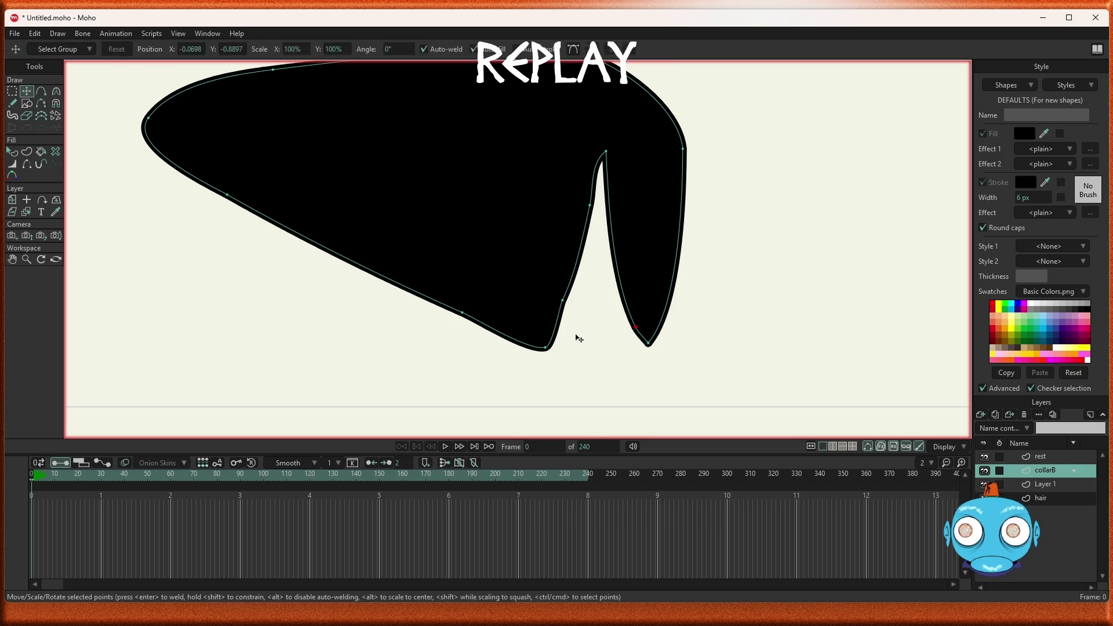
scroll(641, 347, "up", 3)
scroll(640, 324, "up", 2)
left_click_drag(632, 294, 647, 341)
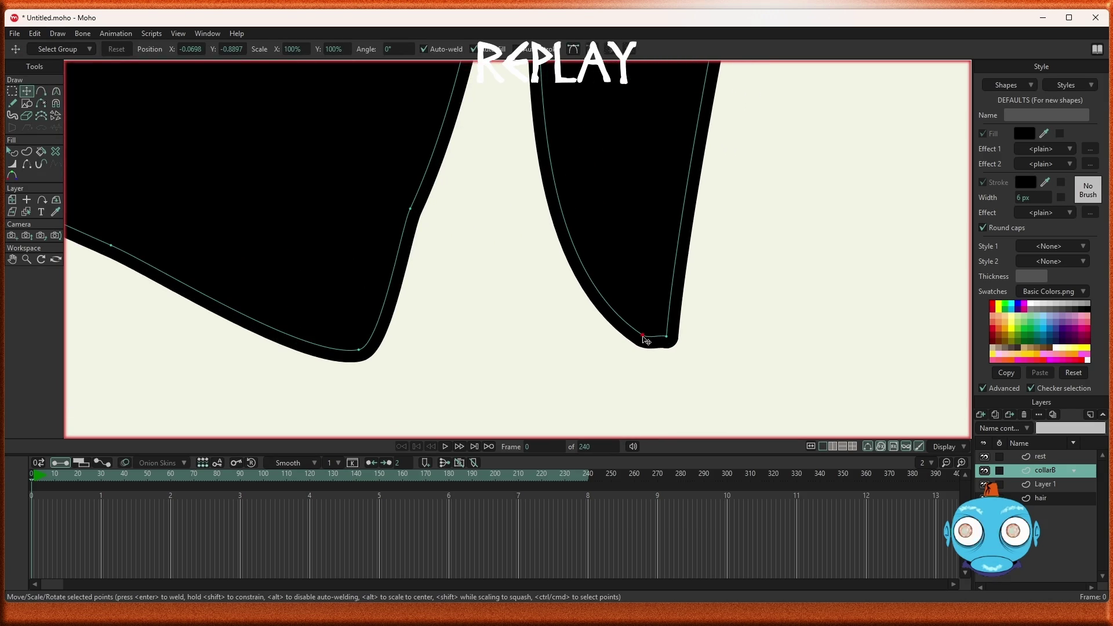
scroll(719, 386, "up", 3)
Step: Adjust curvature to round the lobe tip and make the right prong straight and pointed
key("c")
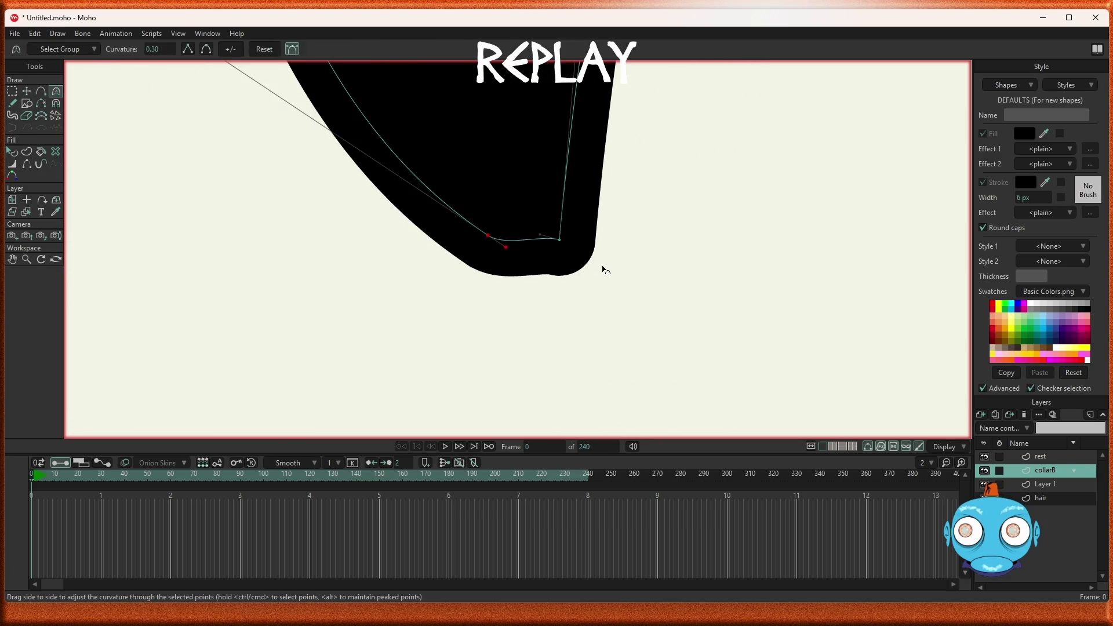
left_click_drag(560, 241, 547, 254)
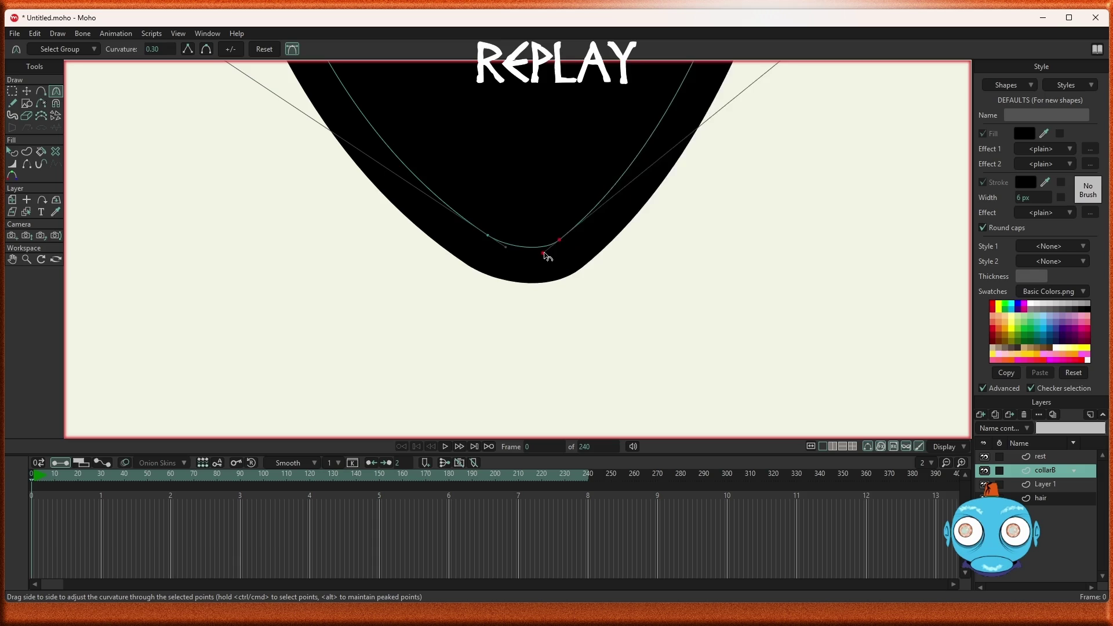
scroll(589, 266, "down", 4)
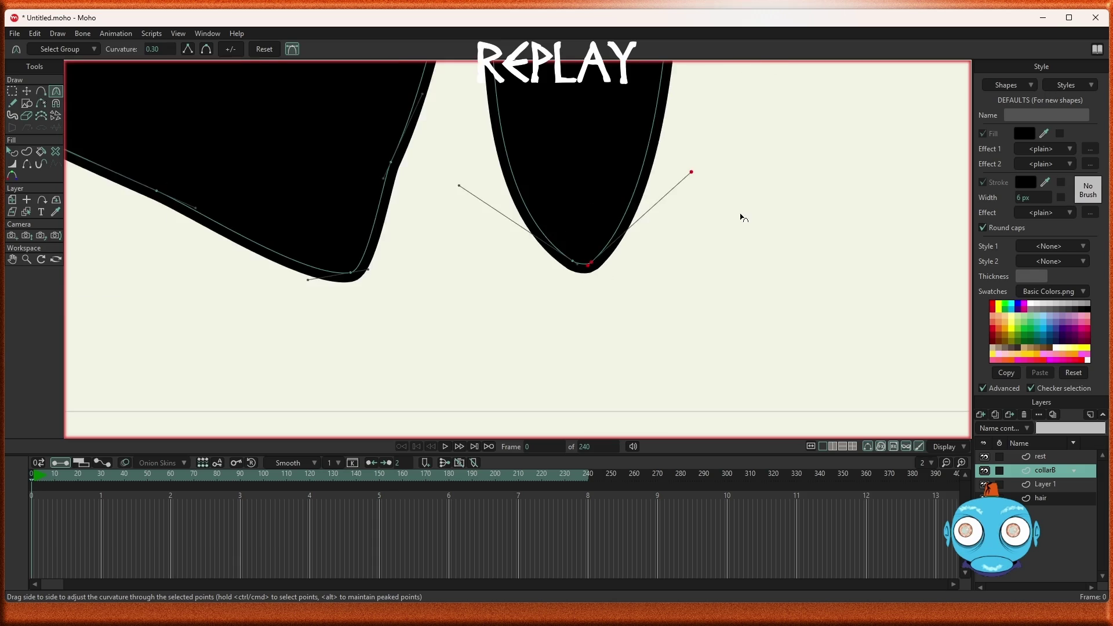
left_click_drag(692, 172, 609, 202)
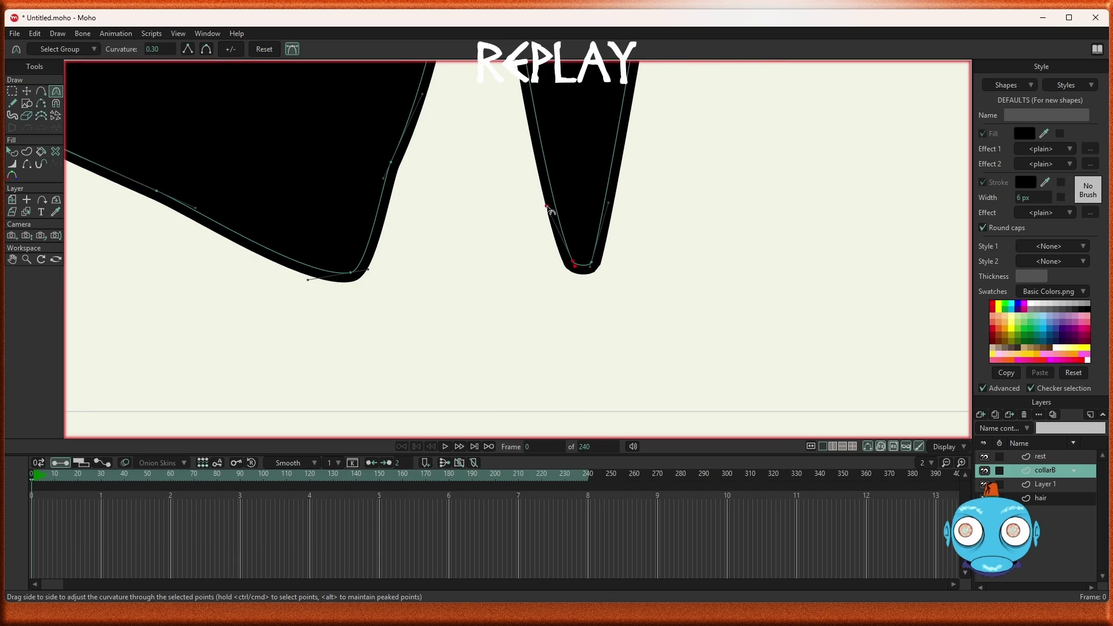
left_click_drag(461, 188, 636, 241)
Step: Reshape both curves of the notch tip into a smooth rounded curve
scroll(650, 267, "down", 4)
scroll(639, 219, "up", 3)
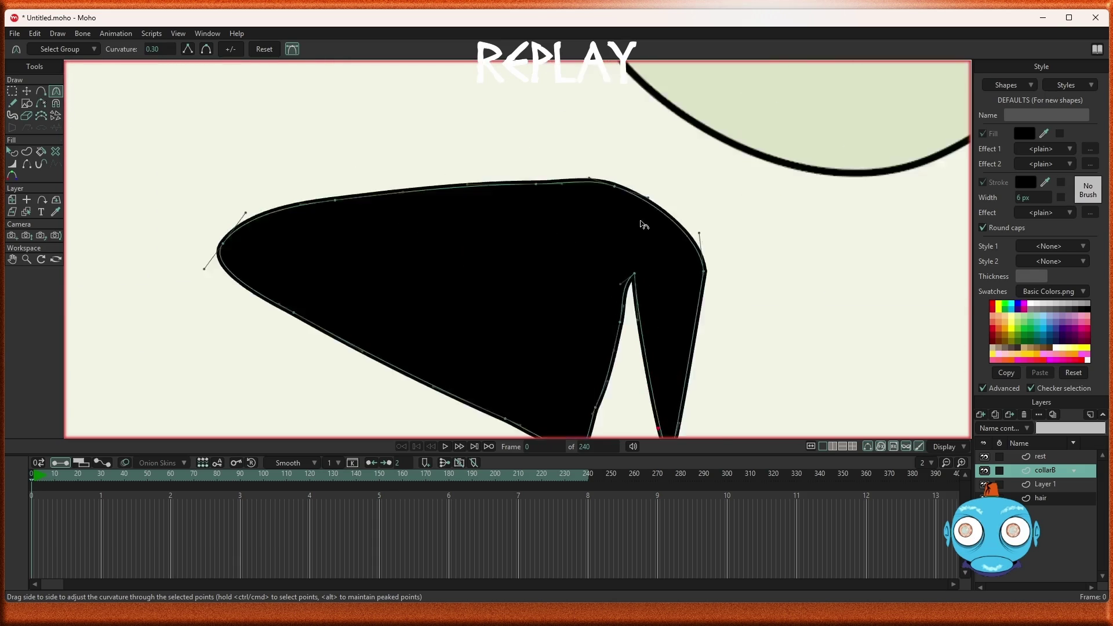
scroll(655, 258, "up", 2)
scroll(574, 310, "up", 2)
left_click_drag(567, 302, 576, 267)
mouse_move(616, 408)
left_mouse_down()
mouse_move(661, 274)
mouse_move(682, 288)
left_mouse_up()
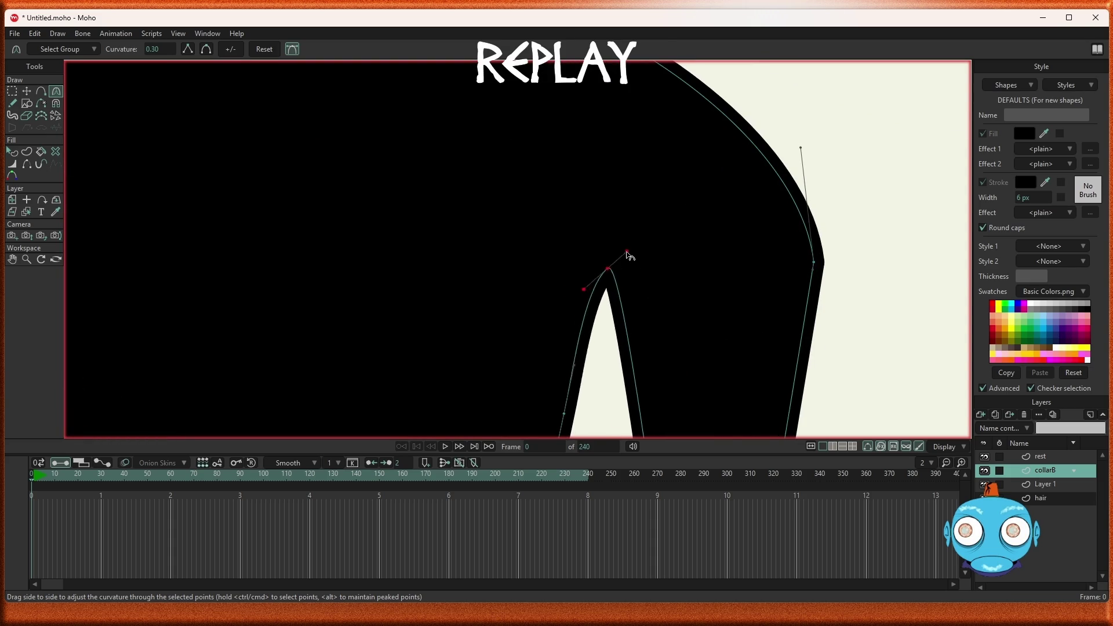
scroll(695, 294, "down", 3)
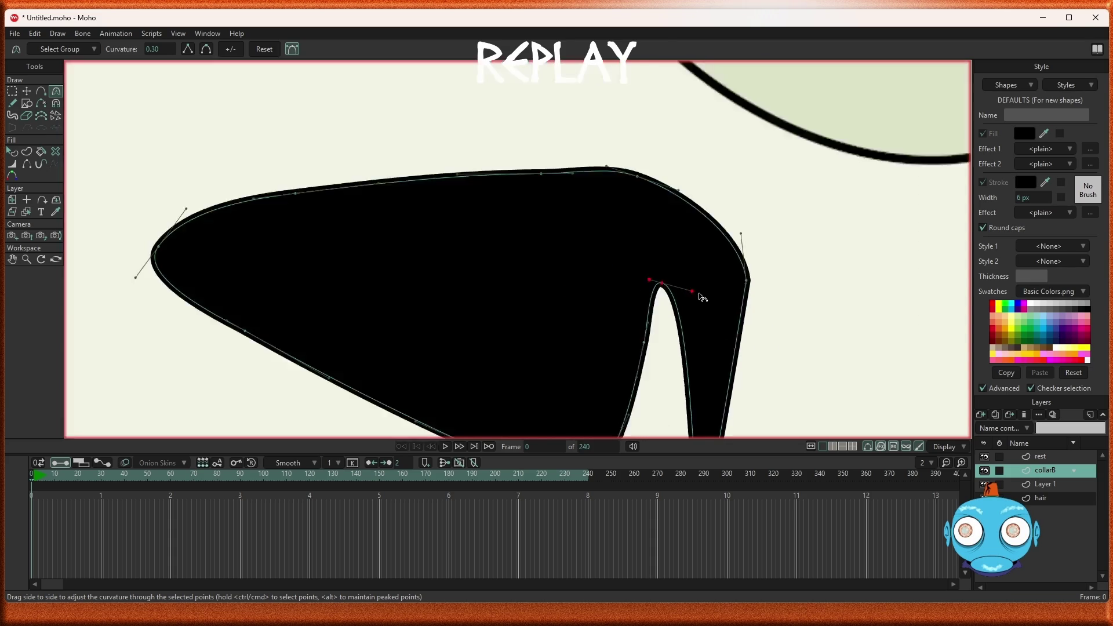
scroll(703, 293, "down", 3)
scroll(729, 314, "down", 2)
scroll(732, 316, "up", 2)
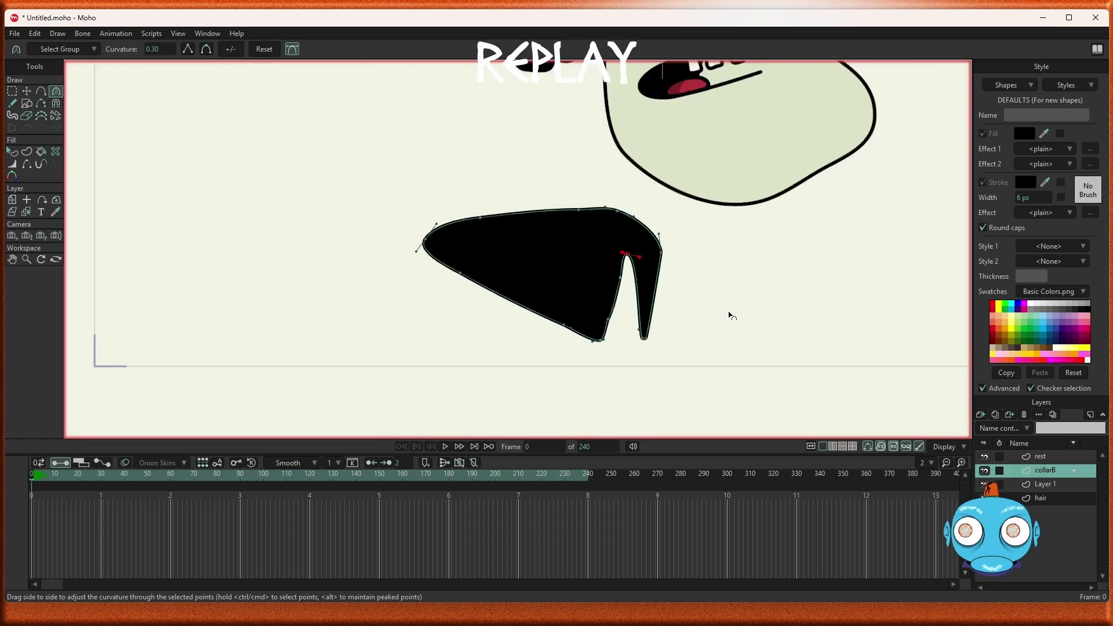
scroll(727, 313, "up", 1)
Step: Drag the collar's top edge point up-left and delete two points at its left tip
left_click(26, 91)
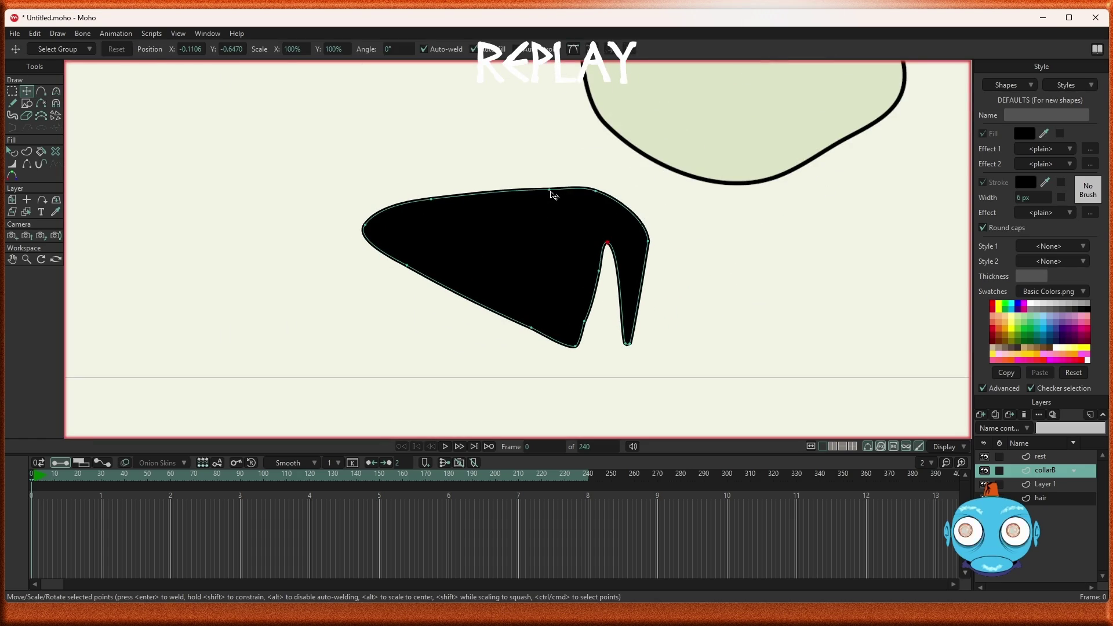
left_click_drag(550, 190, 454, 176)
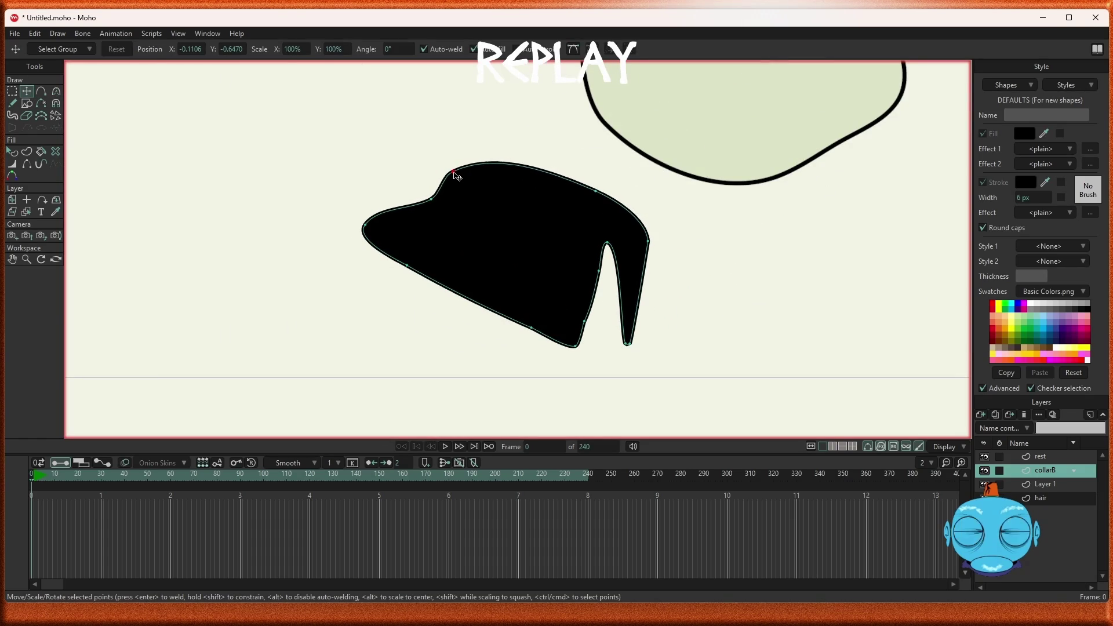
left_click(366, 229)
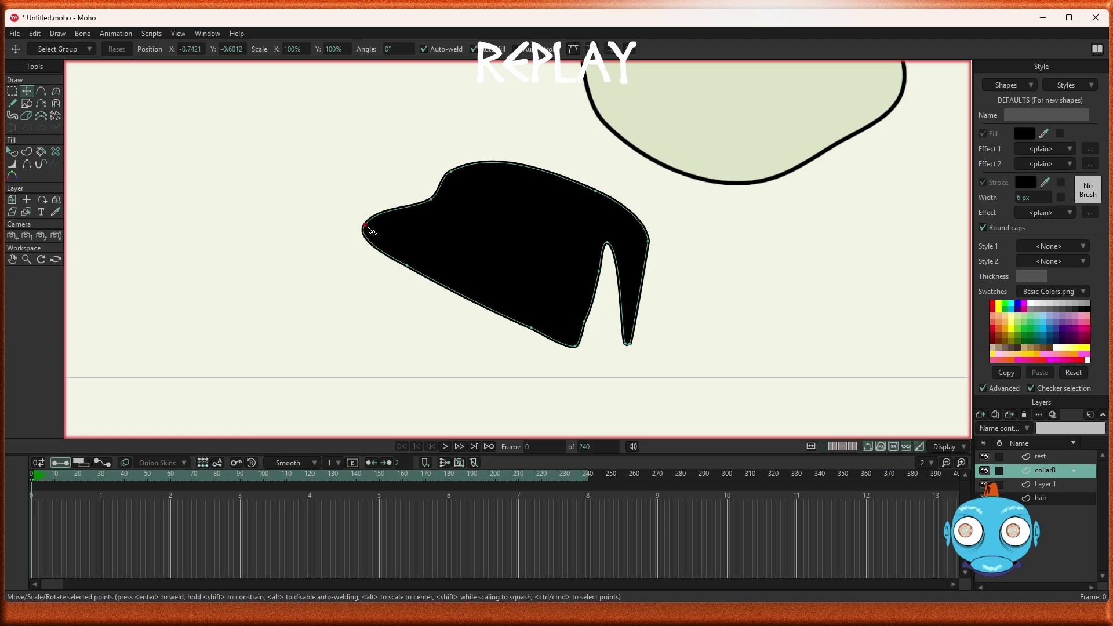
key("Delete")
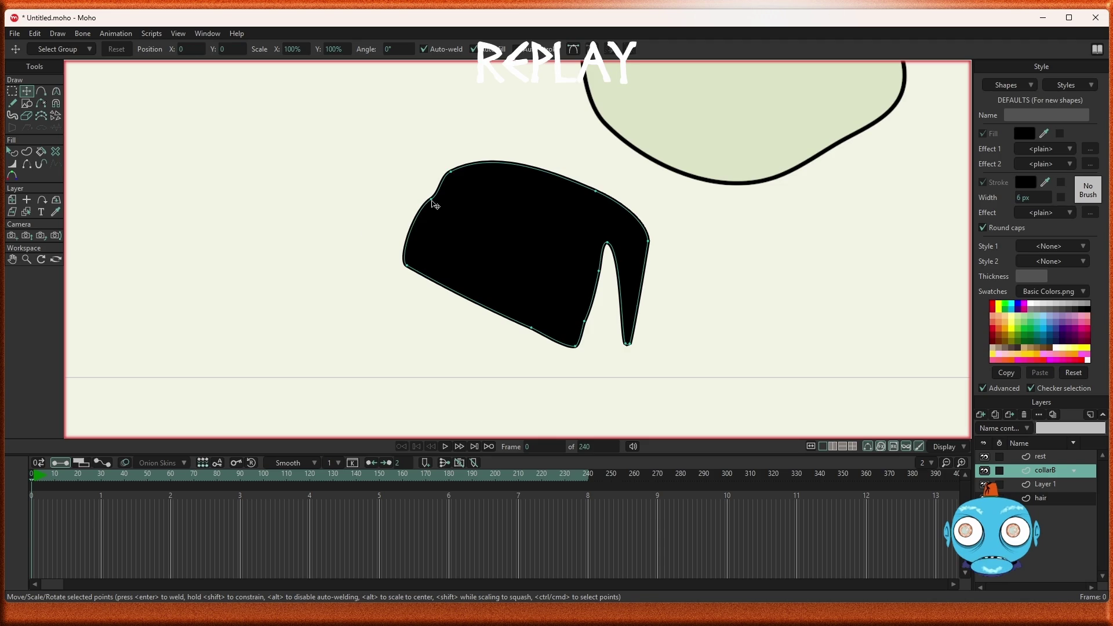
left_click(431, 201)
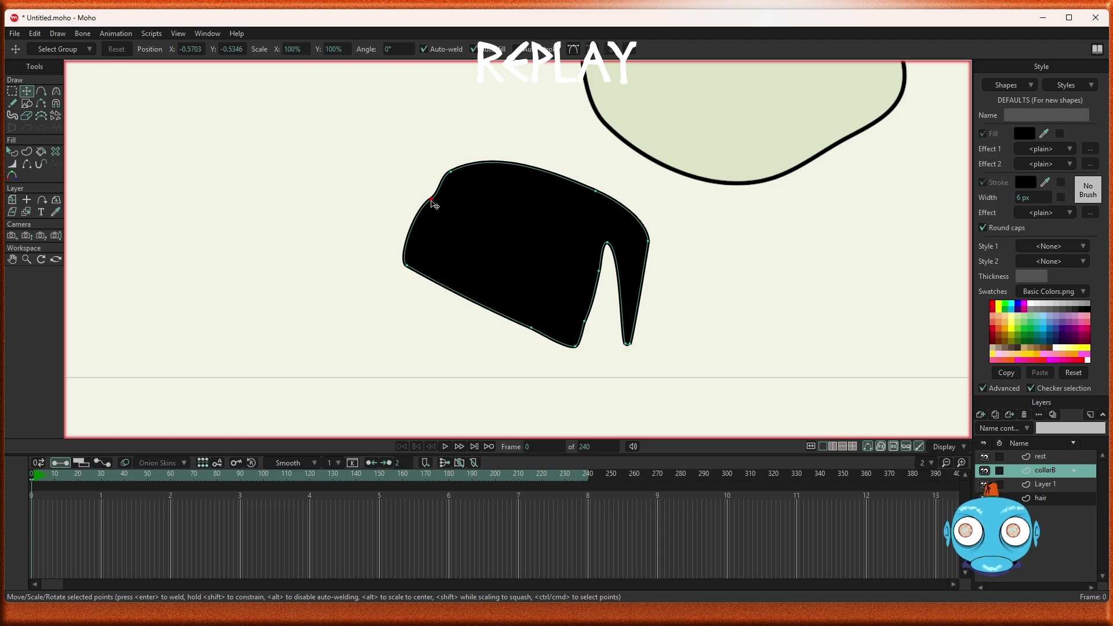
key("Delete")
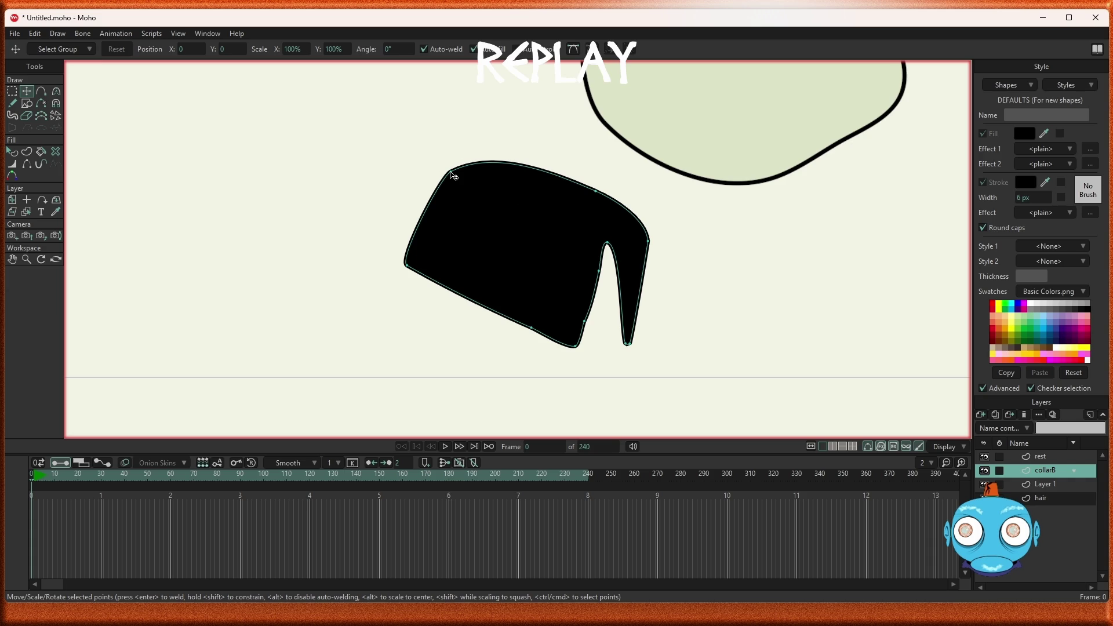
scroll(382, 165, "down", 2)
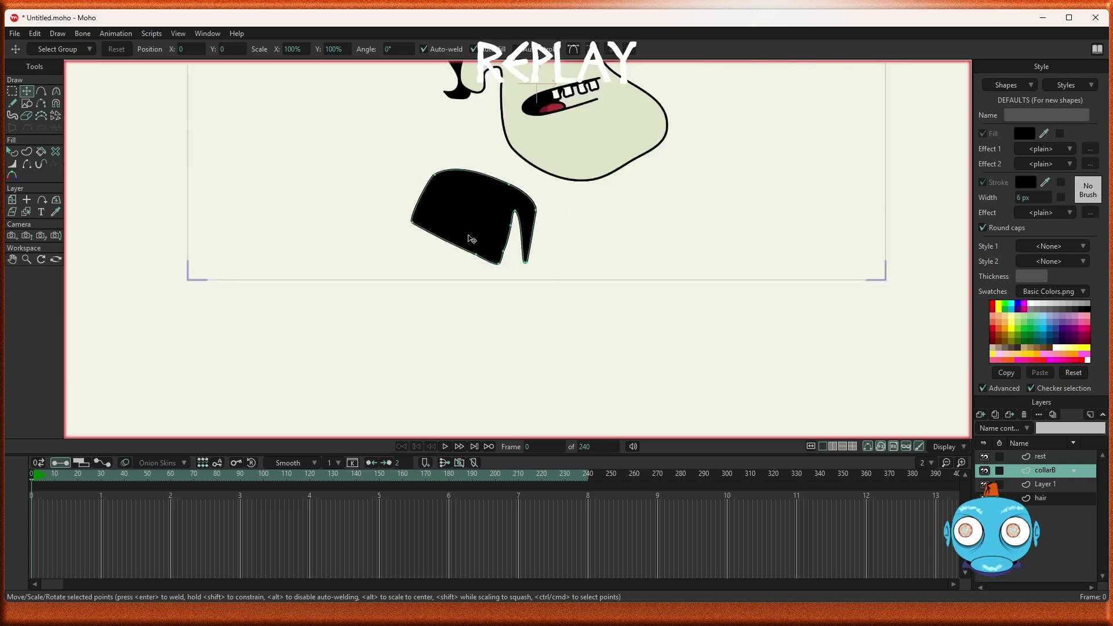
Step: Select the collar shape, fill it dark grey, and add a collarF layer above collarB
left_click(12, 103)
scroll(333, 224, "down", 3)
scroll(315, 192, "up", 3)
scroll(315, 192, "up", 1)
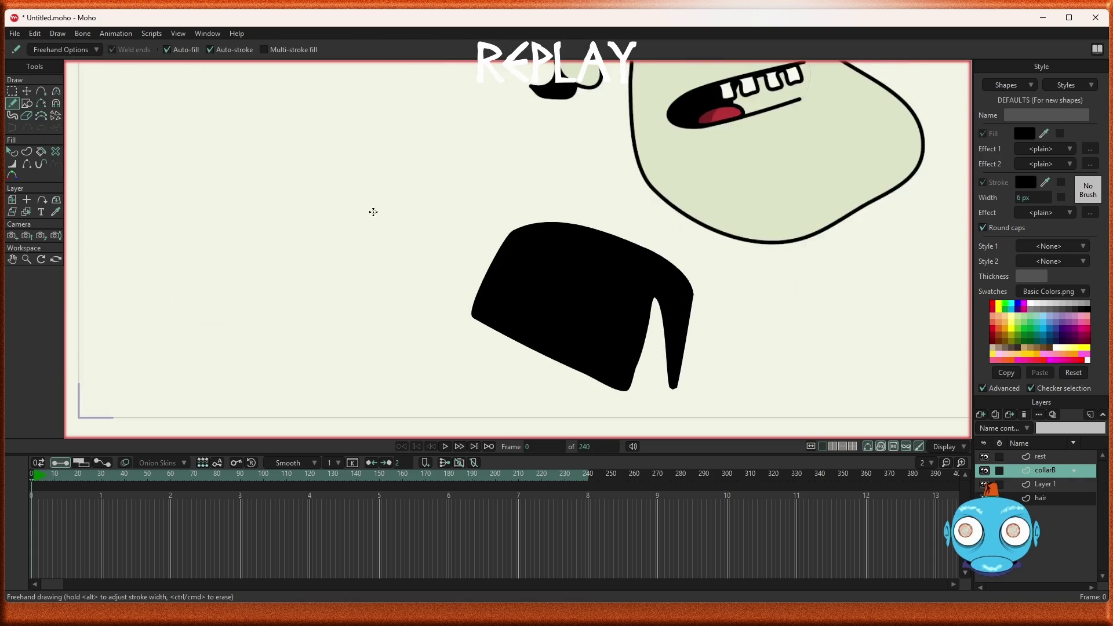
scroll(306, 187, "down", 3)
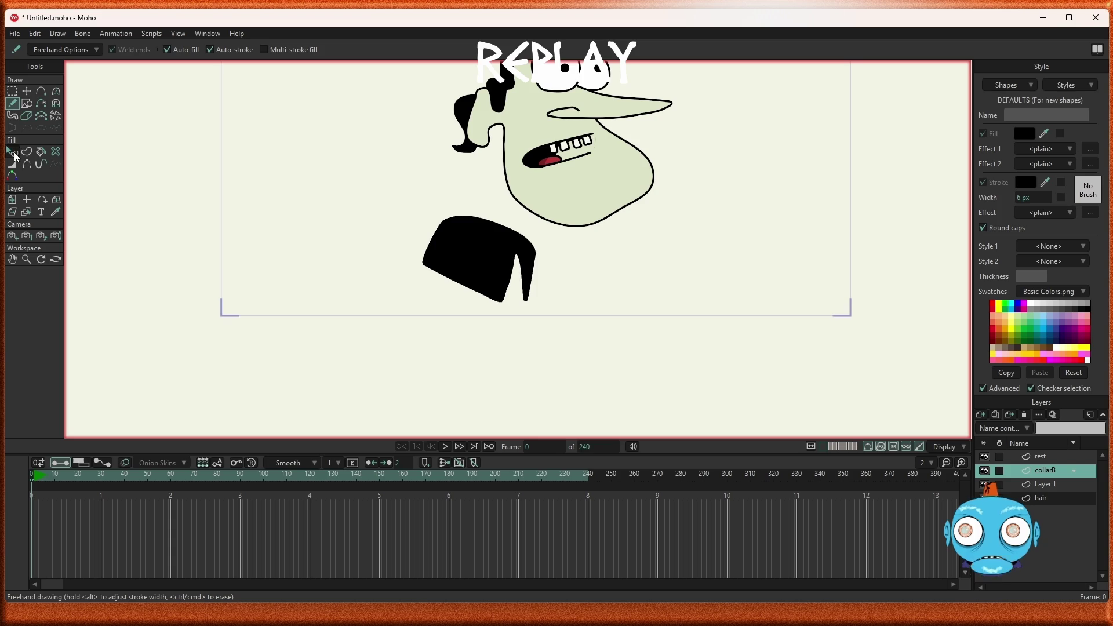
left_click(13, 153)
left_click(460, 269)
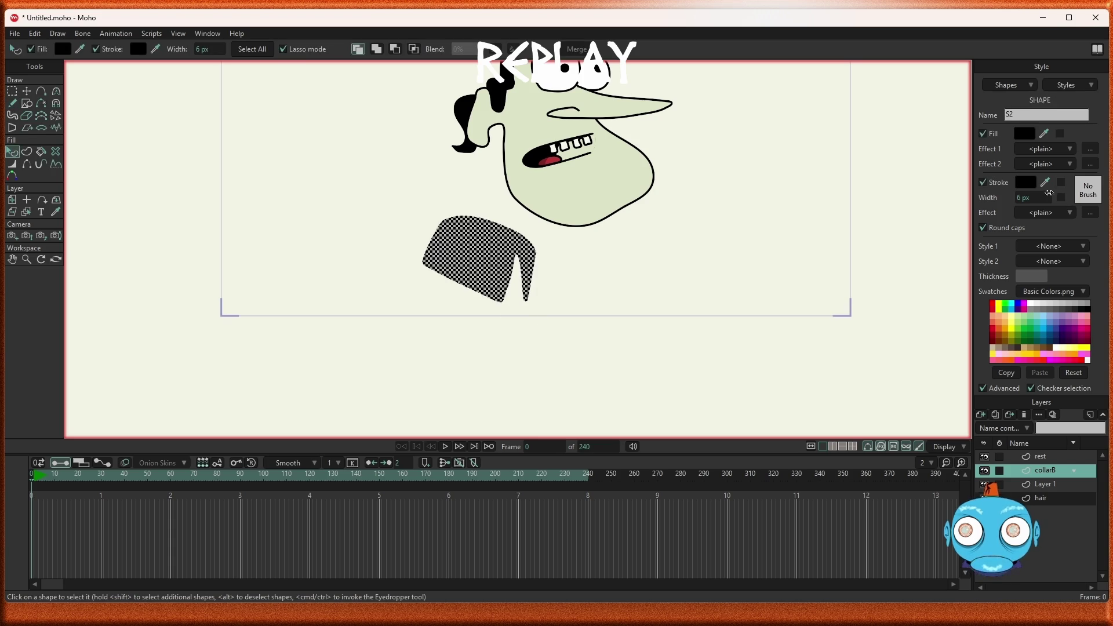
left_click(1024, 135)
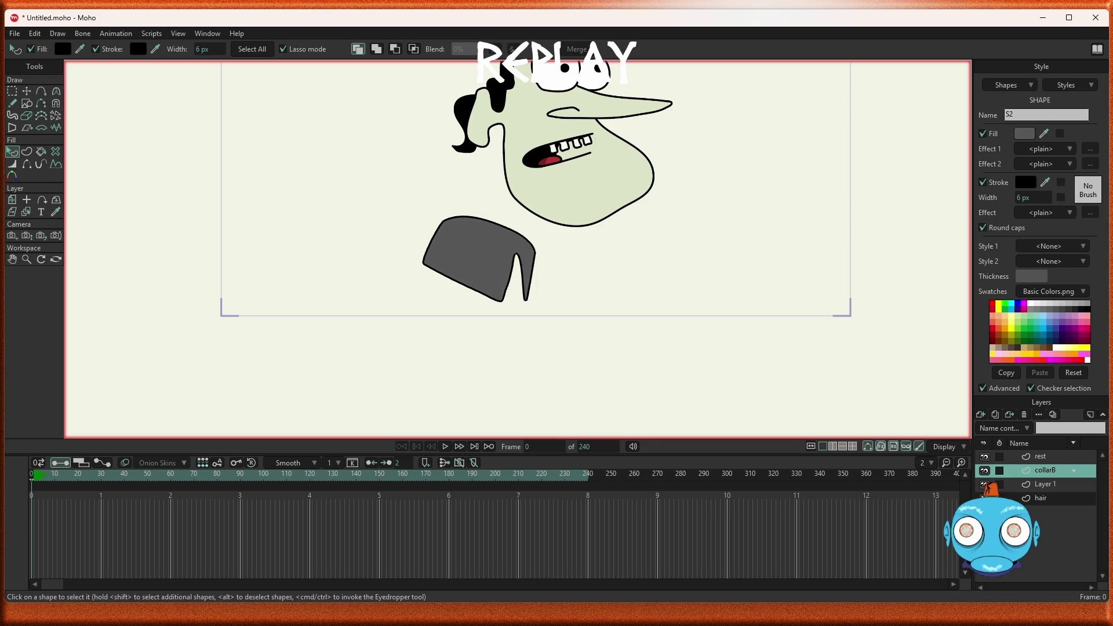
key("ctrl+a")
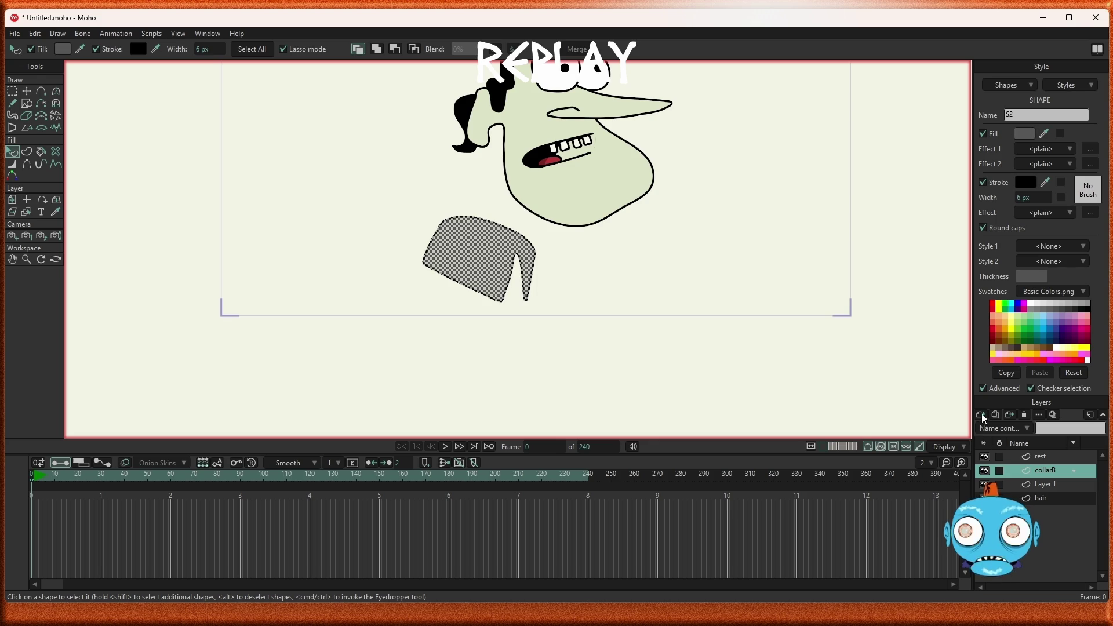
left_click(984, 418)
left_click(1048, 489)
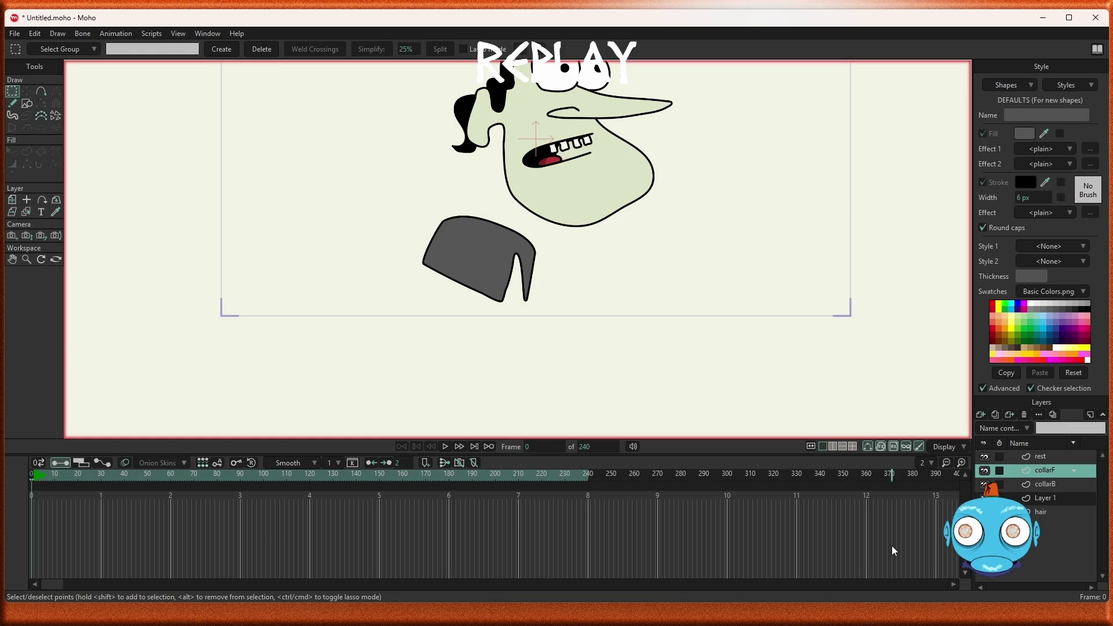
Step: Freehand-draw a tapered grey collar piece to the left of the dark collar
left_click(12, 105)
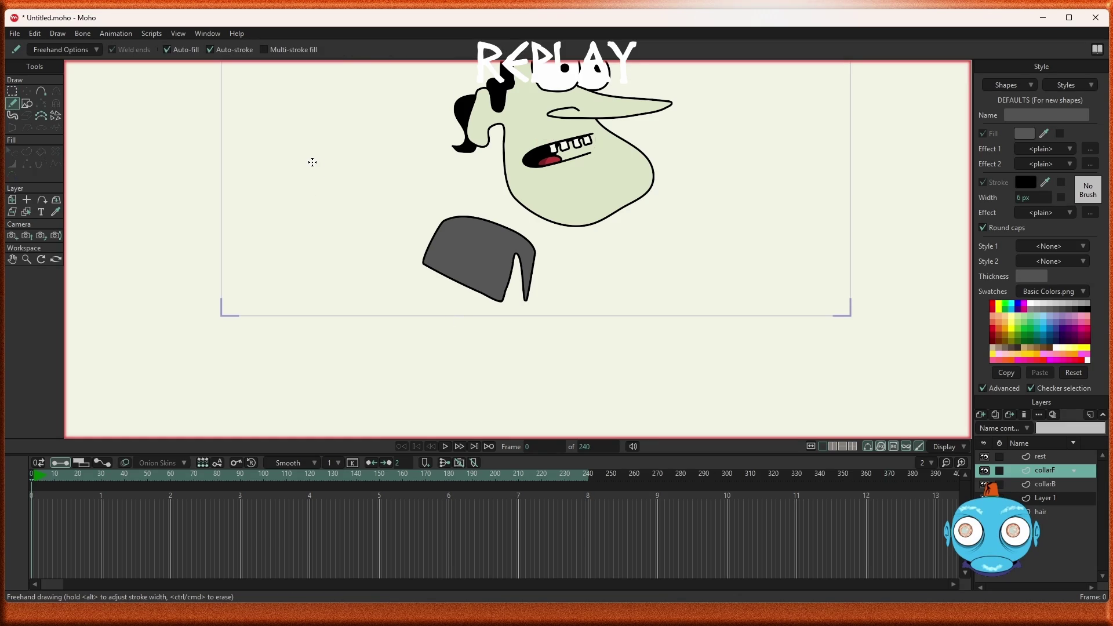
left_click_drag(307, 164, 406, 201)
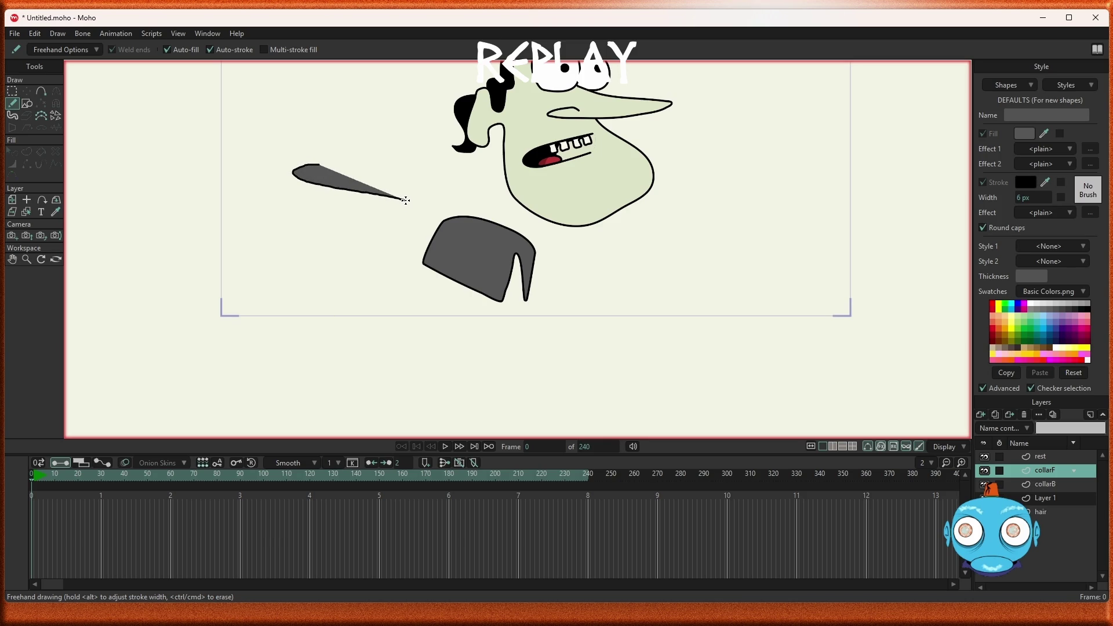
mouse_move(406, 202)
left_mouse_down()
mouse_move(380, 224)
mouse_move(265, 198)
mouse_move(320, 163)
left_mouse_up()
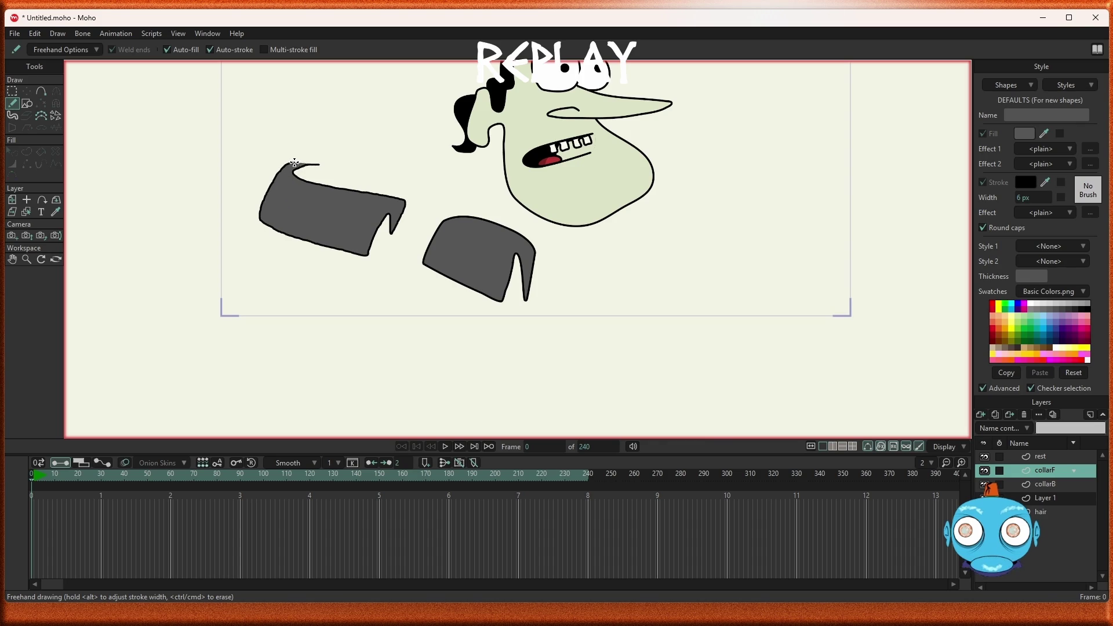
scroll(353, 176, "down", 1)
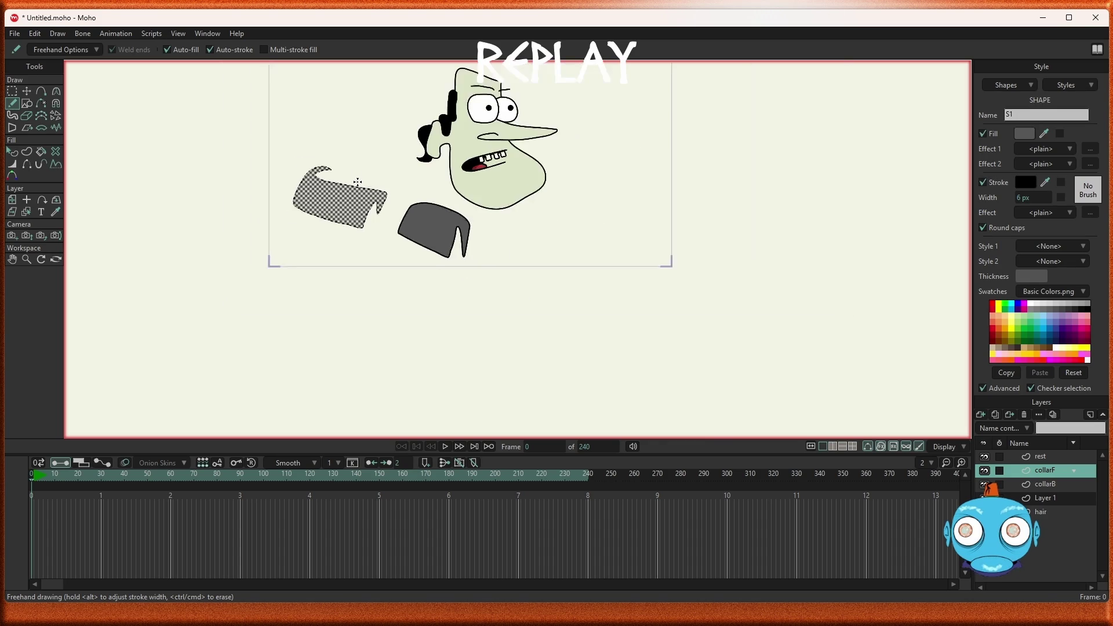
scroll(355, 185, "up", 3)
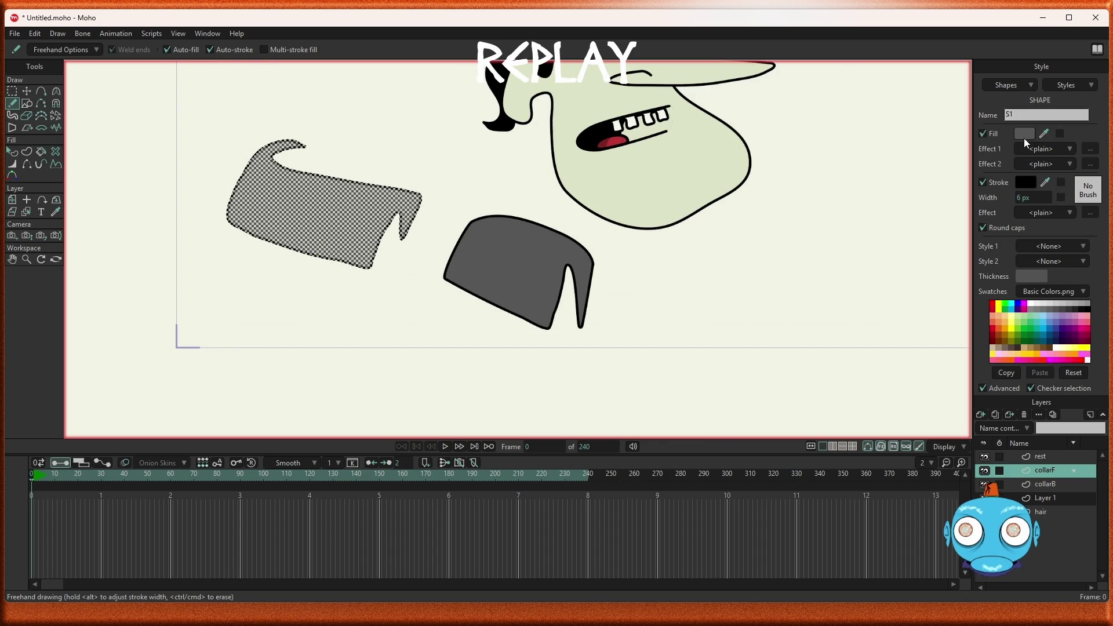
Step: Give the new left collar piece a lighter grey fill
left_click(11, 151)
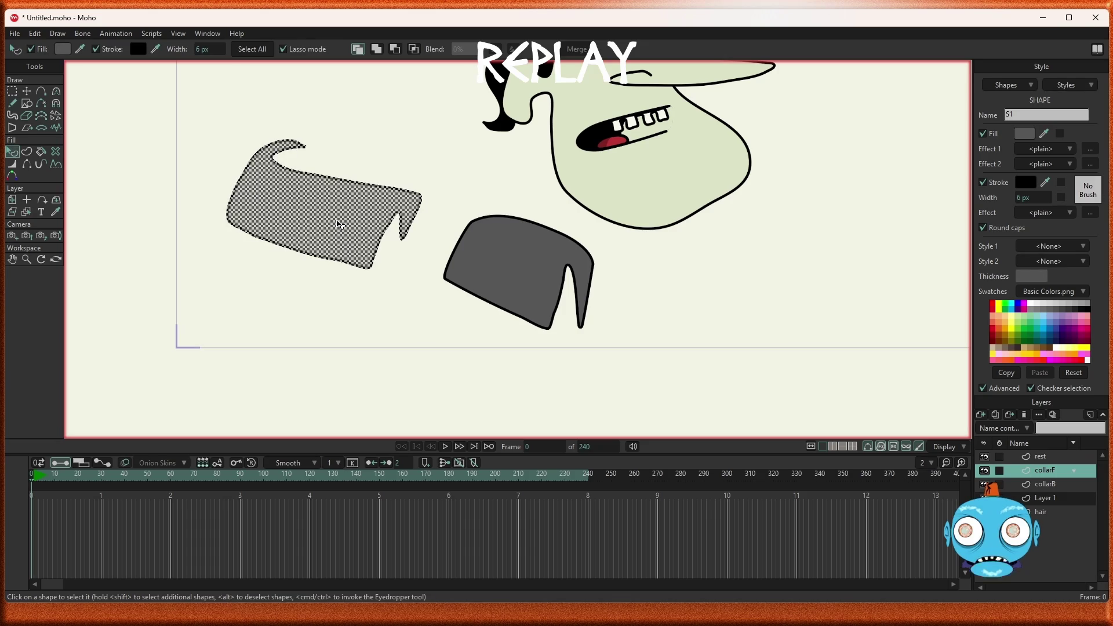
key("ctrl+d")
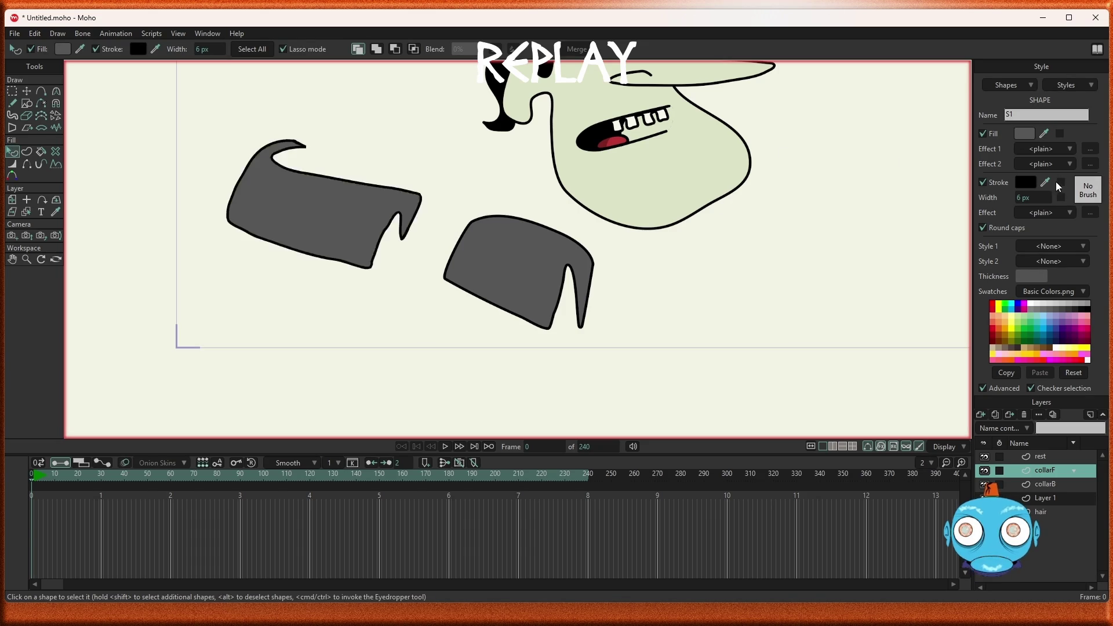
left_click(319, 215)
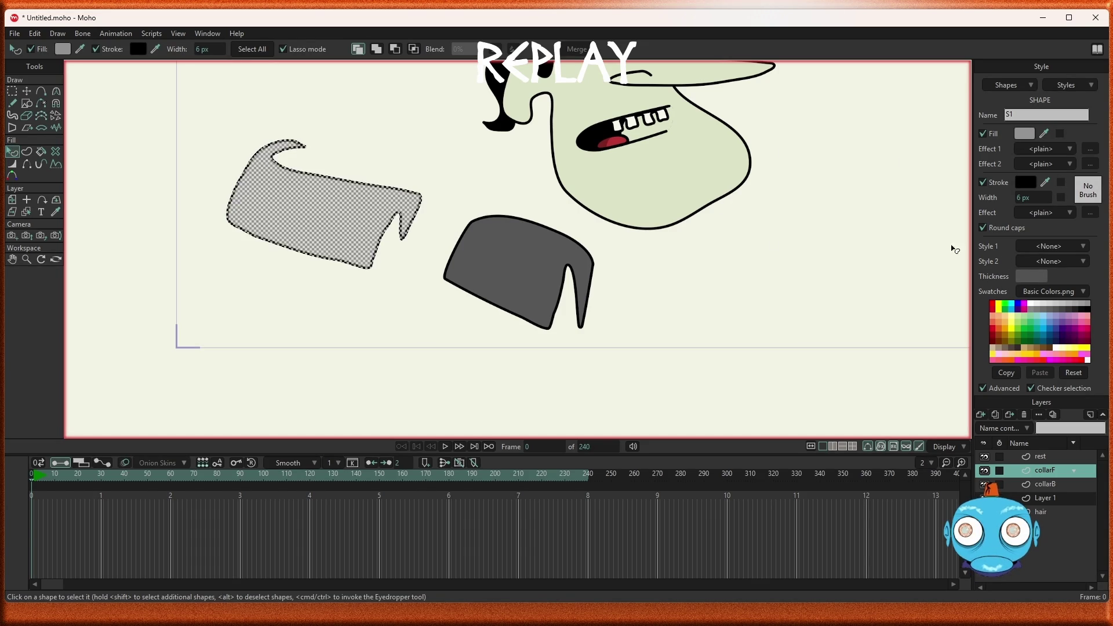
left_click(26, 91)
Step: Move the lighter piece onto the dark collar, rotate it slightly clockwise, and shrink it
mouse_move(391, 250)
left_mouse_down()
mouse_move(547, 292)
mouse_move(506, 288)
mouse_move(516, 291)
left_mouse_up()
scroll(556, 311, "up", 2)
left_click_drag(619, 359, 618, 370)
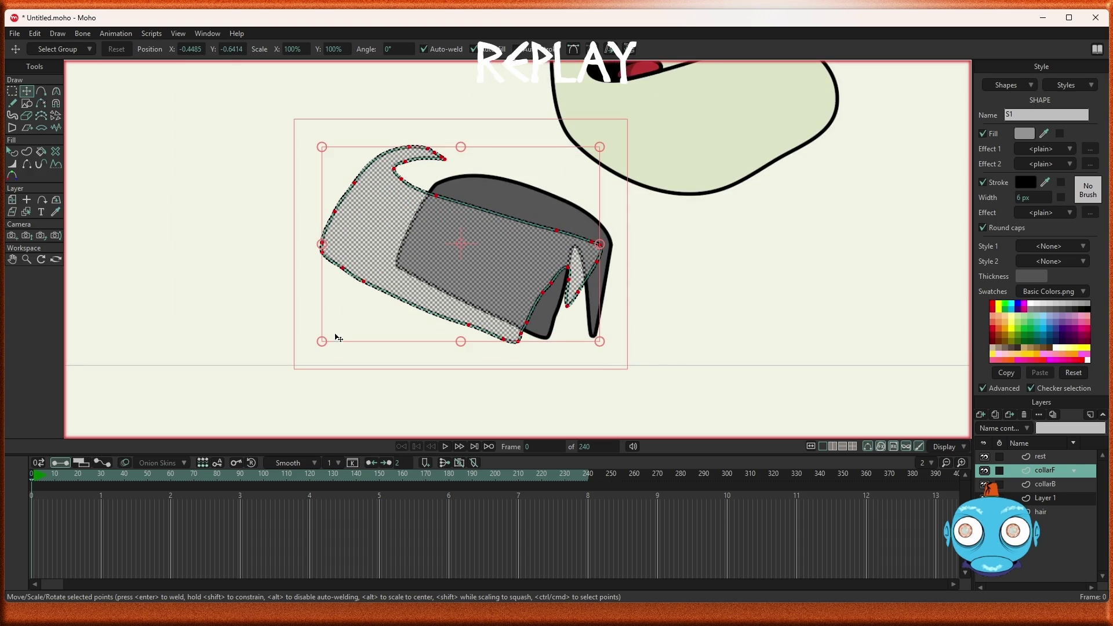
mouse_move(323, 342)
left_mouse_down()
mouse_move(356, 319)
mouse_move(346, 328)
left_mouse_up()
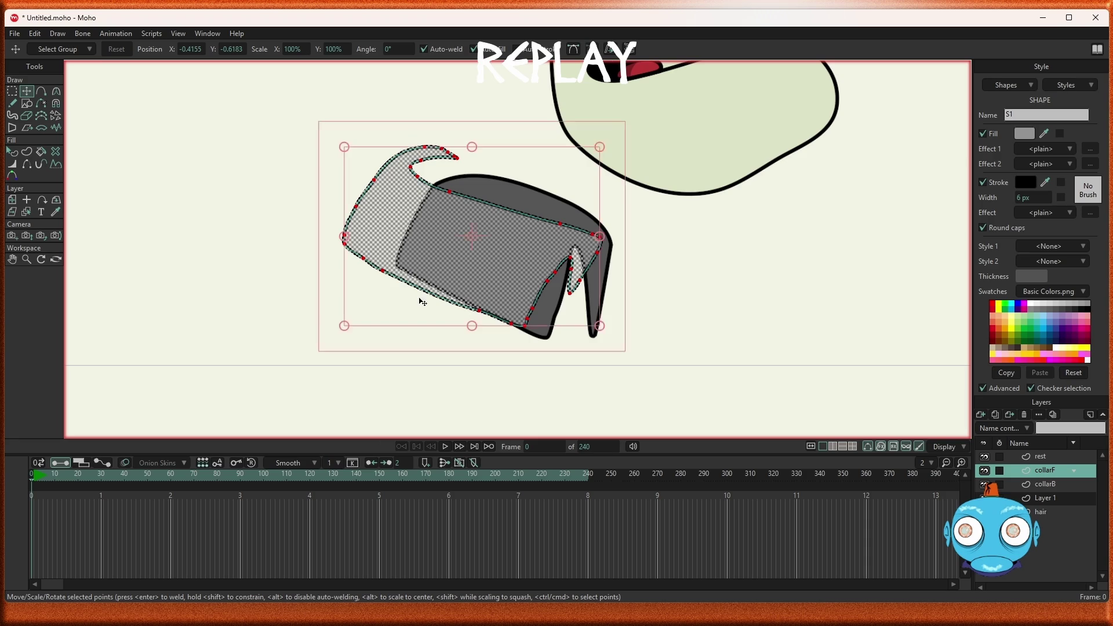
scroll(409, 295, "down", 5)
scroll(405, 284, "up", 2)
scroll(404, 284, "up", 3)
scroll(400, 290, "down", 3)
scroll(417, 287, "up", 1)
scroll(427, 289, "up", 1)
scroll(426, 288, "up", 1)
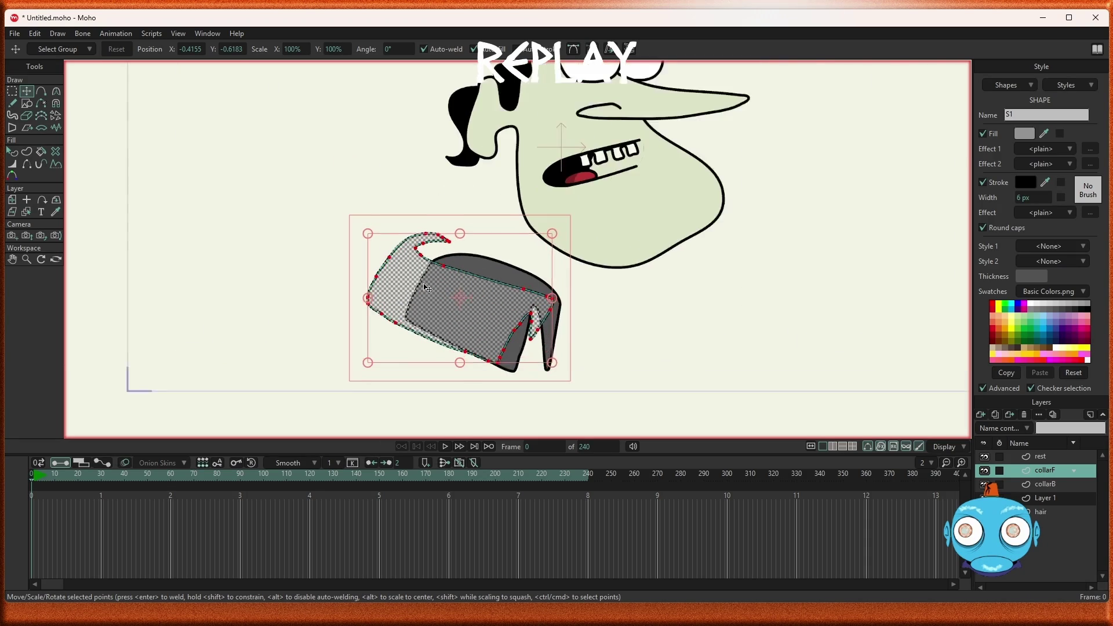
scroll(426, 288, "up", 1)
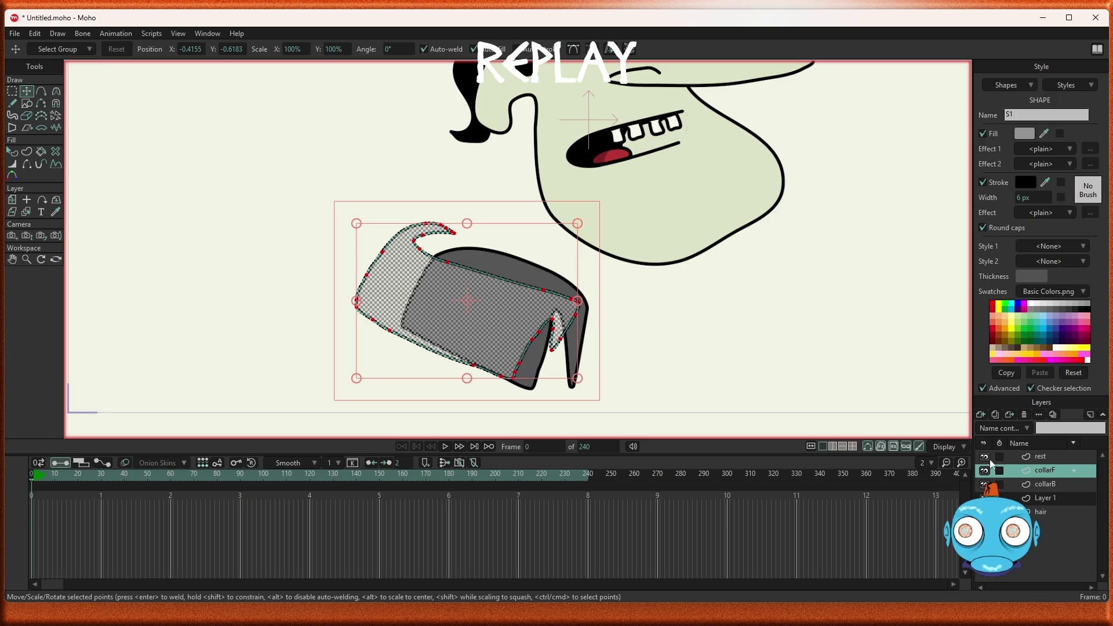
Step: Make collarB the active layer and zoom in on the collar
left_click(1050, 485)
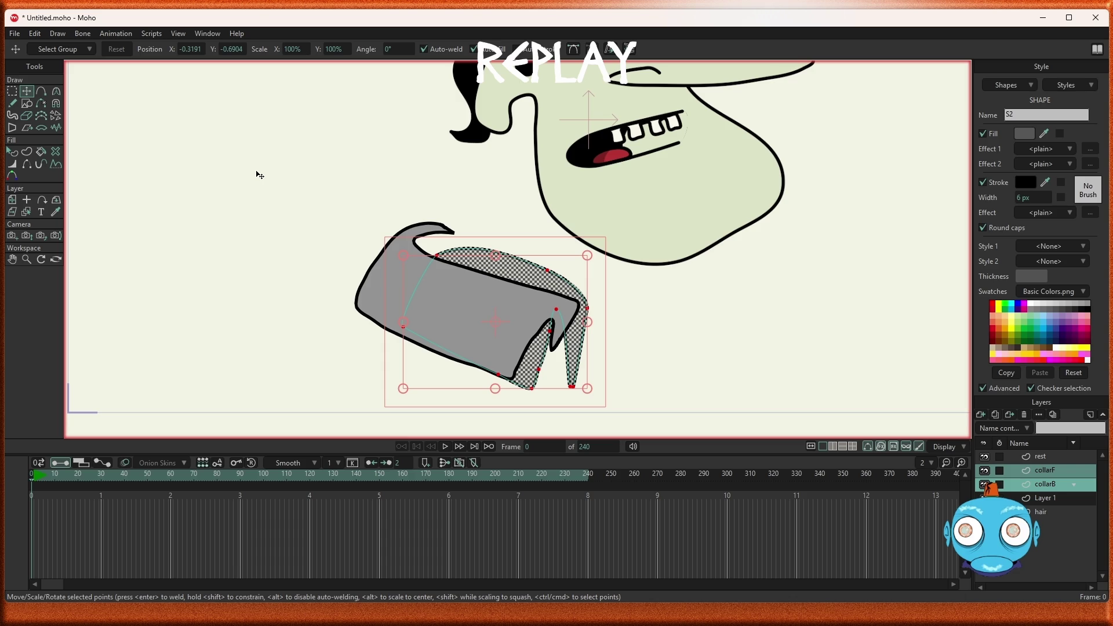
scroll(517, 282, "down", 3)
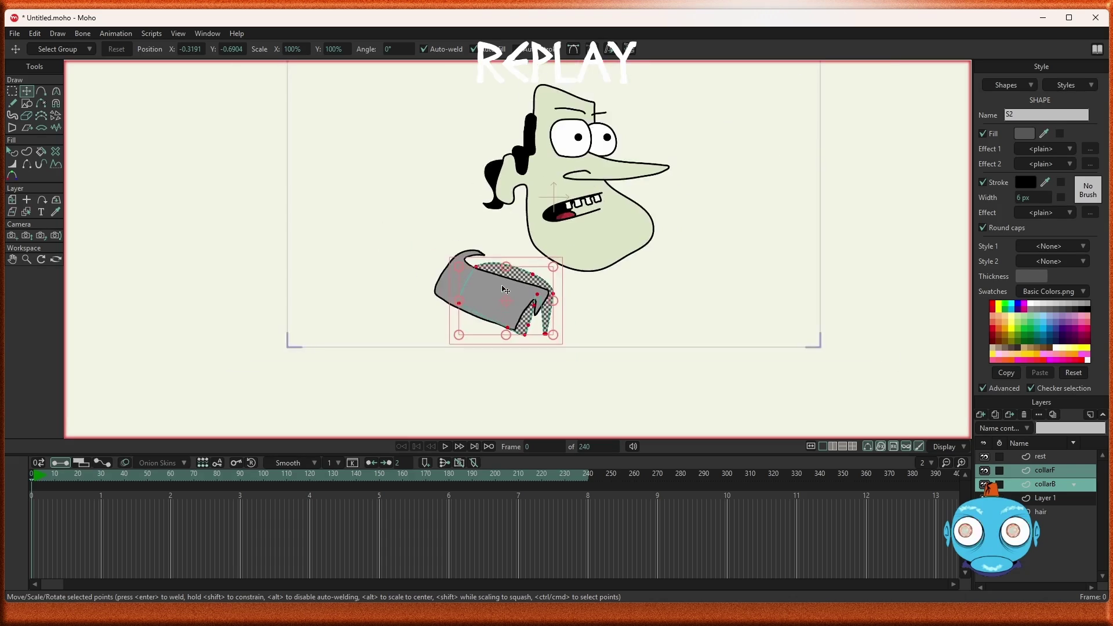
scroll(506, 290, "up", 1)
scroll(506, 290, "up", 1)
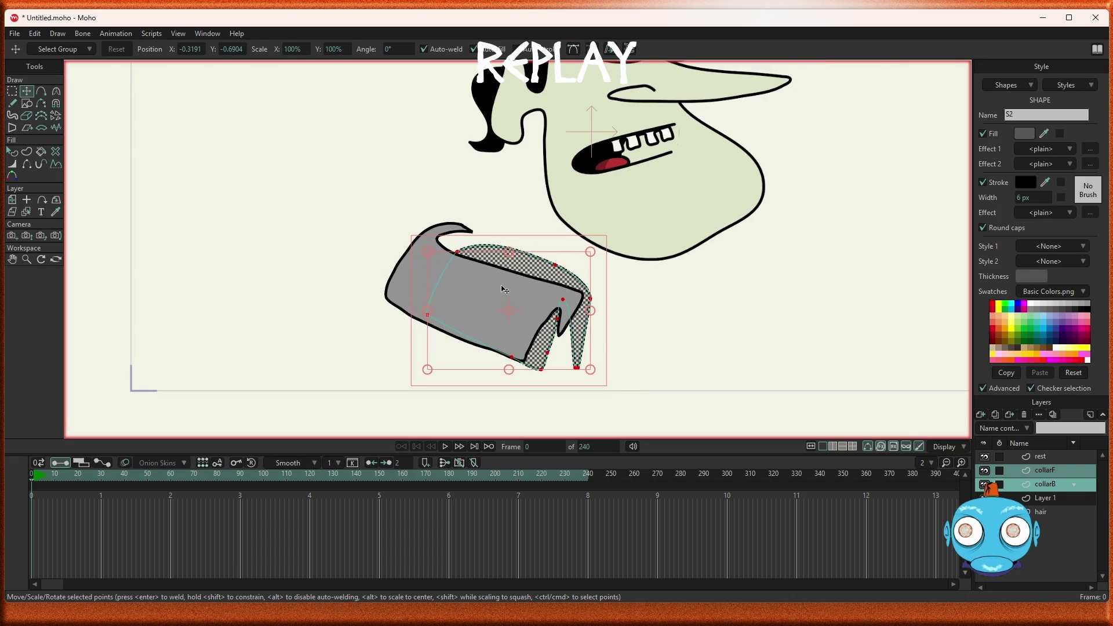
scroll(505, 289, "up", 1)
scroll(505, 290, "up", 1)
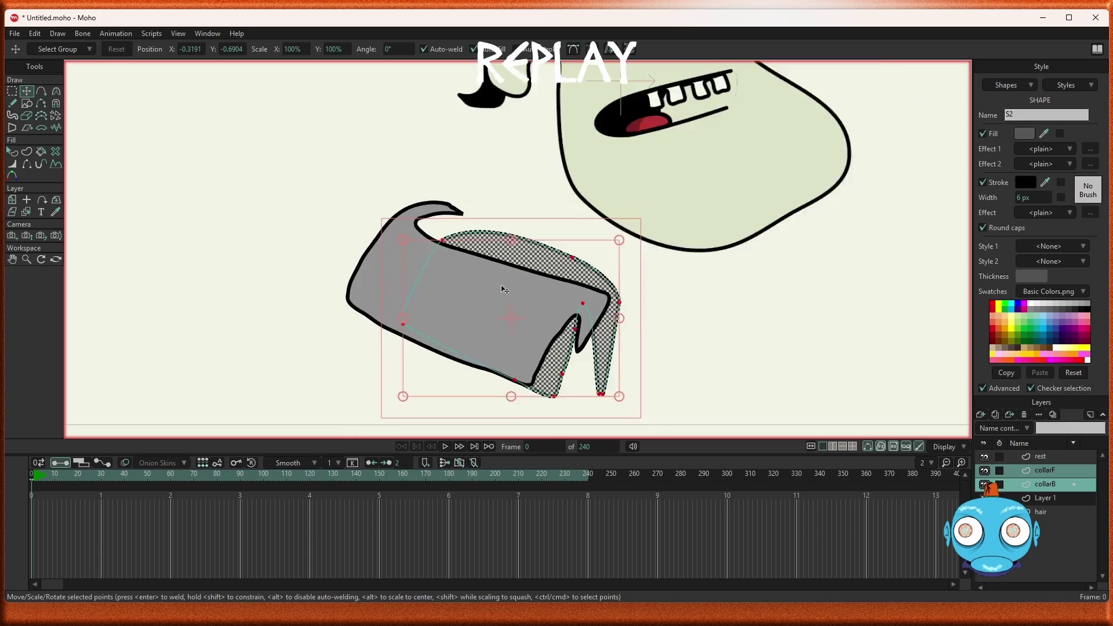
scroll(504, 289, "up", 1)
Step: Pull the back collar's top-left point up and outward, leaving only collarB selected
left_click(295, 187)
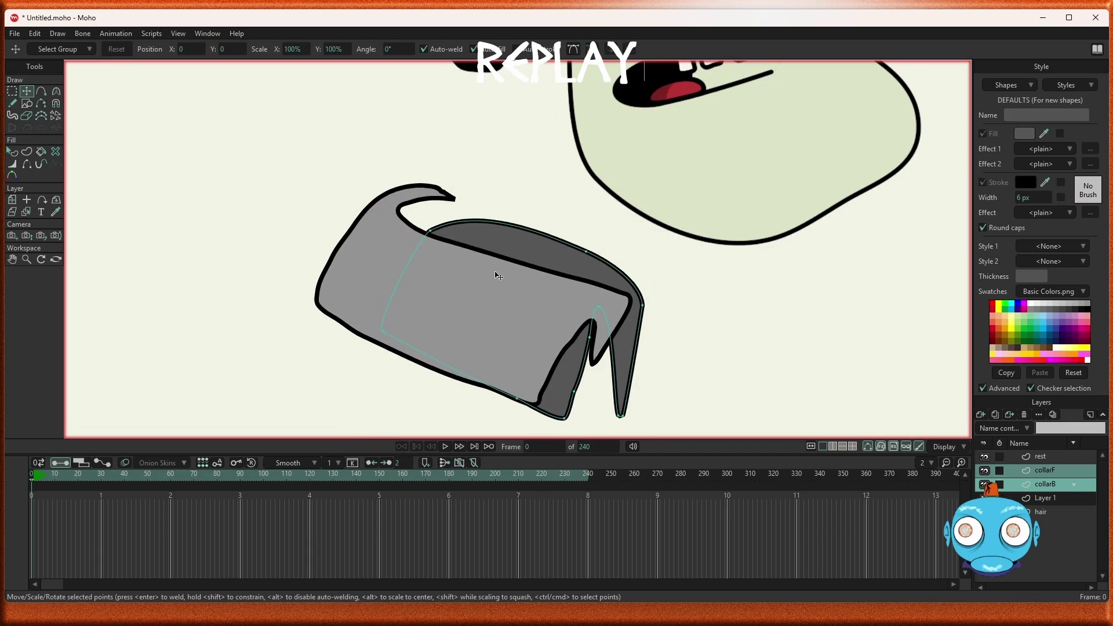
left_click(431, 234)
left_click_drag(430, 235, 378, 215)
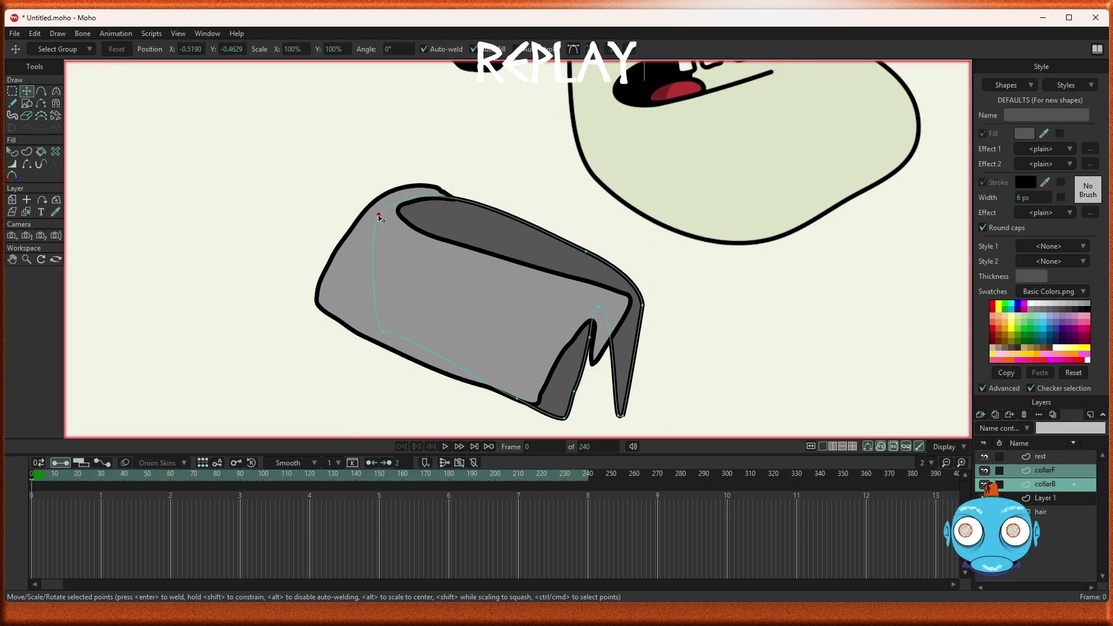
scroll(549, 272, "down", 5)
scroll(558, 279, "up", 4)
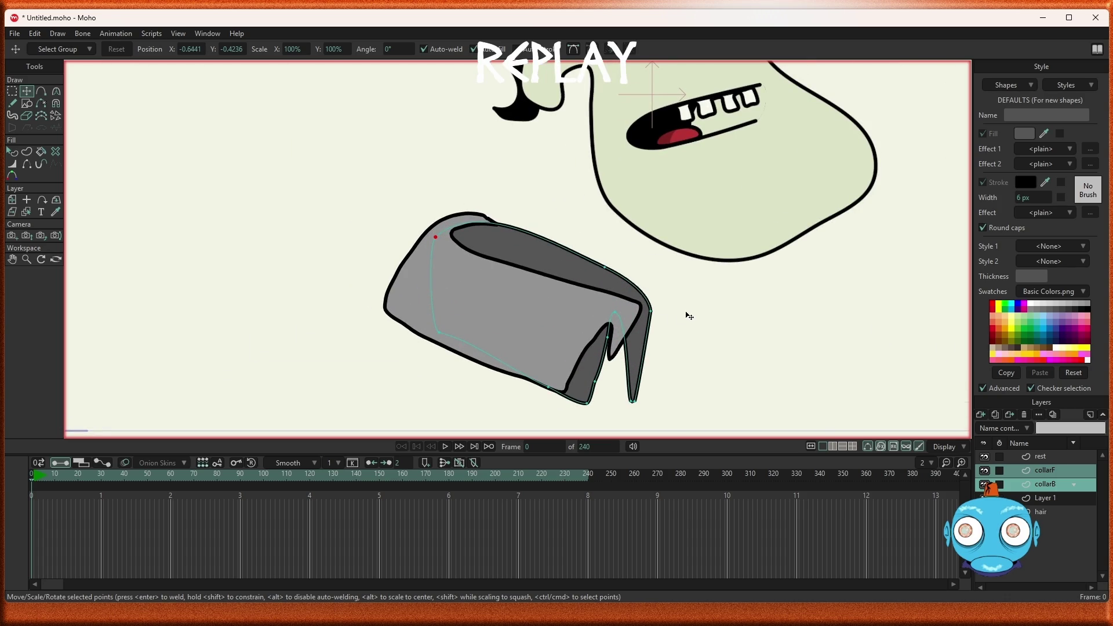
scroll(615, 322, "down", 4)
scroll(590, 314, "up", 3)
scroll(593, 317, "down", 4)
scroll(596, 319, "up", 3)
left_click(1044, 489)
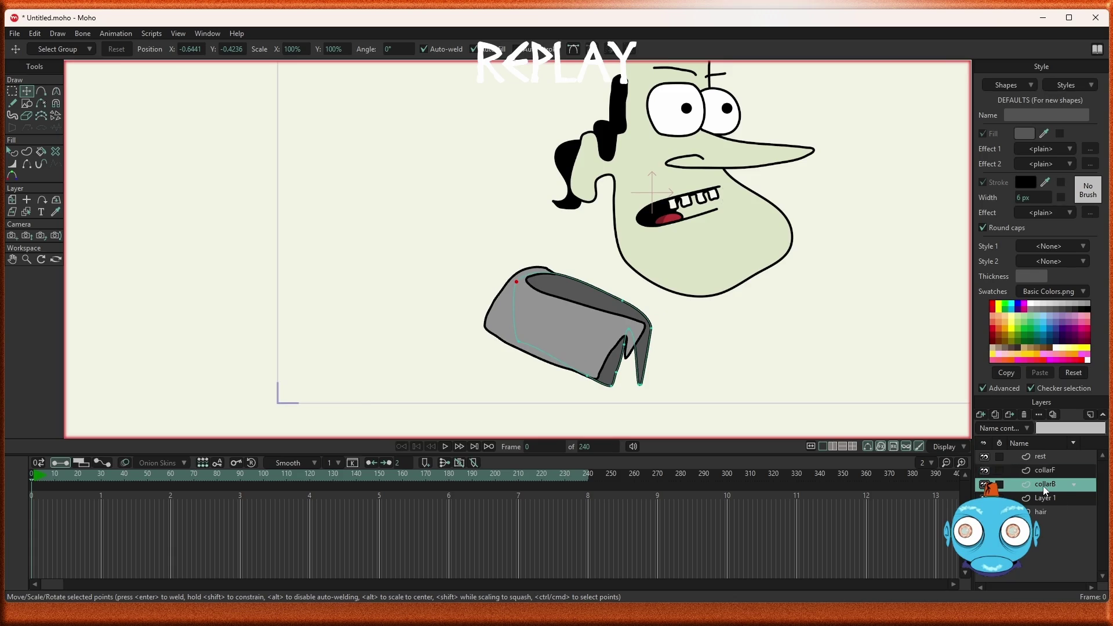
left_click(984, 415)
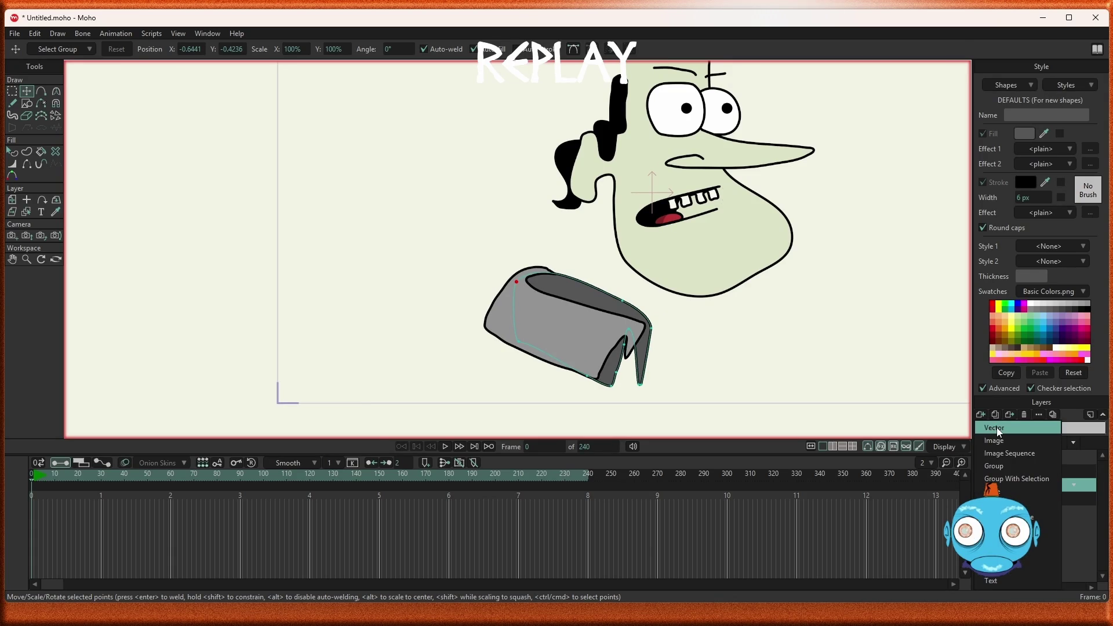
Step: Draw an oval above the collar with Draw Shape and select it
left_click(1073, 520)
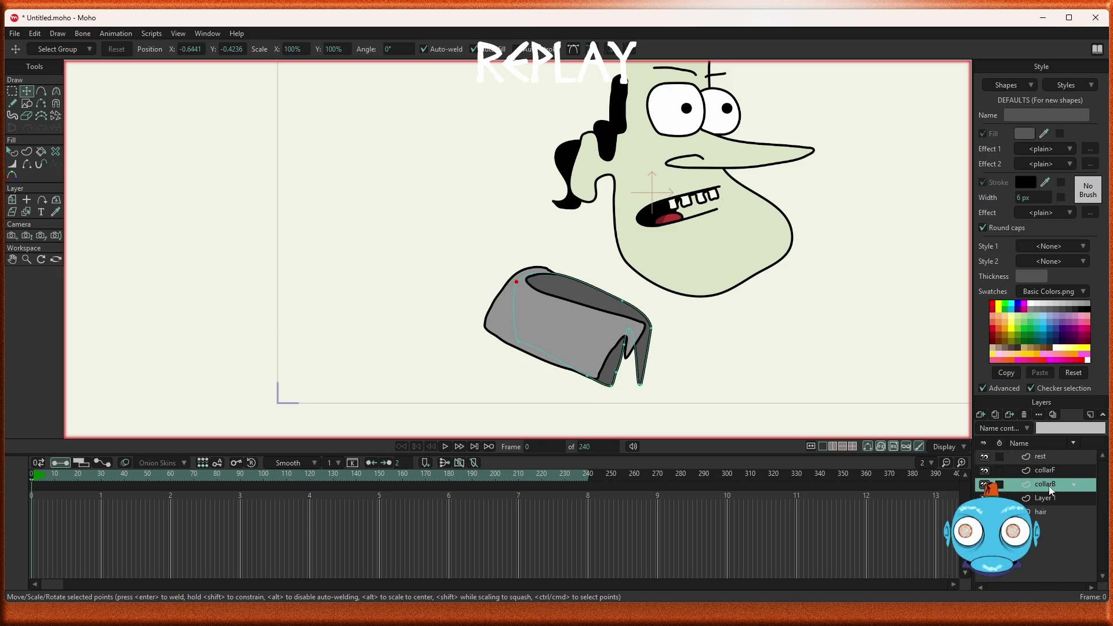
scroll(693, 311, "up", 3)
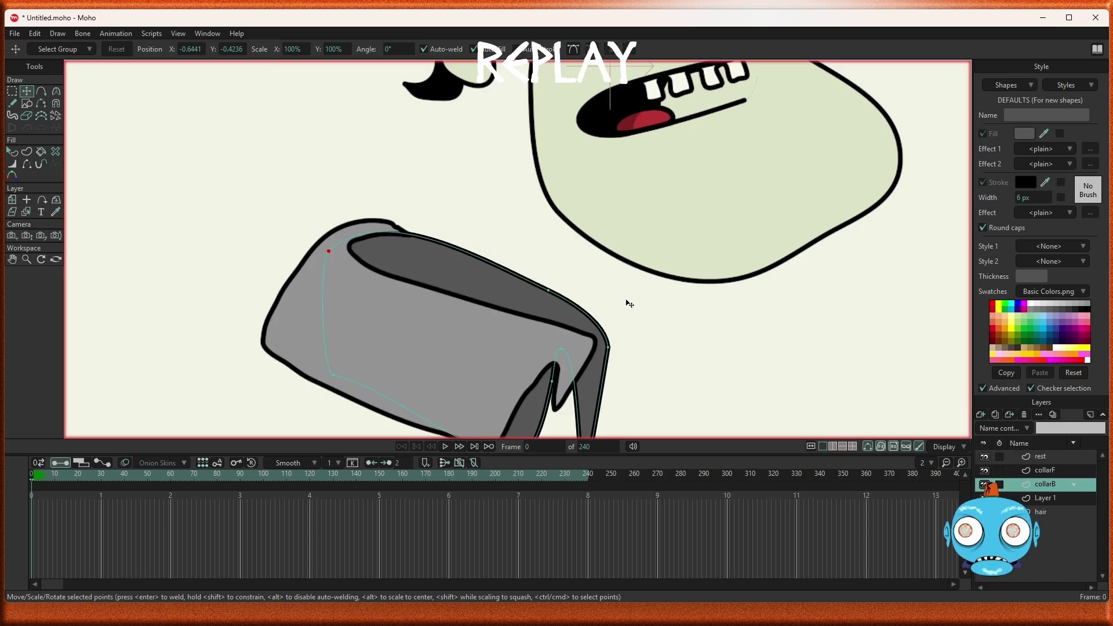
left_click(27, 103)
left_click_drag(194, 112, 346, 150)
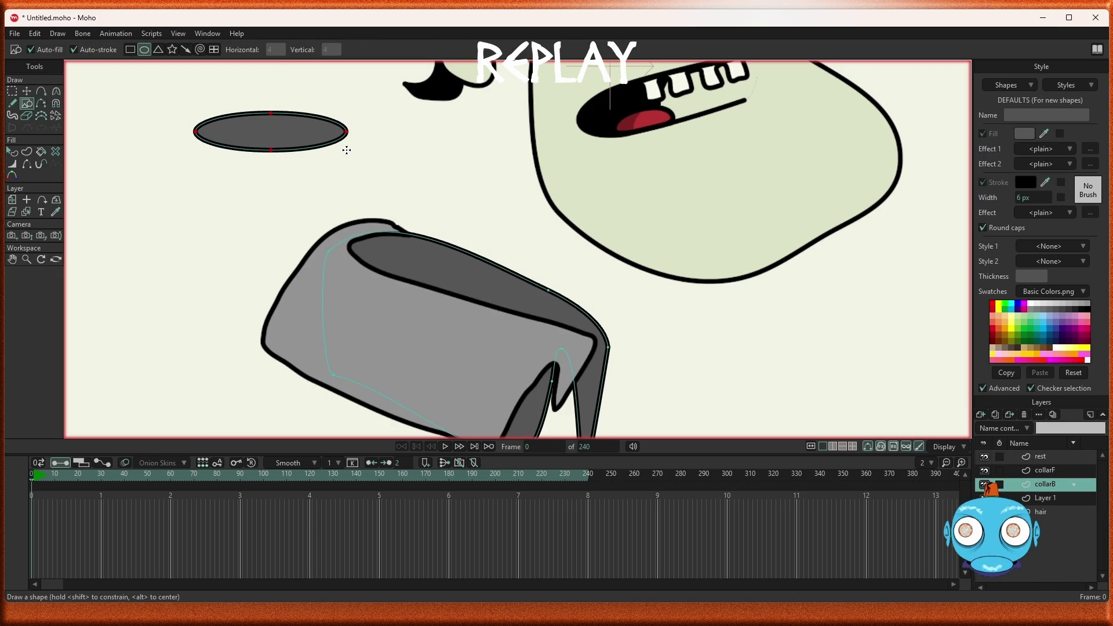
key("q")
left_click(309, 141)
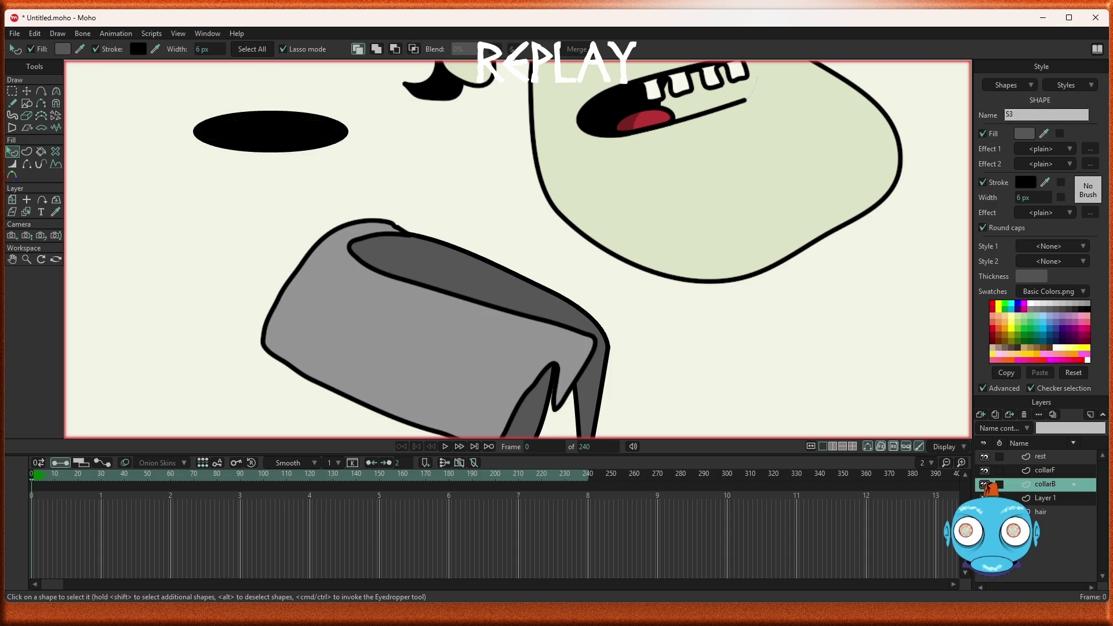
Step: Tilt the oval and set it inside the collar's top opening as the neck hole
left_click(27, 92)
mouse_move(350, 158)
left_mouse_down()
mouse_move(325, 179)
mouse_move(495, 314)
left_mouse_up()
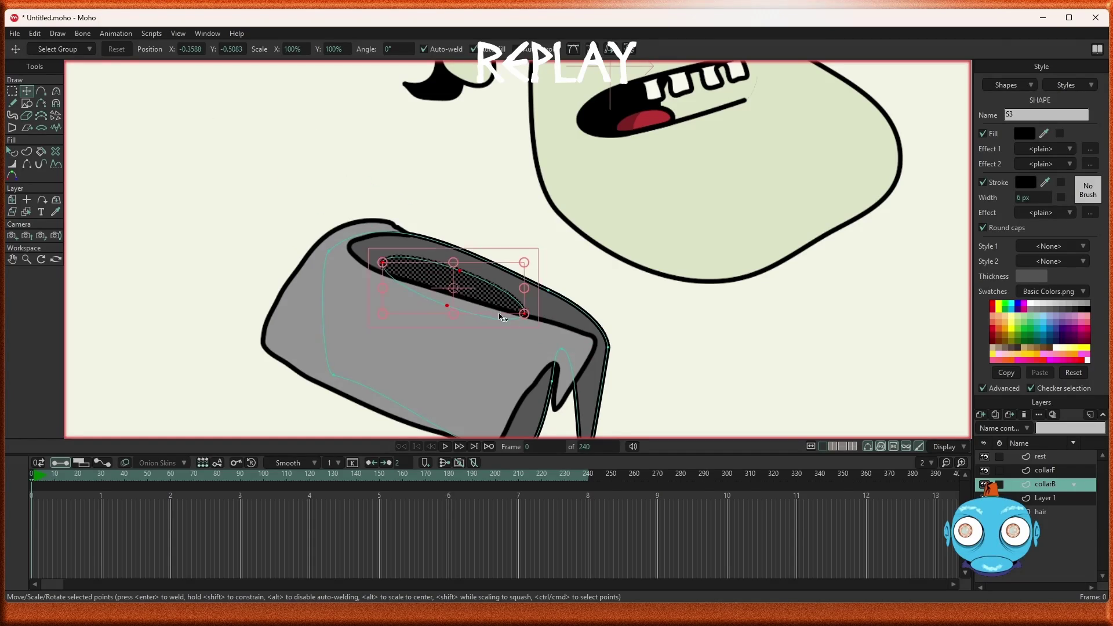
scroll(528, 342, "down", 5)
scroll(529, 344, "up", 2)
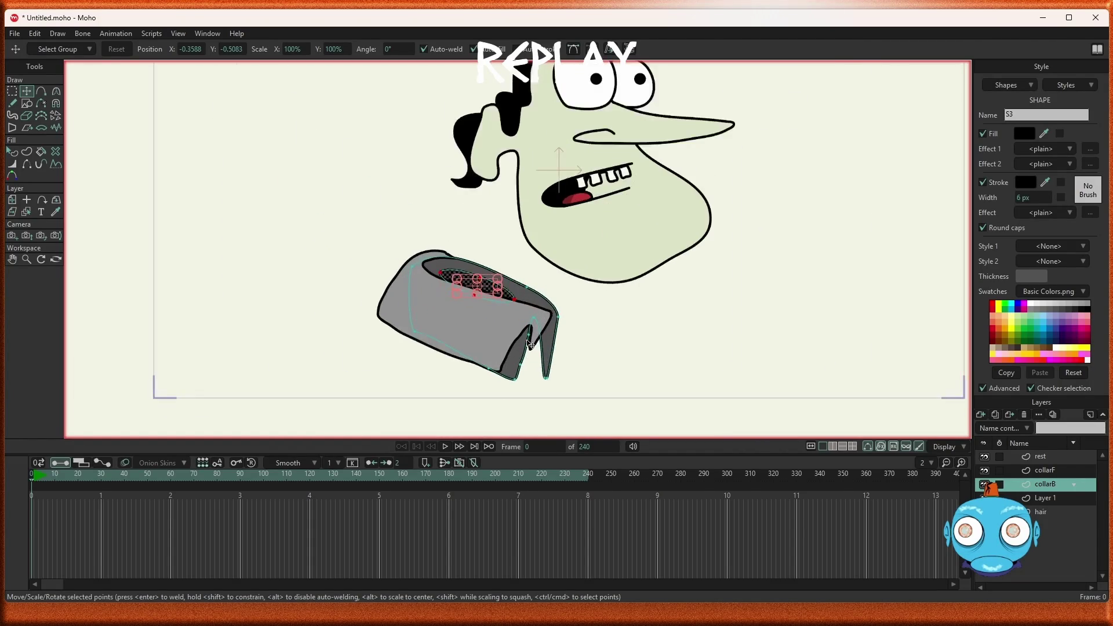
scroll(529, 343, "up", 1)
scroll(529, 344, "down", 2)
scroll(529, 343, "up", 2)
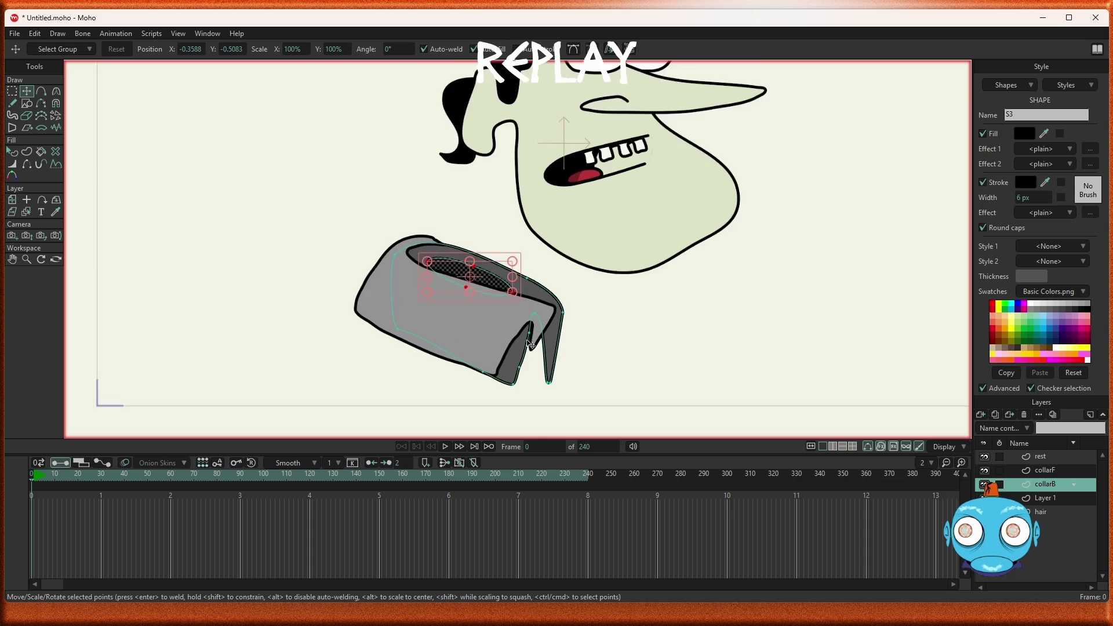
scroll(529, 343, "up", 1)
scroll(530, 343, "up", 1)
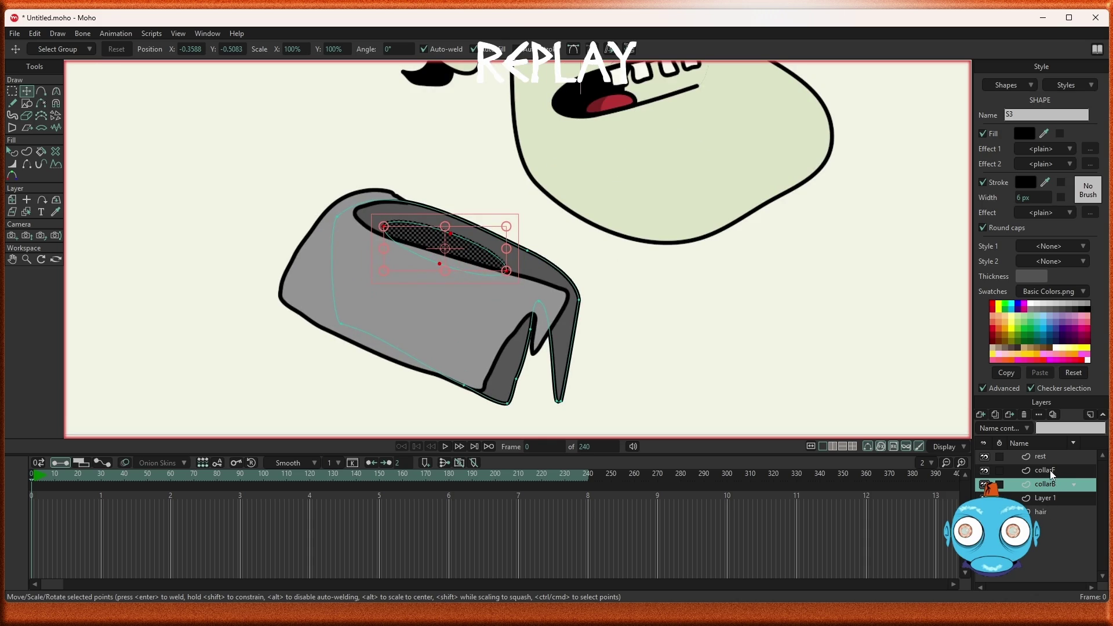
Step: Add a new vector layer between the collarF and collarB layers
left_click(1049, 471, "ctrl")
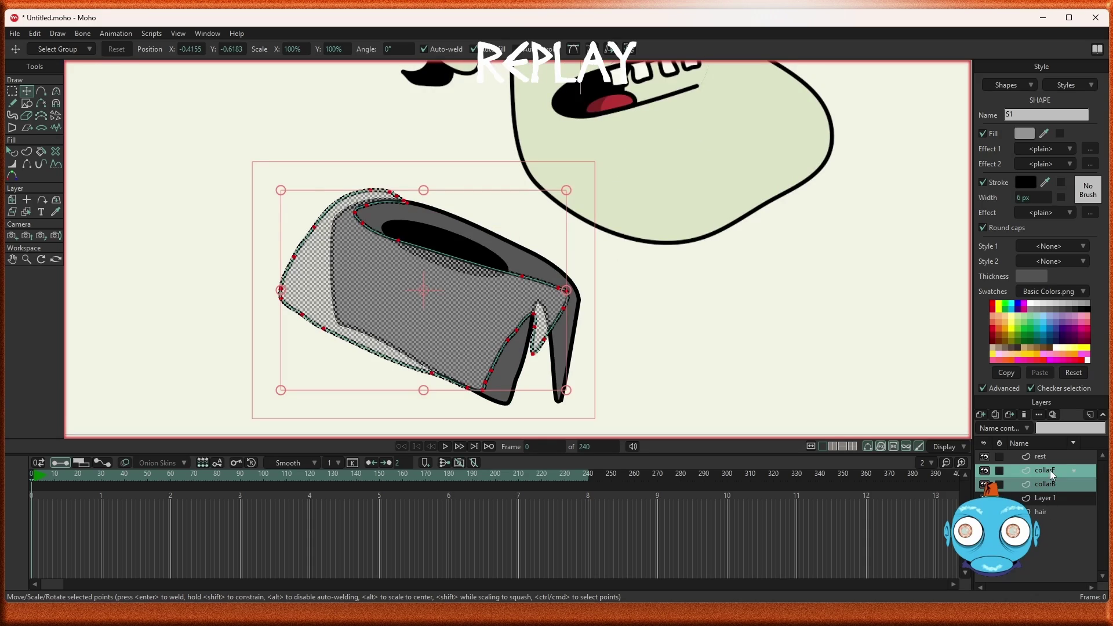
left_click(1046, 485)
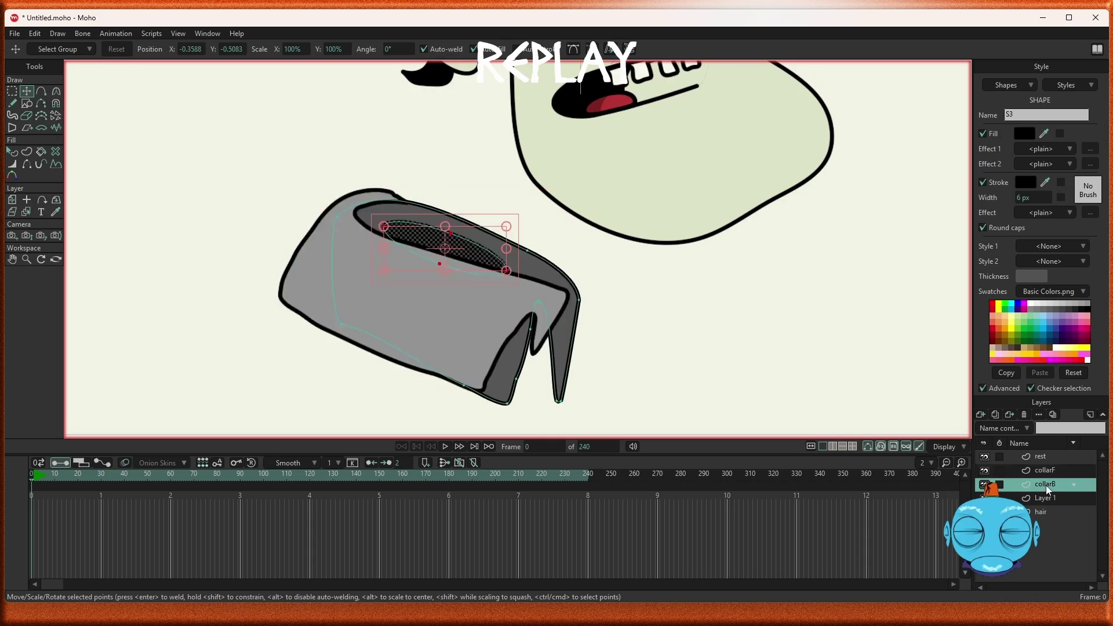
left_click(980, 415)
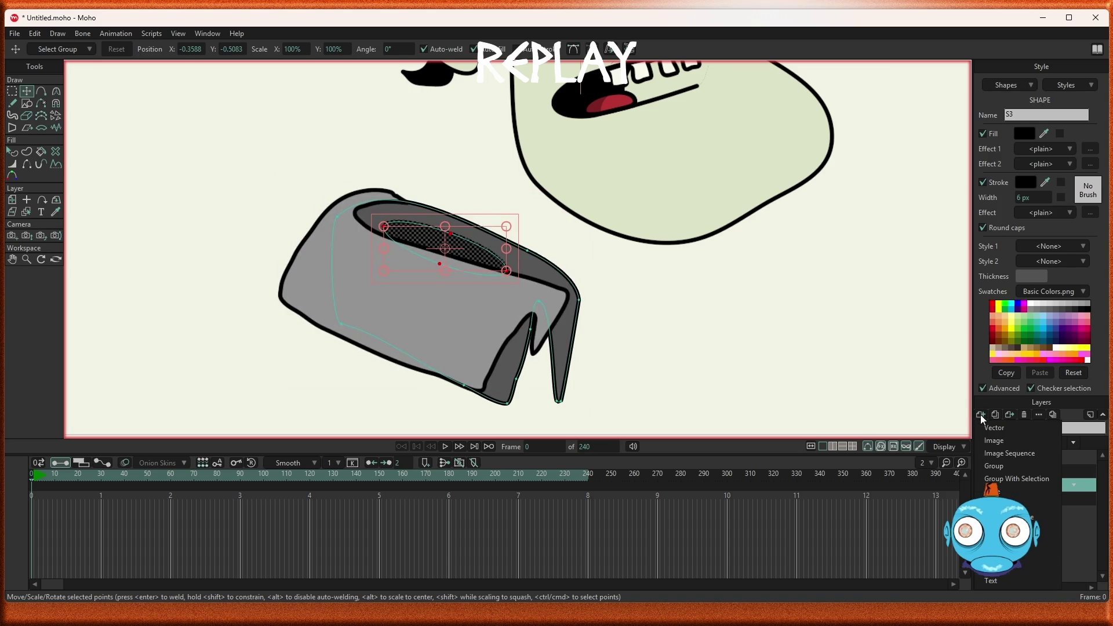
key("Return")
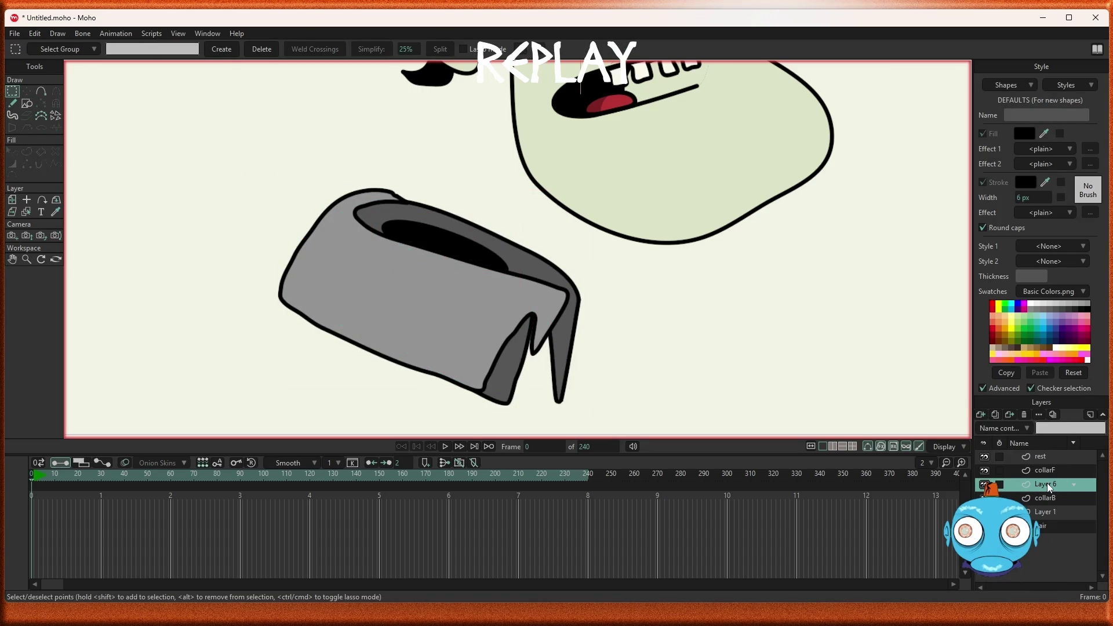
Step: Rename the new Layer 6 to 'neck'
double_click(1044, 485)
type("neck")
key("Return")
left_click(12, 104)
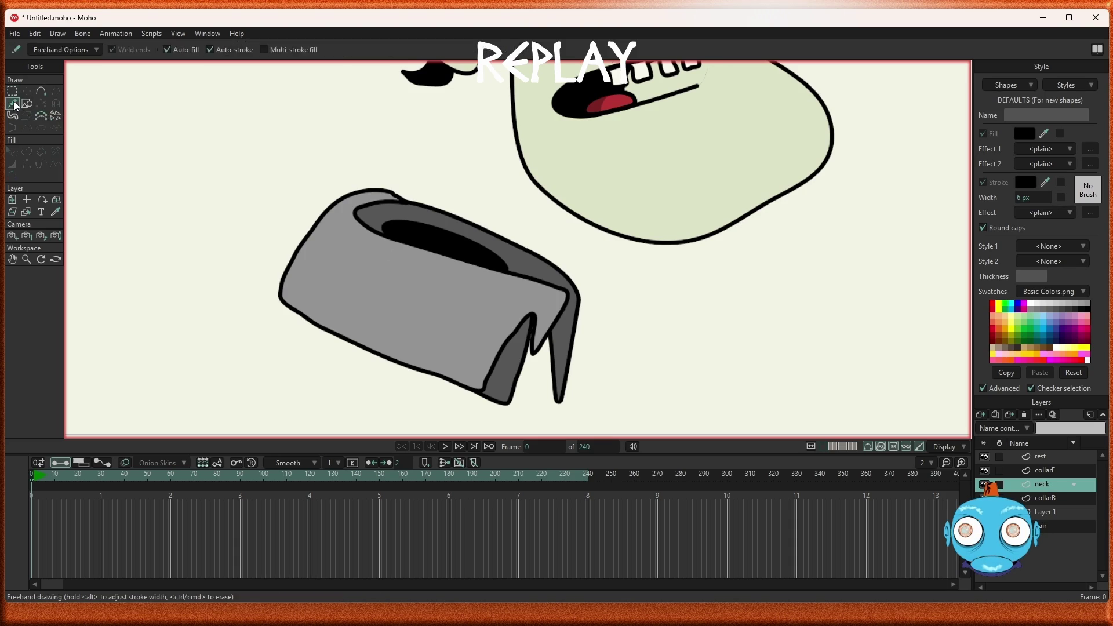
Step: Freehand-draw a black filled elongated shape left of the collar and select its upper-curve points
mouse_move(232, 104)
left_mouse_down()
mouse_move(268, 105)
mouse_move(232, 102)
left_mouse_up()
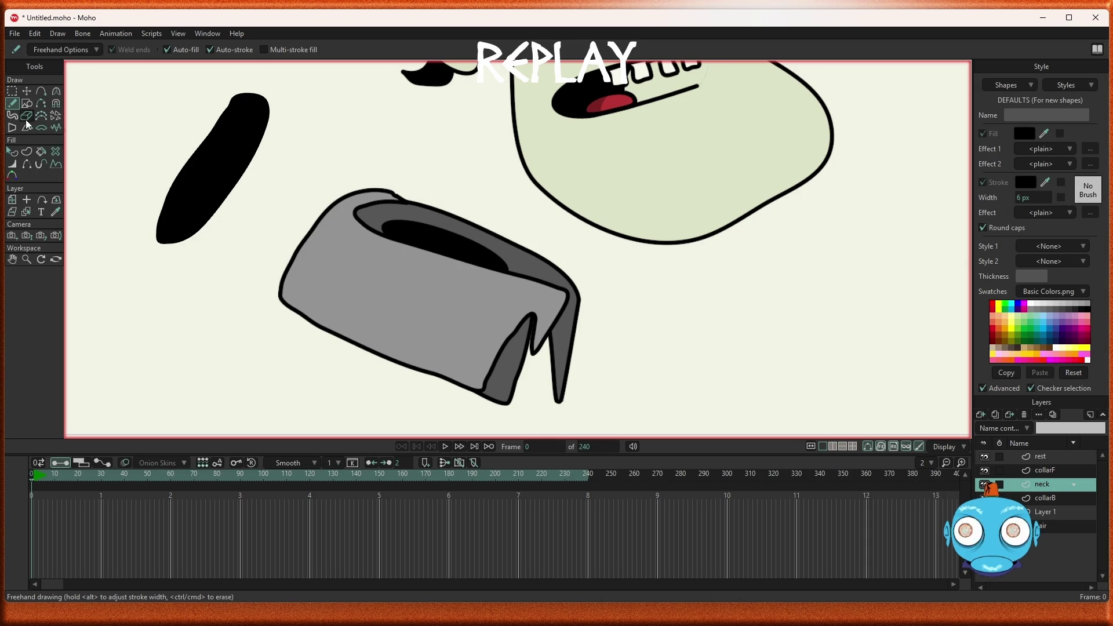
left_click(13, 92)
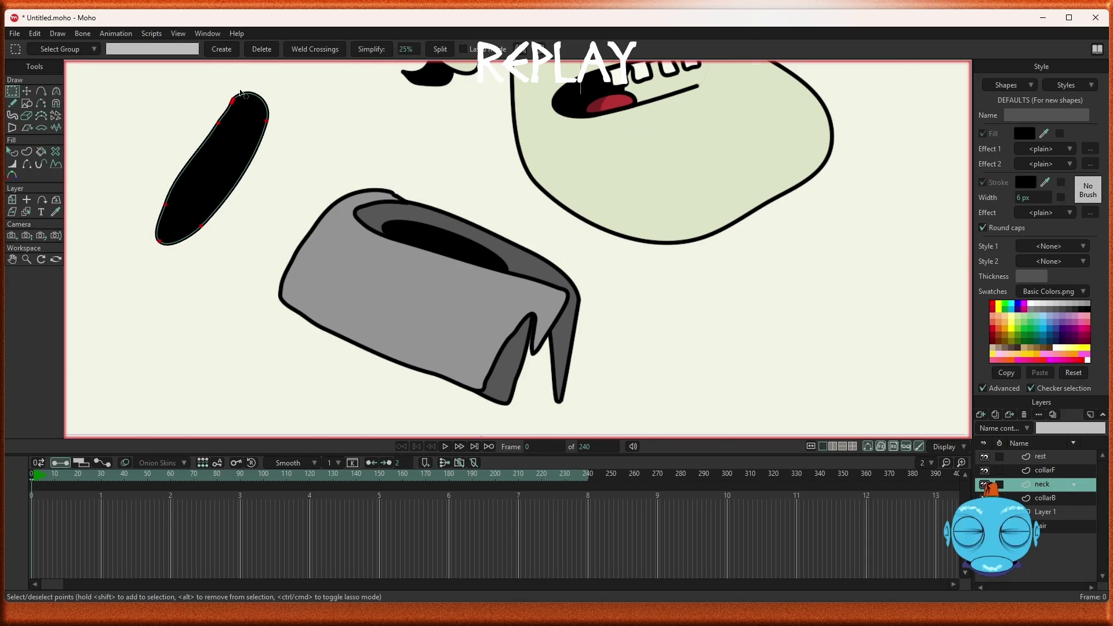
scroll(237, 91, "up", 5)
left_click_drag(173, 149, 210, 169)
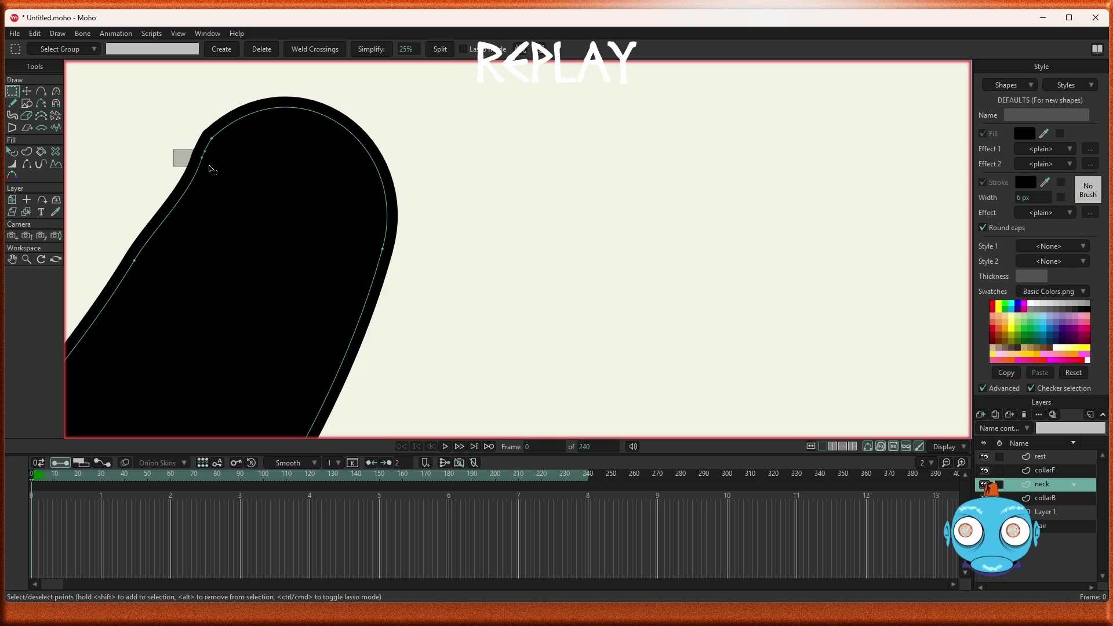
scroll(267, 165, "down", 5)
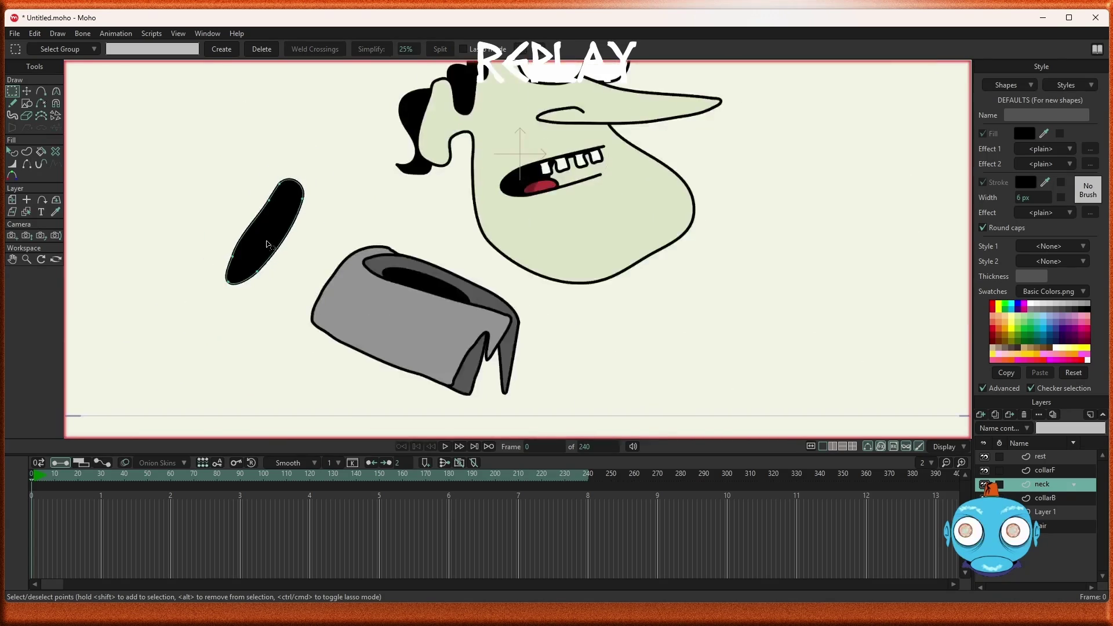
Step: Fill the black neck shape with the face's pale green skin colour, sampled by eyedropper
scroll(263, 247, "up", 1)
scroll(264, 247, "up", 1)
key("q")
left_click(265, 246)
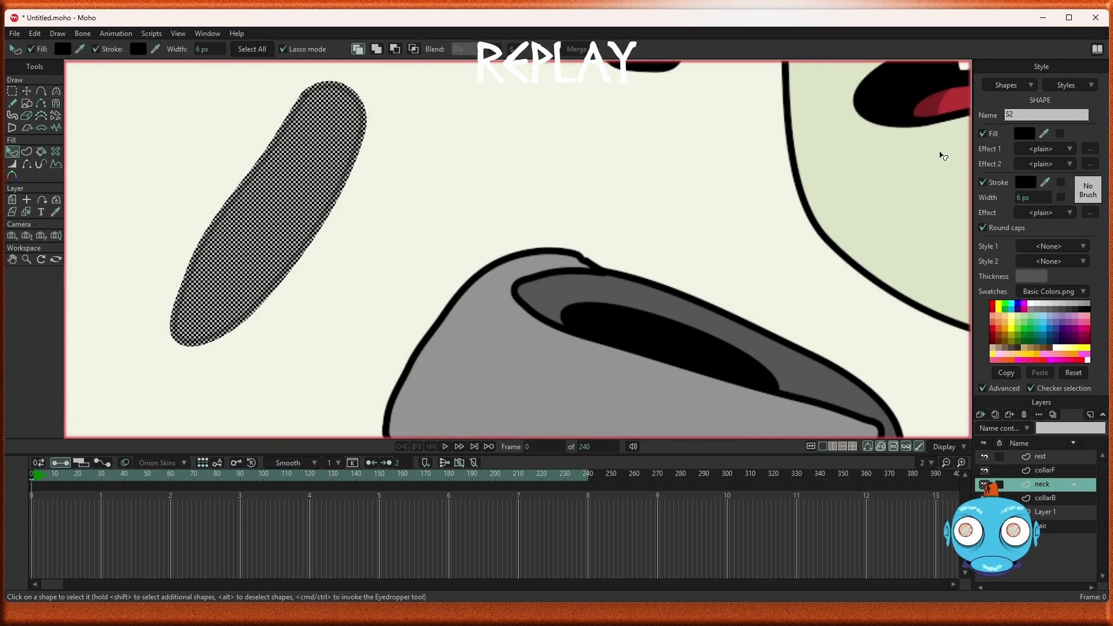
left_click(895, 186, "ctrl")
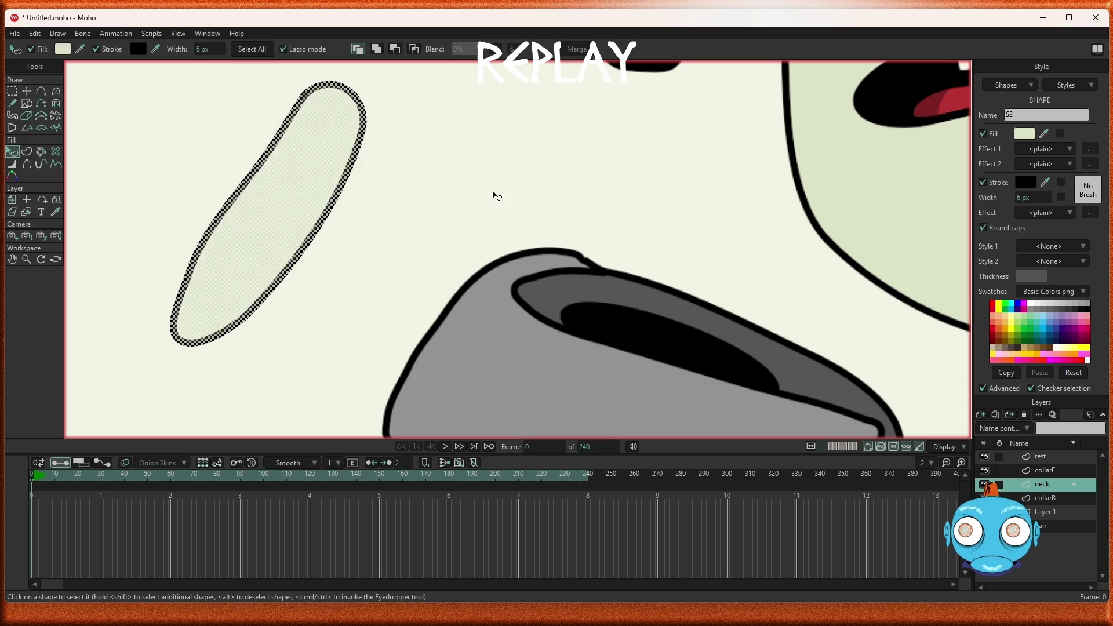
scroll(430, 194, "down", 2)
scroll(435, 201, "down", 2)
scroll(435, 202, "up", 1)
scroll(453, 206, "up", 1)
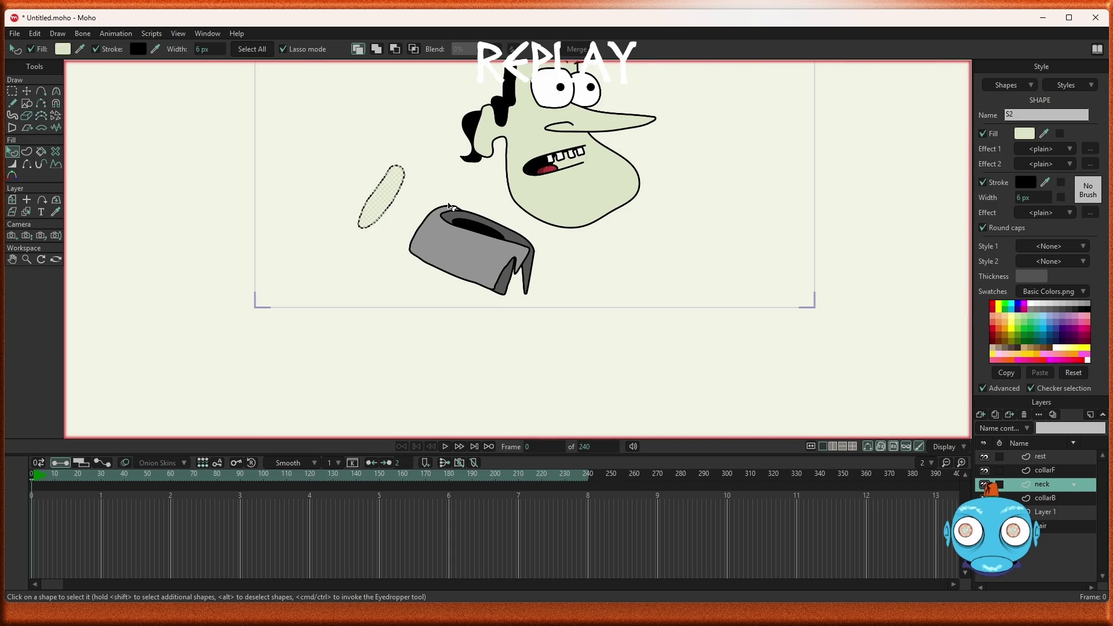
scroll(451, 206, "down", 2)
scroll(455, 206, "up", 1)
scroll(459, 206, "up", 1)
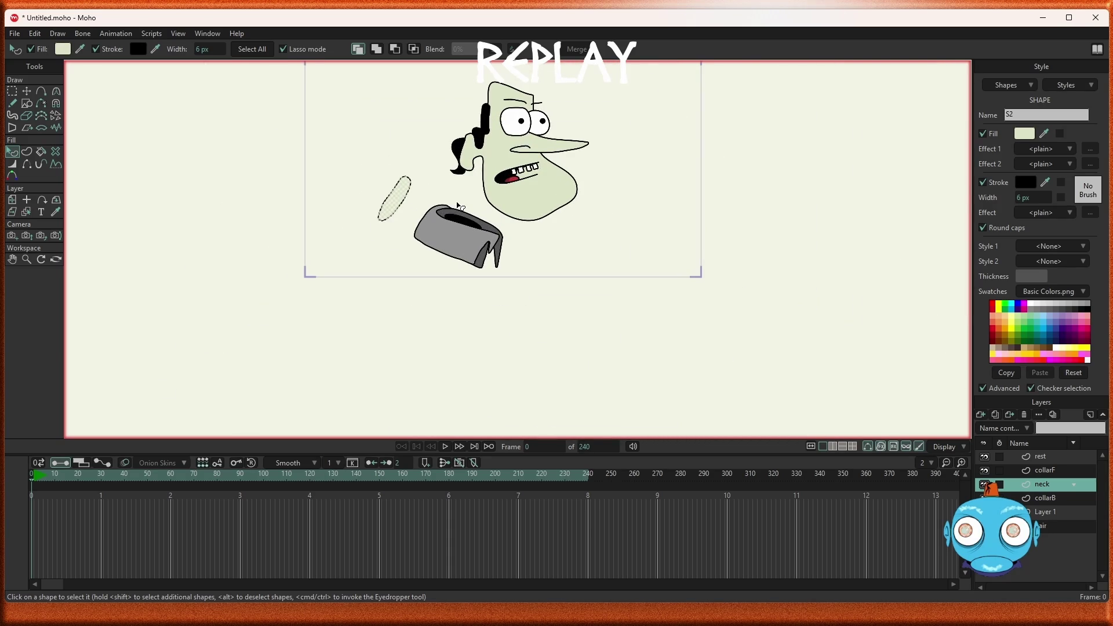
scroll(458, 206, "up", 1)
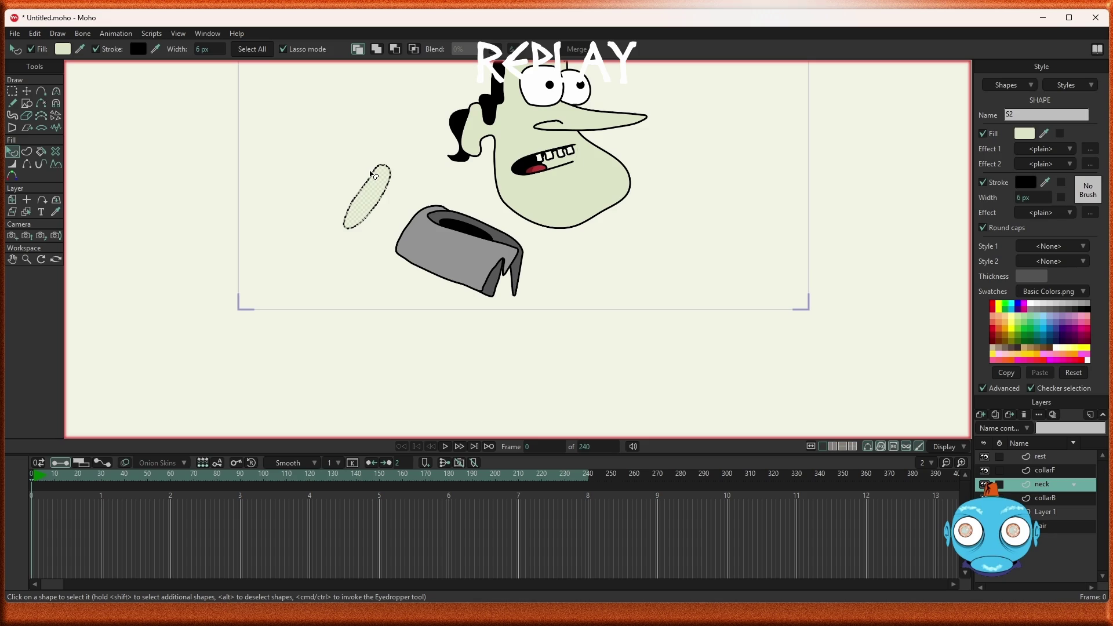
scroll(374, 174, "up", 1)
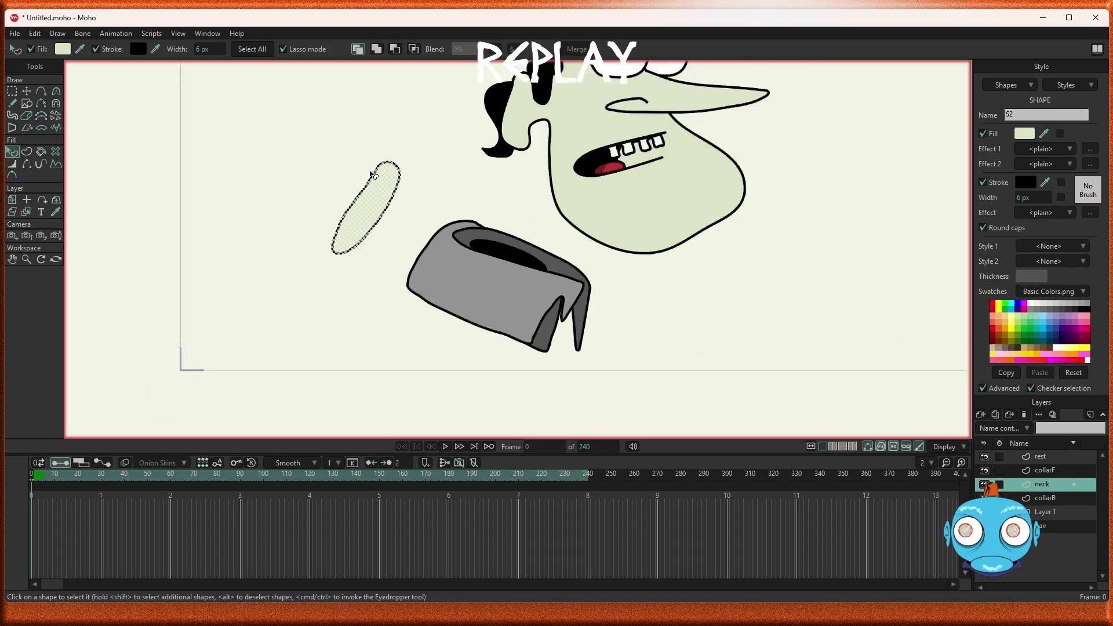
scroll(374, 175, "up", 1)
scroll(373, 176, "up", 1)
scroll(375, 177, "down", 2)
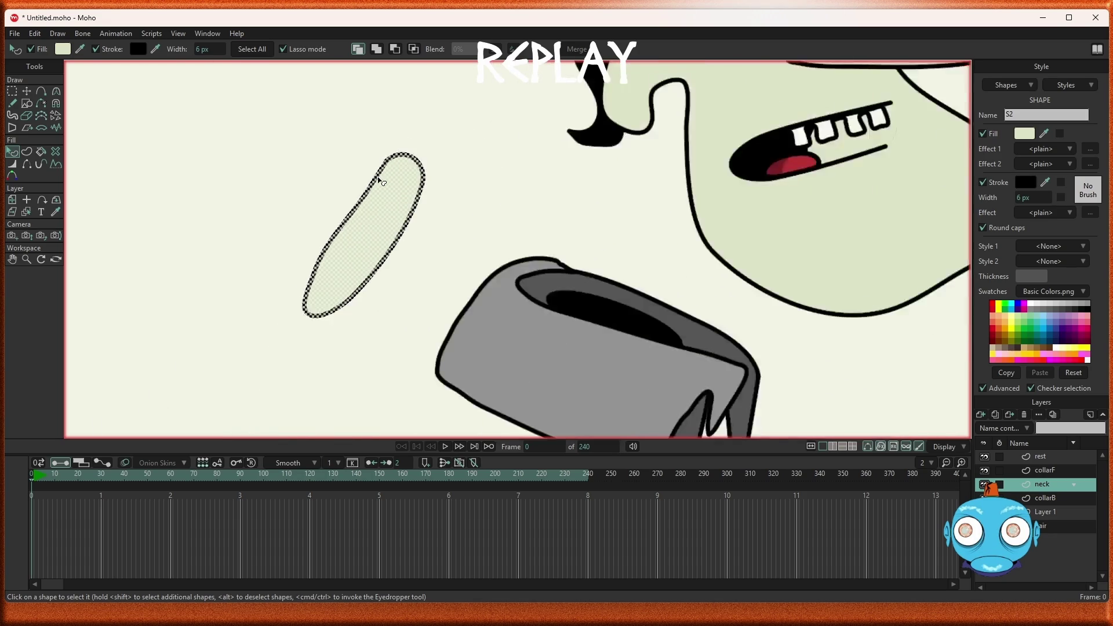
scroll(380, 182, "up", 2)
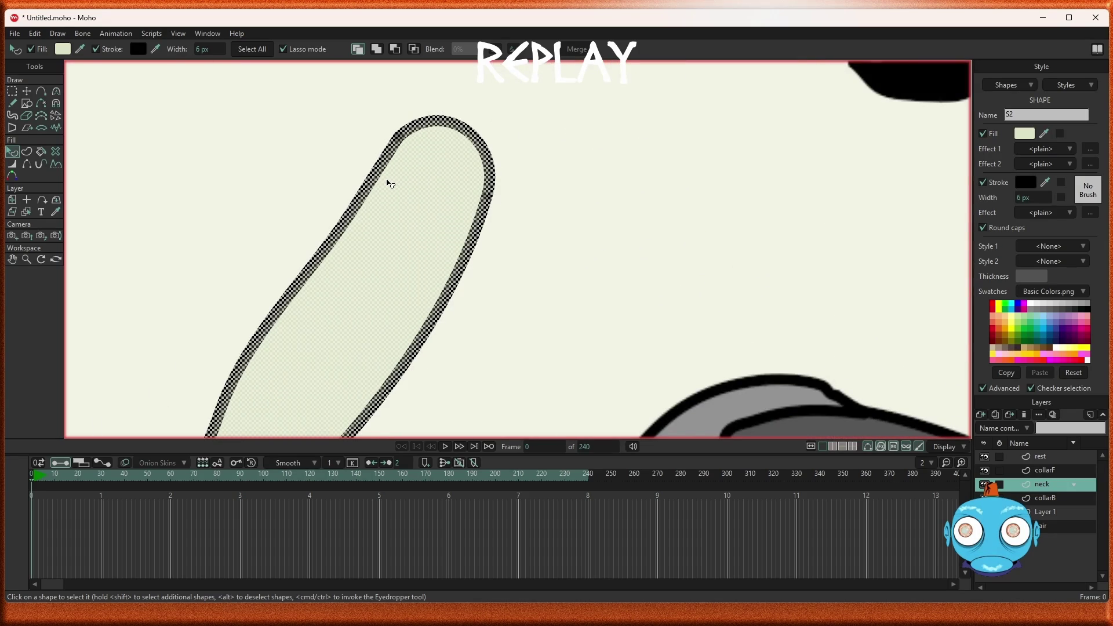
scroll(387, 181, "down", 1)
scroll(385, 197, "down", 1)
scroll(410, 208, "up", 2)
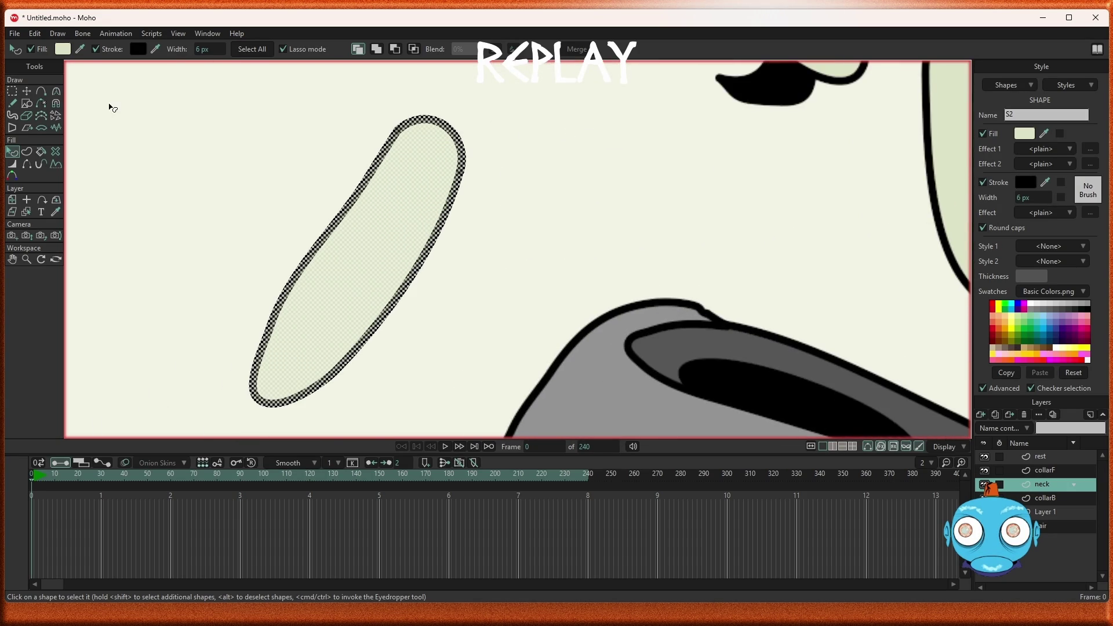
Step: Draw a diagonal freehand stroke across the neck oval and select its points
left_click(12, 103)
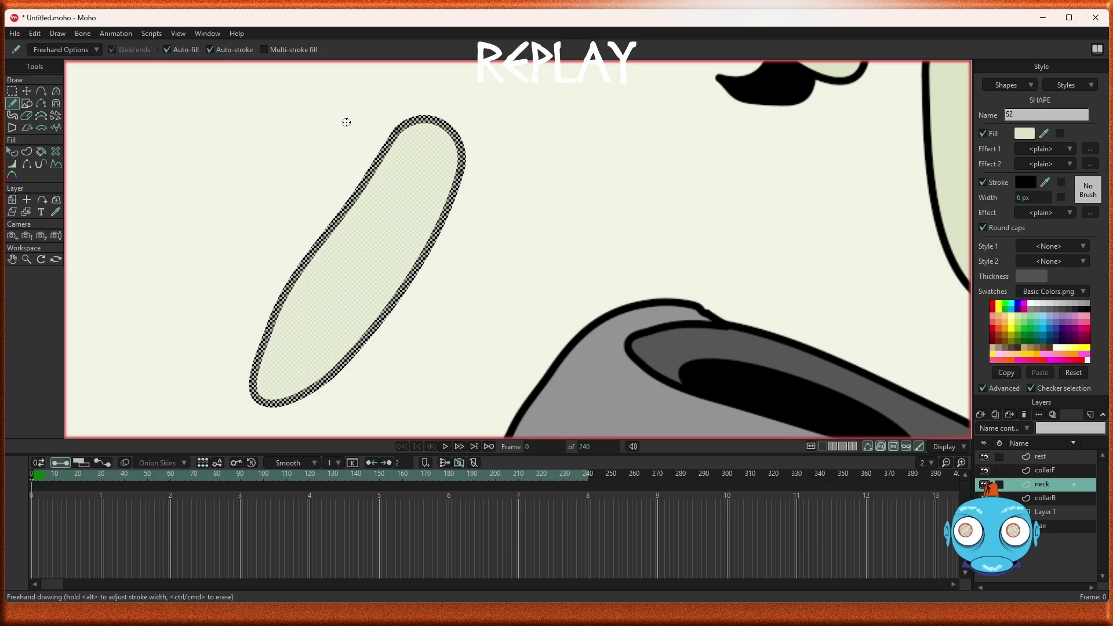
left_click_drag(346, 121, 465, 269)
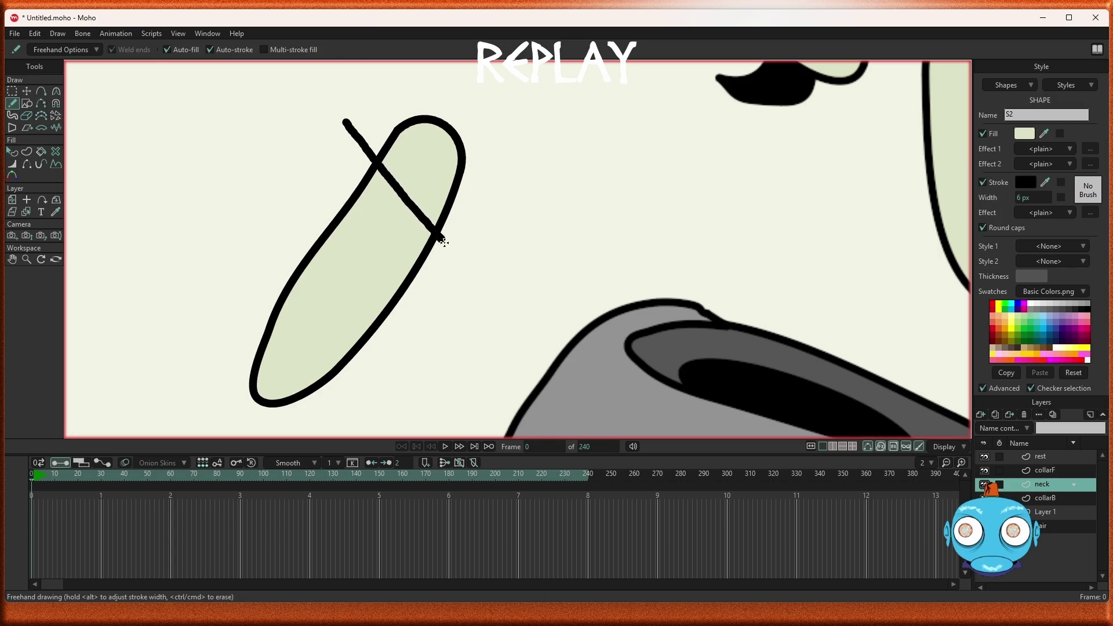
left_click(12, 91)
scroll(253, 175, "down", 3)
left_click_drag(214, 117, 379, 322)
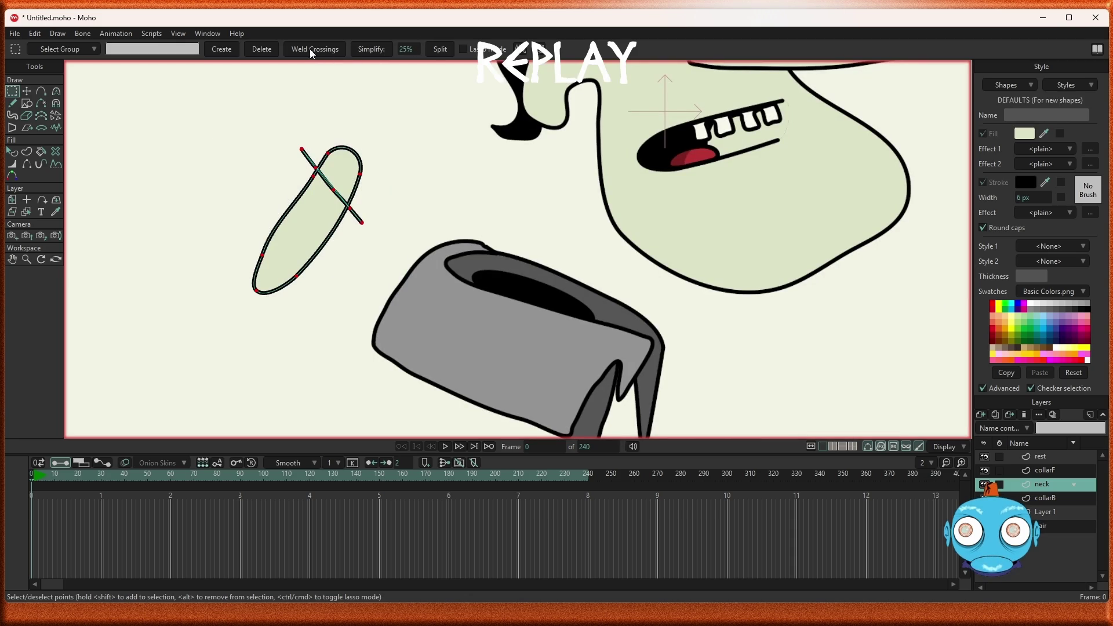
Step: Delete the crossing stroke and turn off Freehand Auto-fill
scroll(341, 151, "up", 3)
scroll(341, 151, "up", 2)
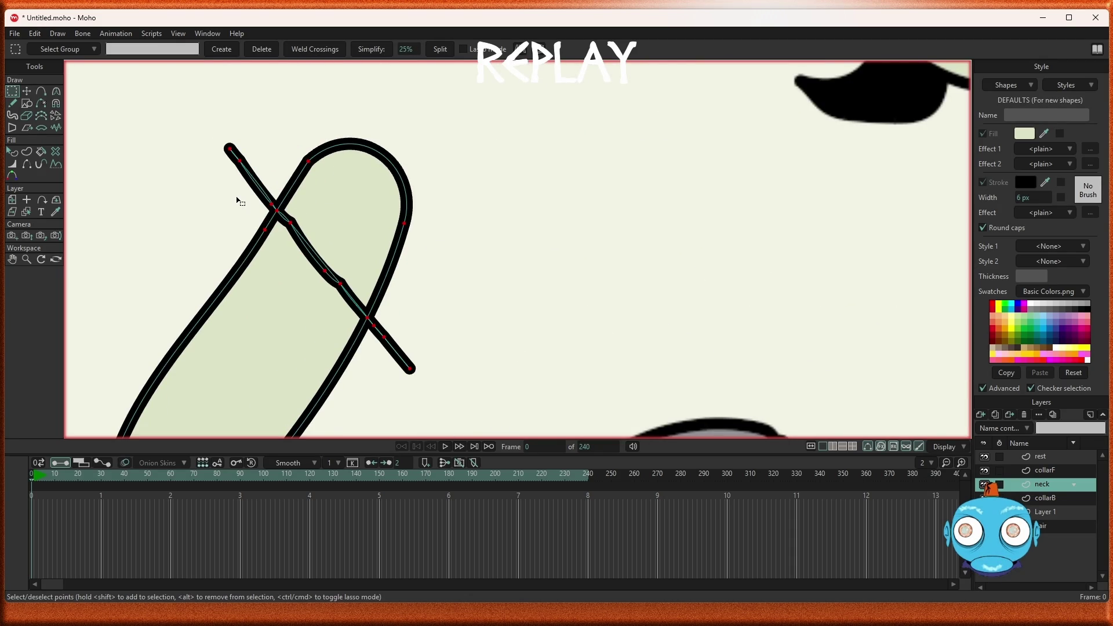
key("Delete")
scroll(237, 196, "down", 5)
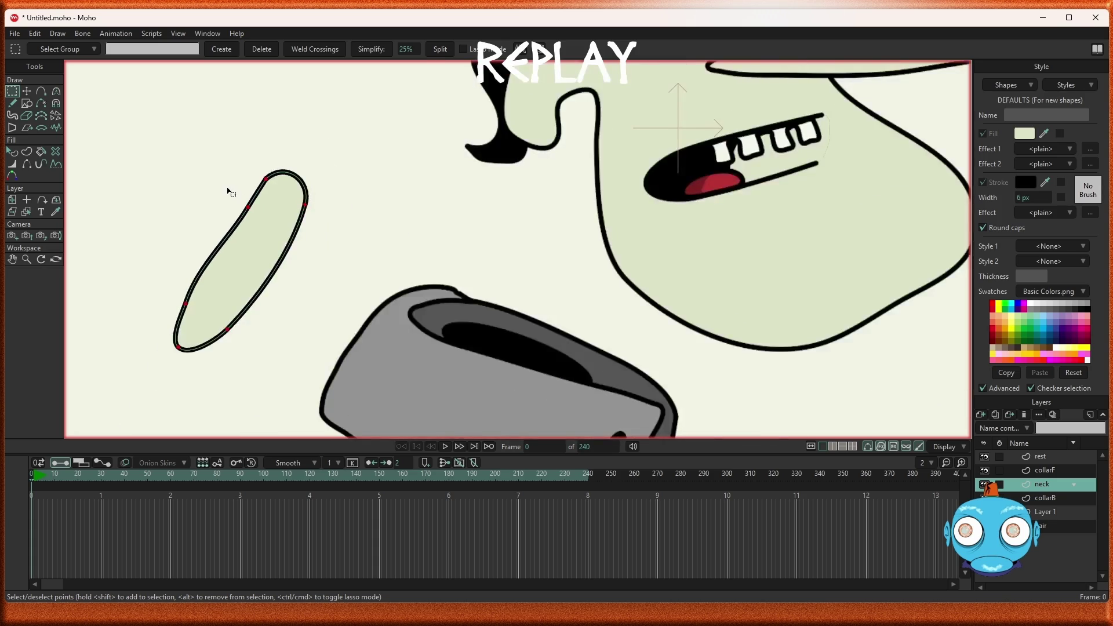
key("f")
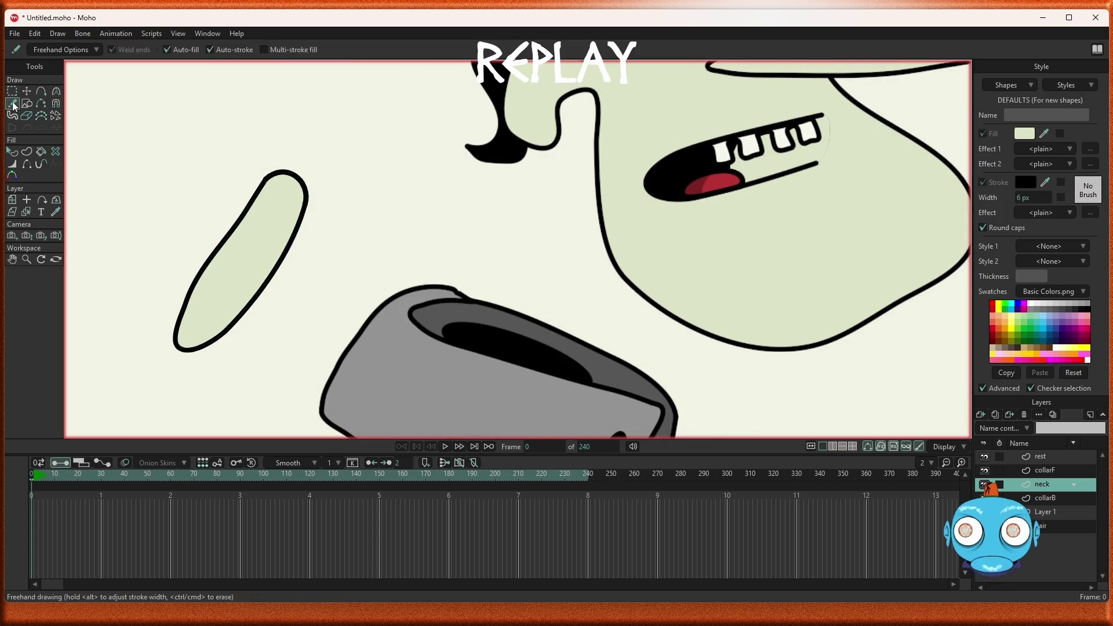
left_click(167, 50)
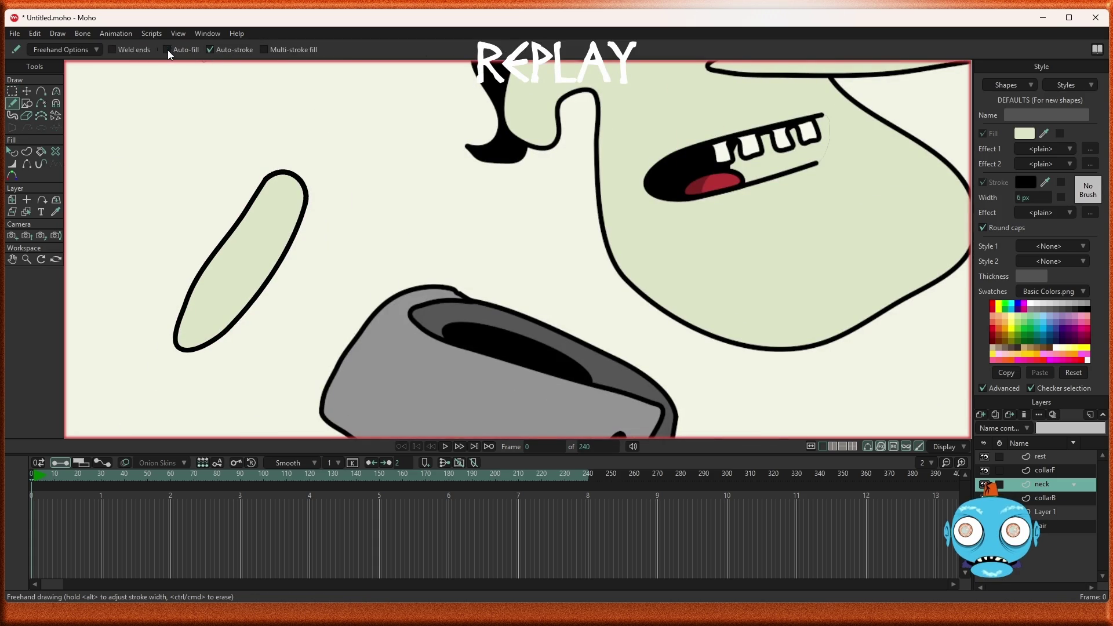
Step: Draw a fresh diagonal stroke across the neck oval and select the oval's points
scroll(254, 198, "up", 3)
left_click_drag(194, 166, 350, 364)
scroll(353, 355, "down", 3)
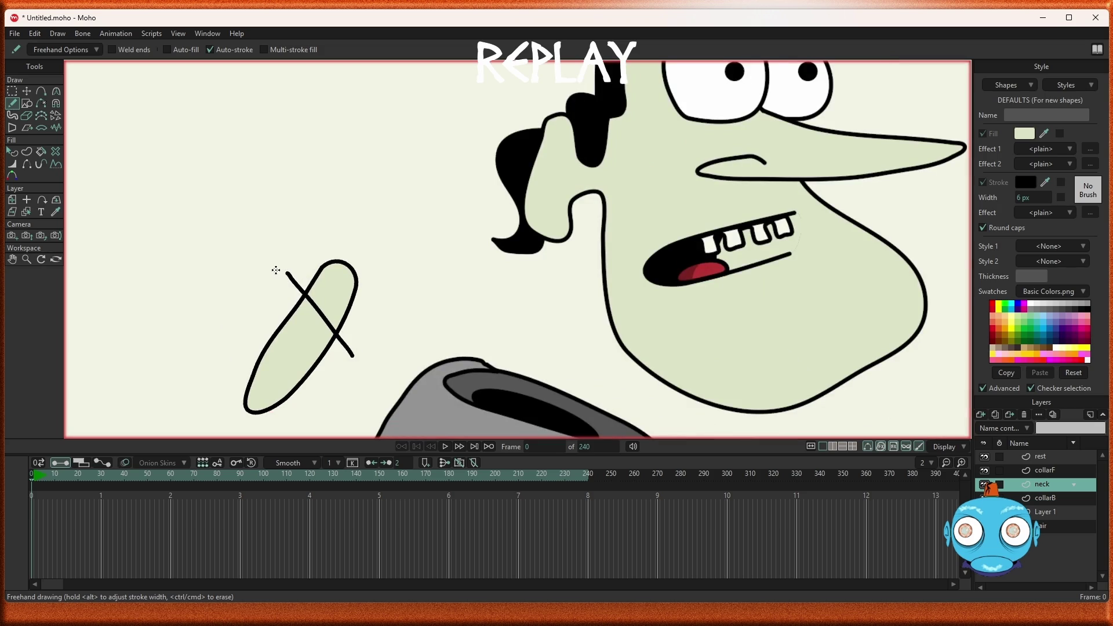
key("g")
left_click_drag(217, 234, 387, 436)
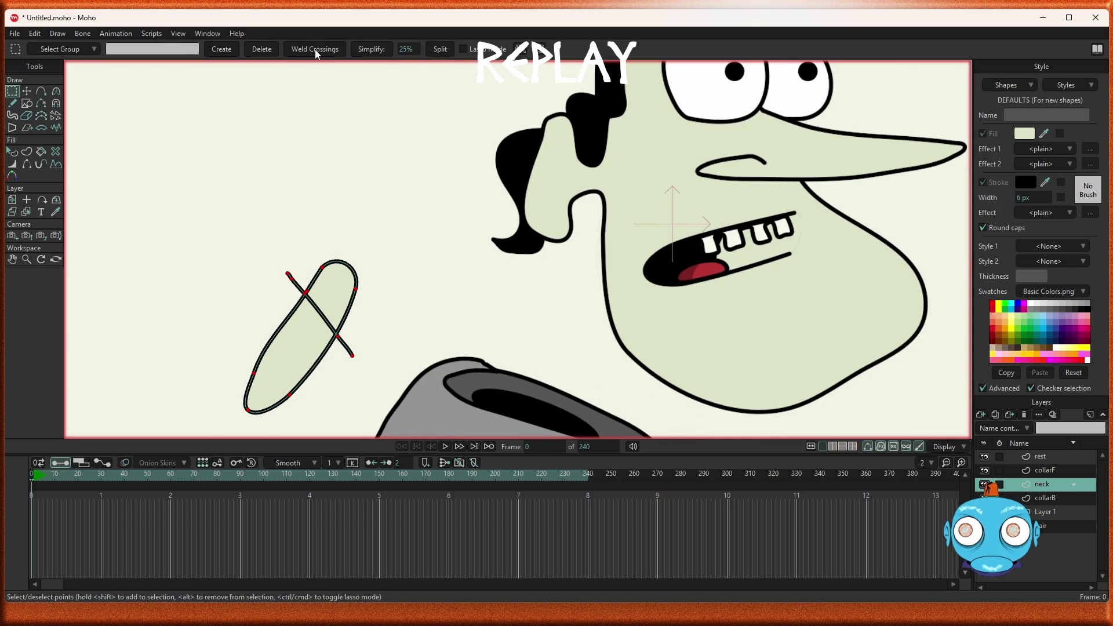
Step: Delete the crossing stroke's points, then undo to restore the stroke
scroll(336, 365, "up", 2)
scroll(336, 365, "up", 2)
scroll(477, 373, "up", 2)
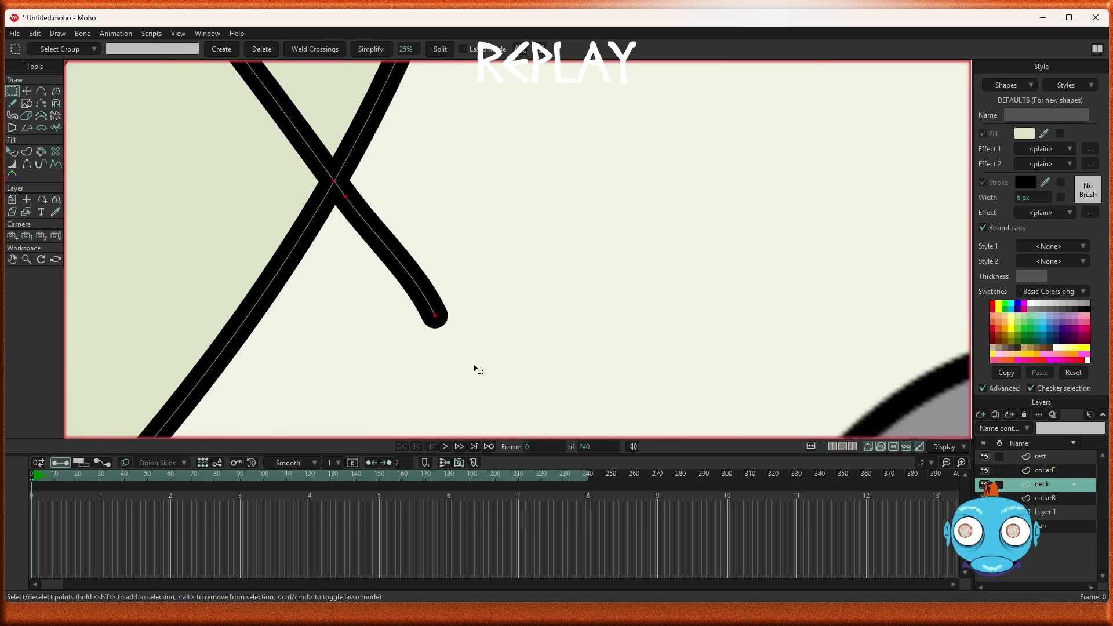
left_click_drag(480, 378, 342, 191)
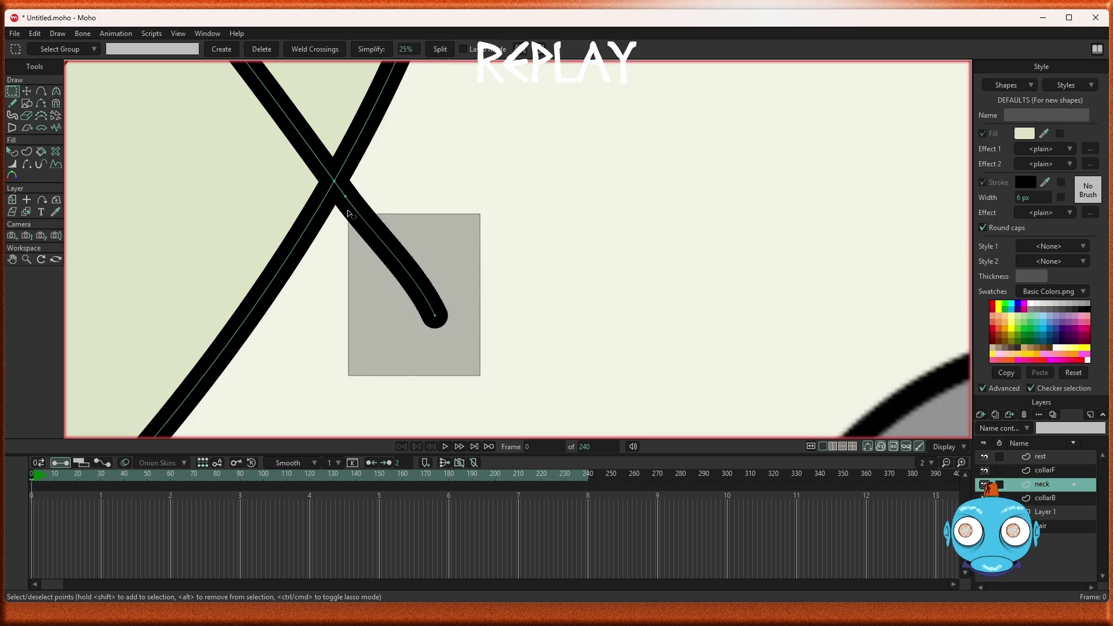
scroll(465, 224, "down", 3)
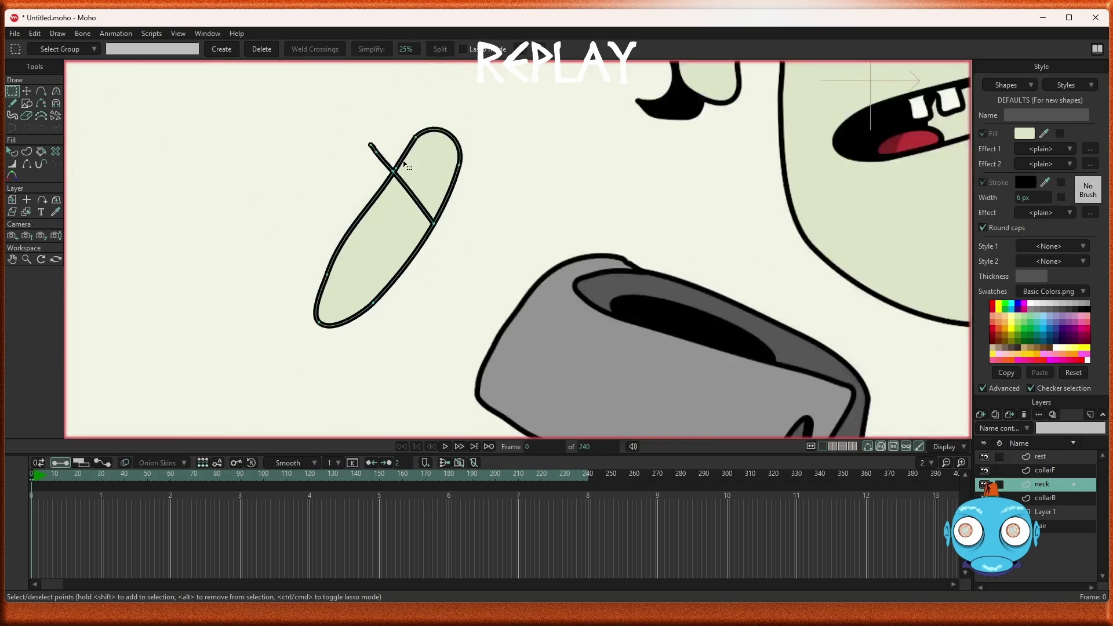
scroll(372, 141, "up", 2)
left_click_drag(304, 141, 432, 273)
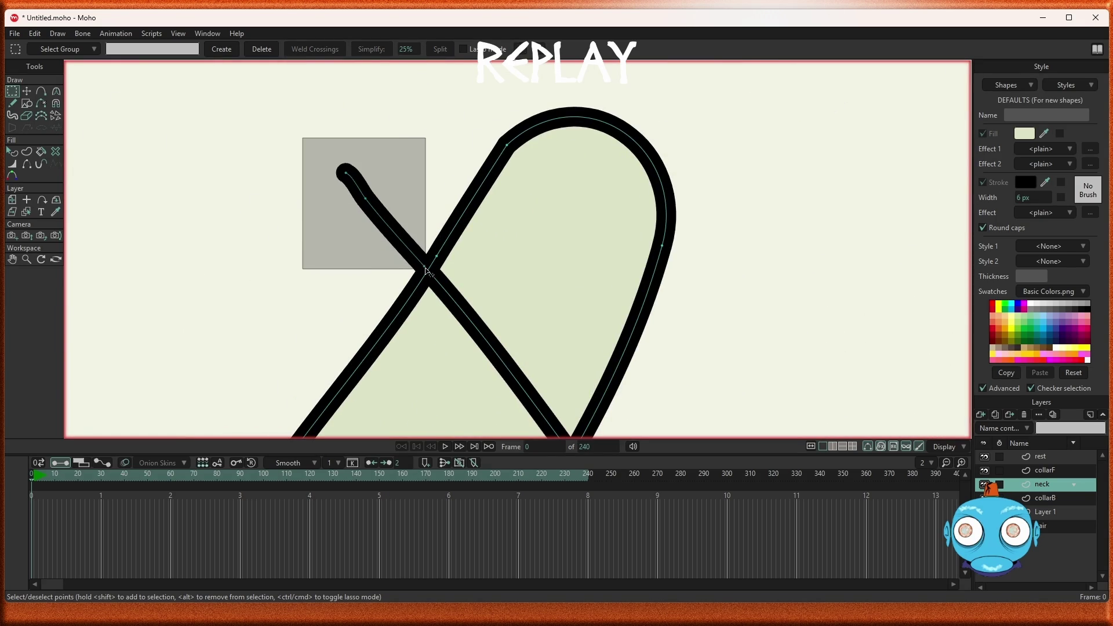
key("Delete")
scroll(458, 282, "down", 2)
scroll(467, 299, "up", 1)
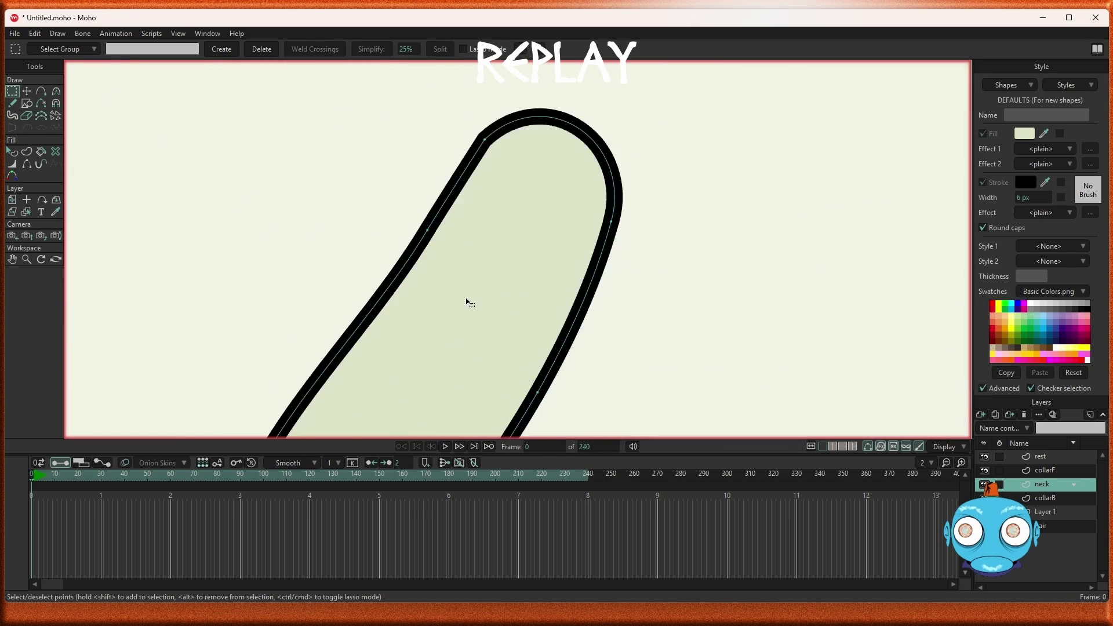
scroll(467, 301, "down", 1)
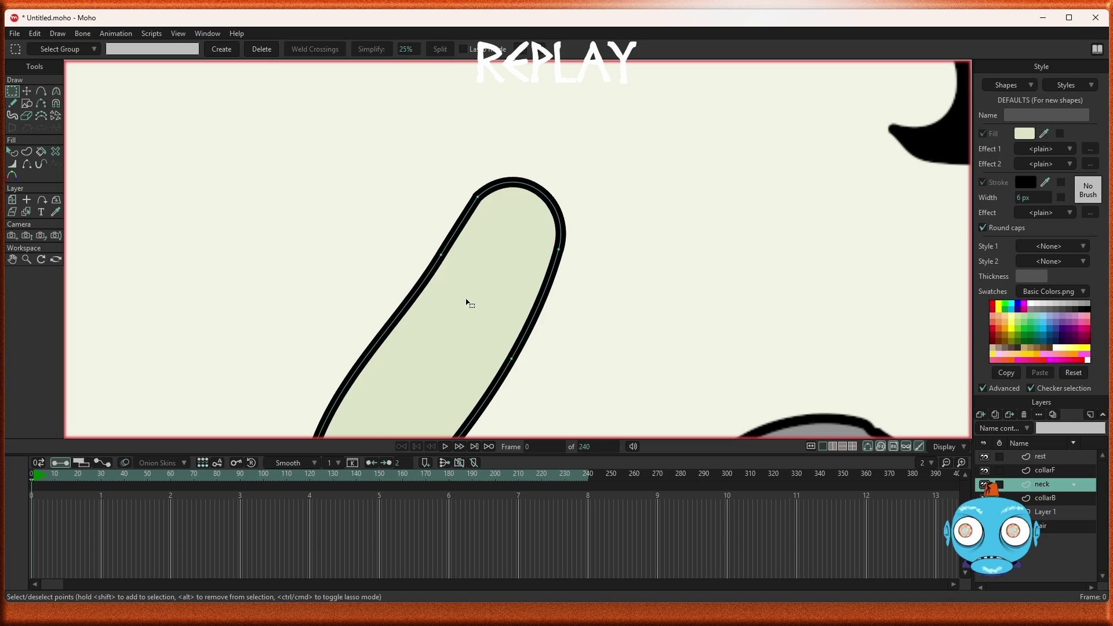
key("ctrl+z")
key("ctrl+z")
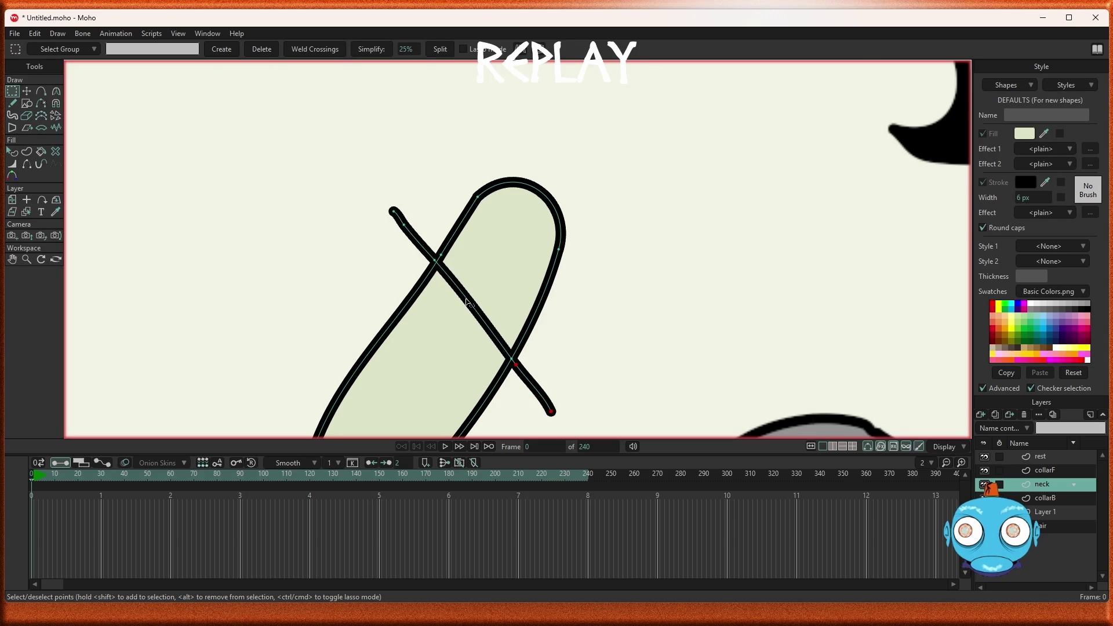
scroll(467, 301, "down", 1)
scroll(467, 302, "up", 3)
scroll(467, 301, "up", 2)
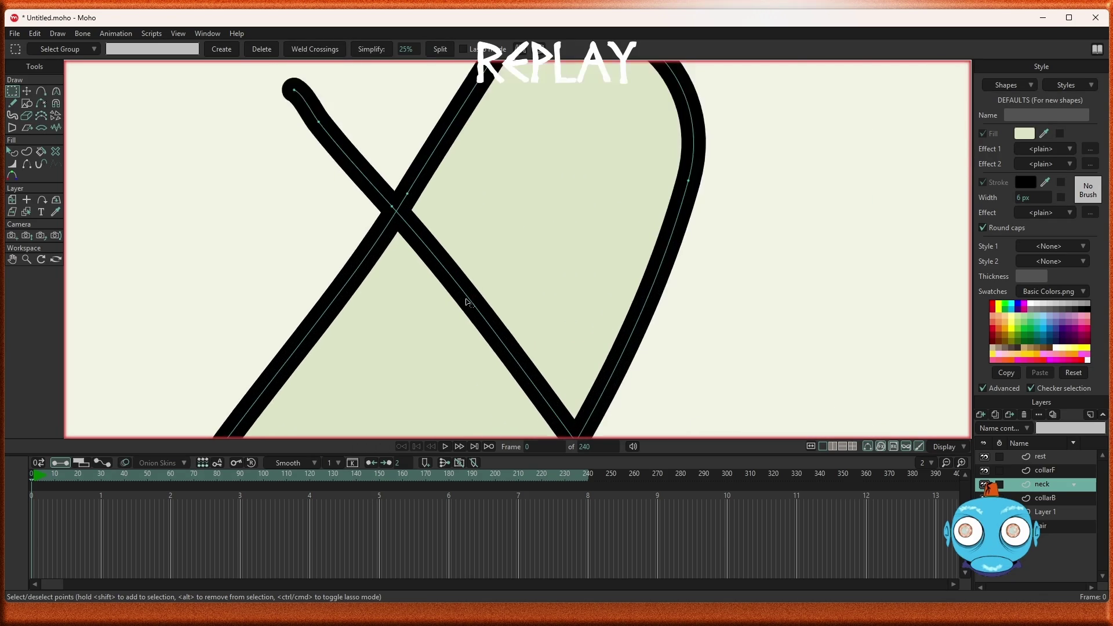
scroll(467, 301, "down", 3)
scroll(467, 302, "down", 2)
scroll(466, 301, "up", 4)
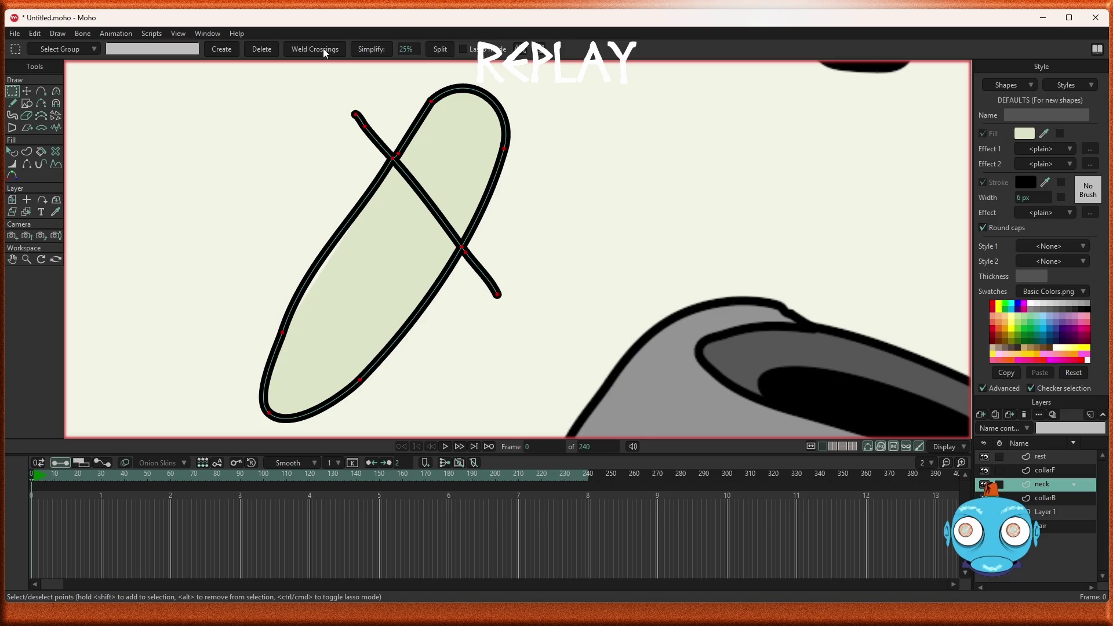
Step: Delete the stroke's upper and lower tails that extend past the neck outline
scroll(386, 121, "up", 2)
scroll(385, 120, "up", 1)
scroll(394, 119, "down", 3)
scroll(406, 125, "up", 1)
scroll(416, 131, "down", 1)
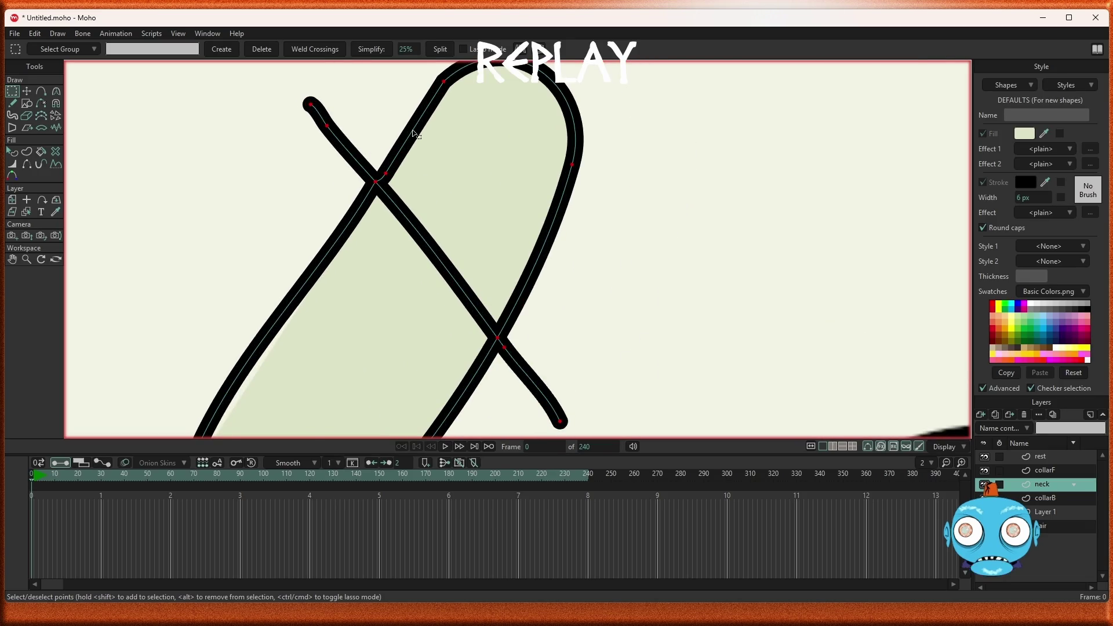
scroll(406, 132, "down", 1)
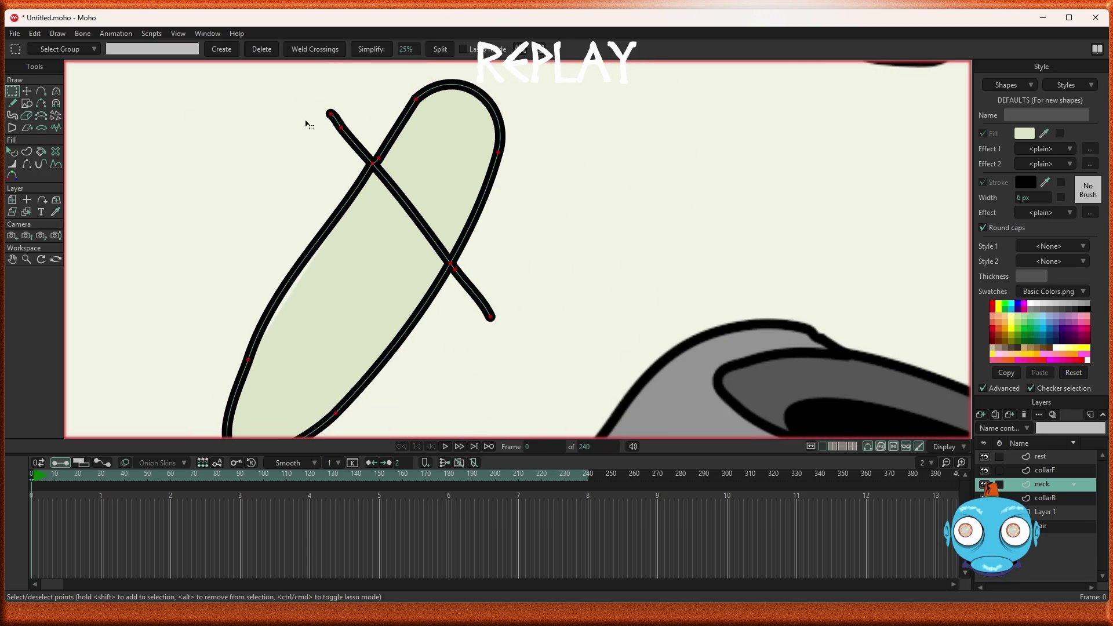
left_click(301, 102)
left_click_drag(300, 99, 355, 134)
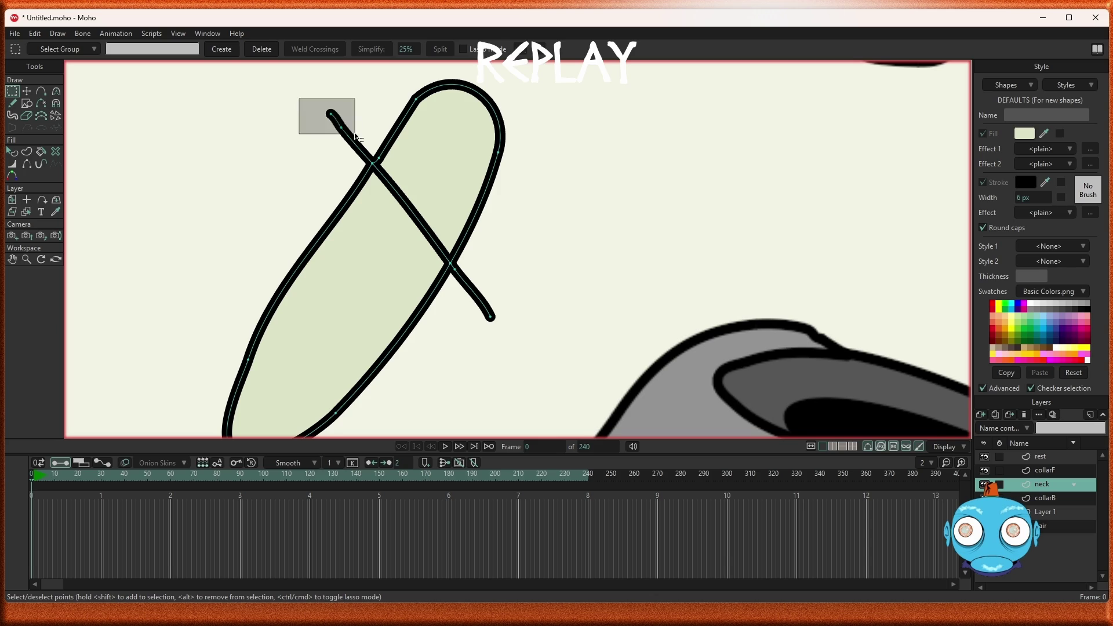
key("Delete")
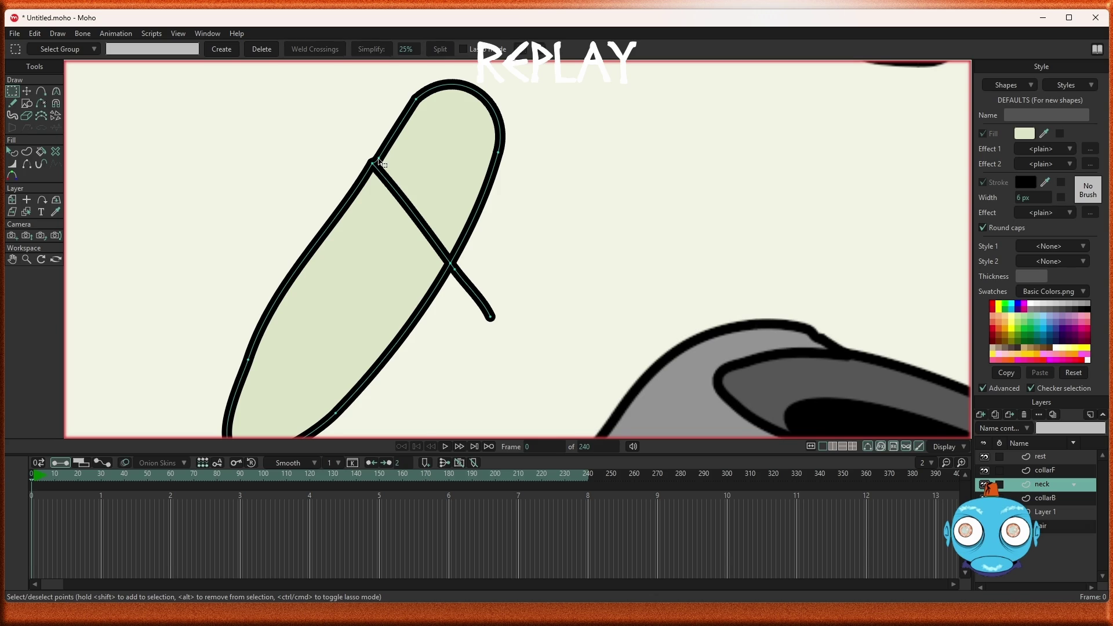
left_click_drag(515, 342, 450, 266)
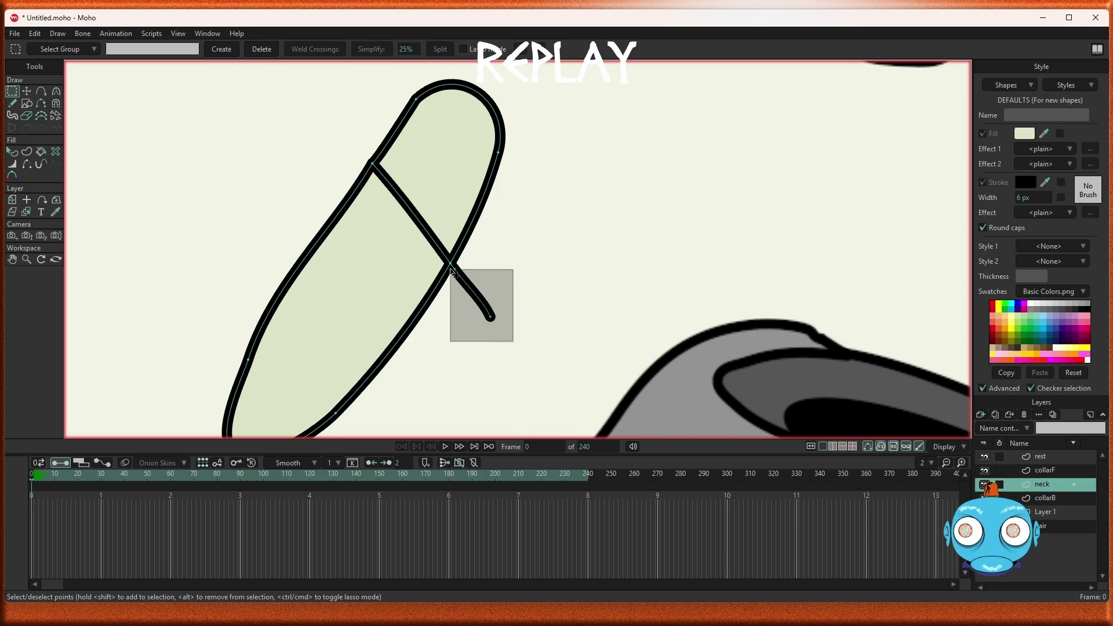
key("Delete")
Step: Select all points of the pill shape and its divider line
scroll(473, 316, "down", 4)
scroll(475, 320, "up", 2)
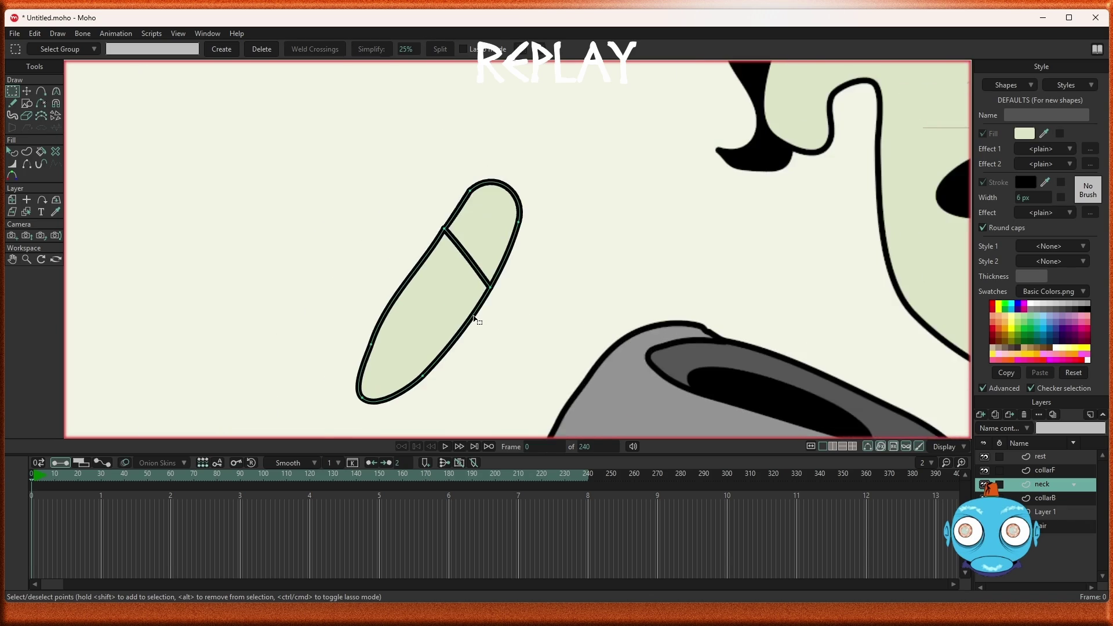
scroll(472, 348, "down", 3)
scroll(467, 363, "up", 3)
scroll(467, 362, "up", 1)
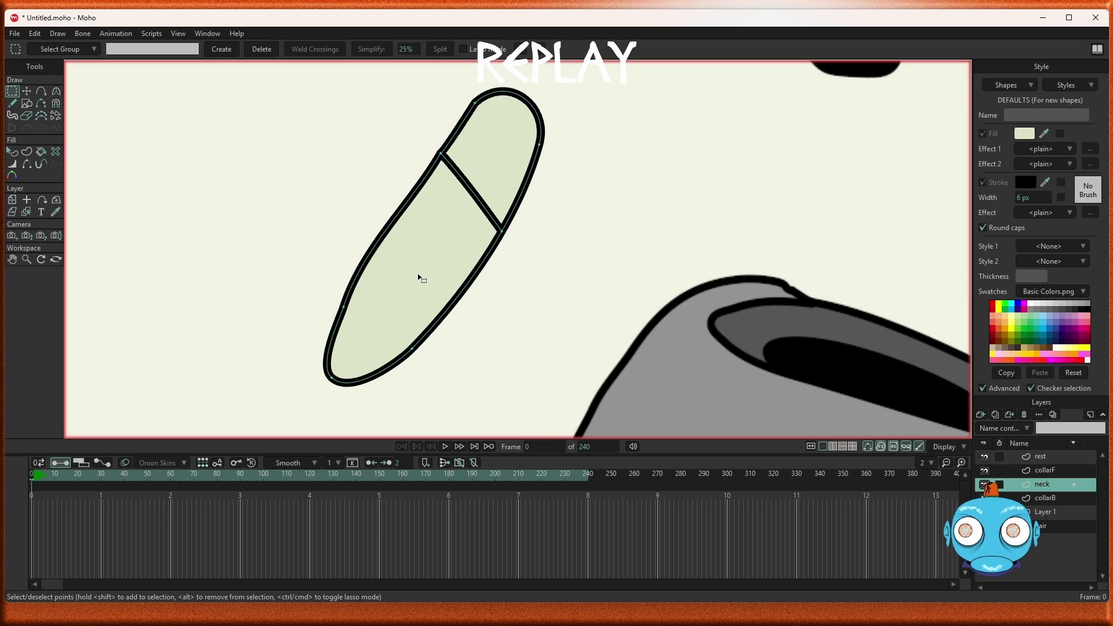
left_click_drag(278, 78, 590, 413)
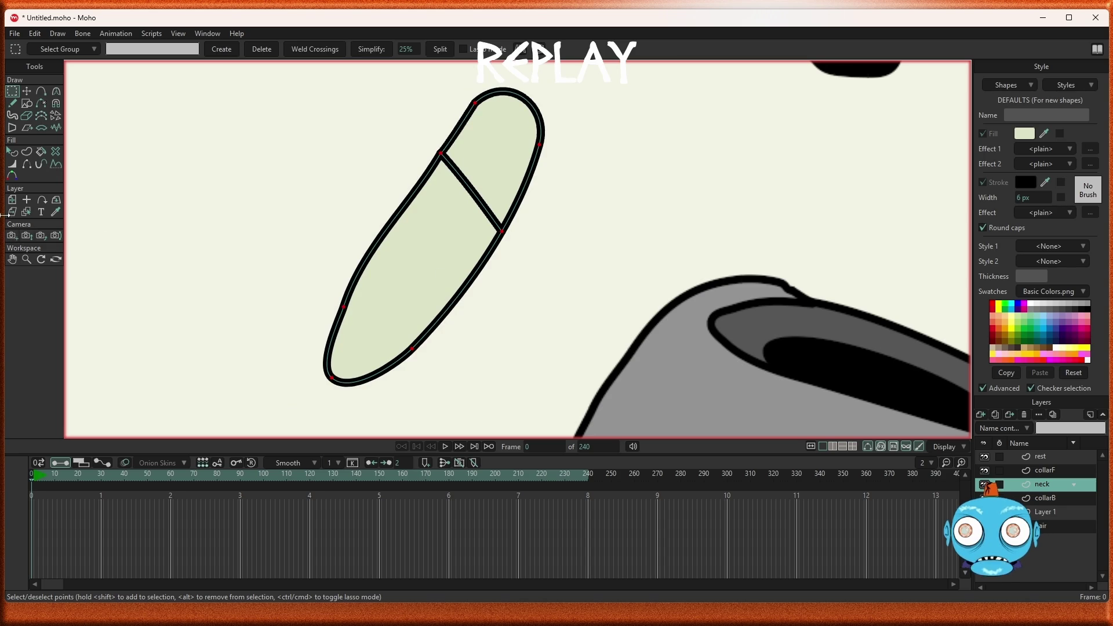
left_click(27, 150)
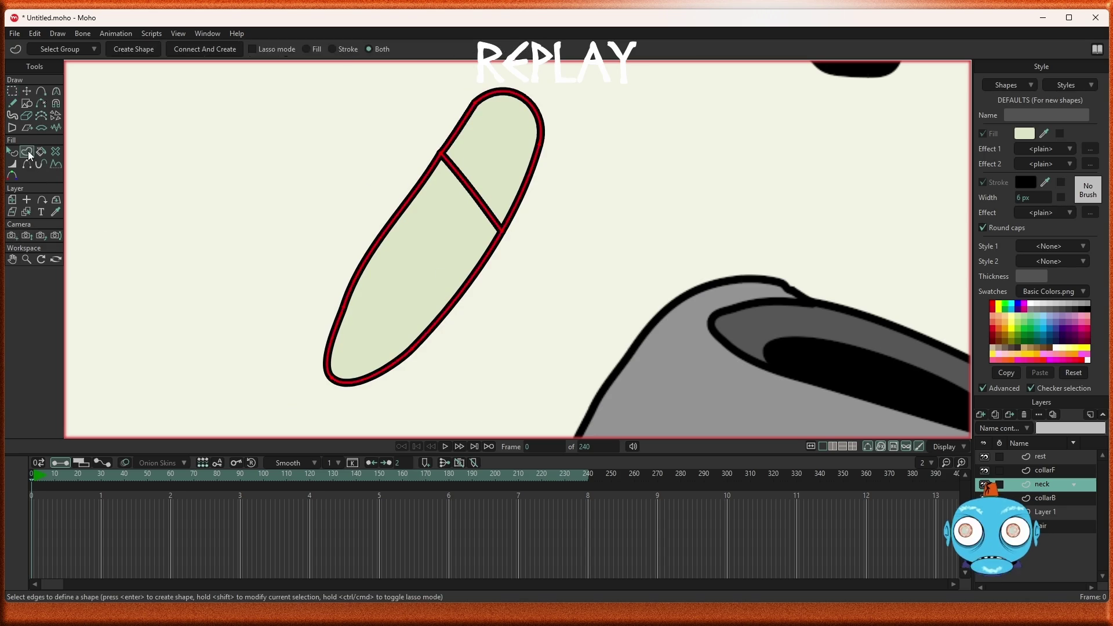
Step: Delete the leftover lower tail that reappeared below the crossing
left_click(138, 52)
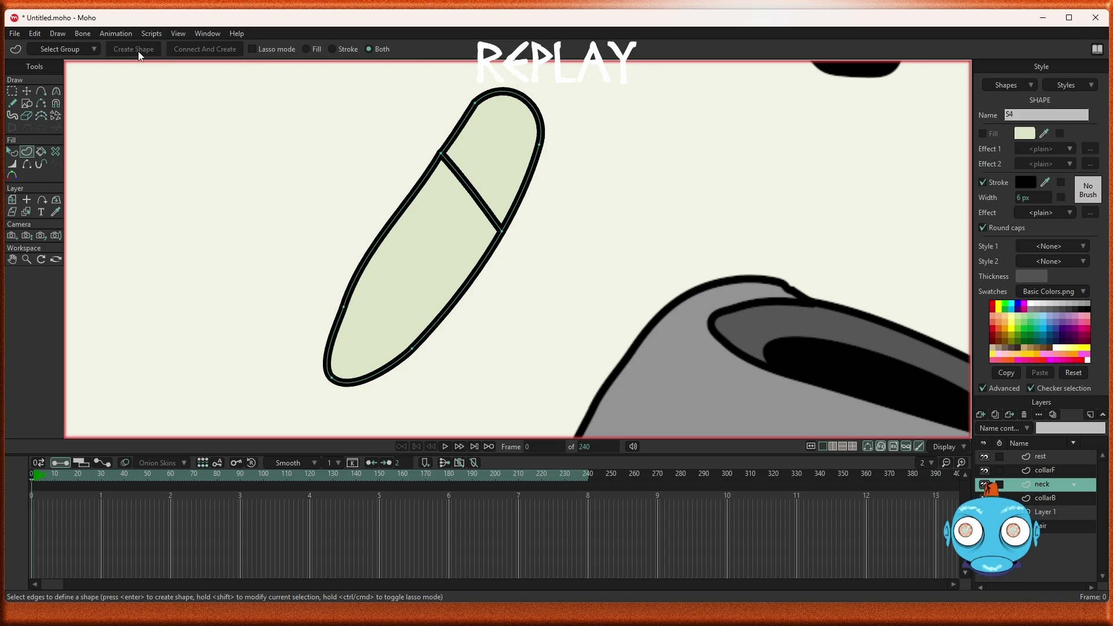
left_click(360, 271)
key("ctrl+z")
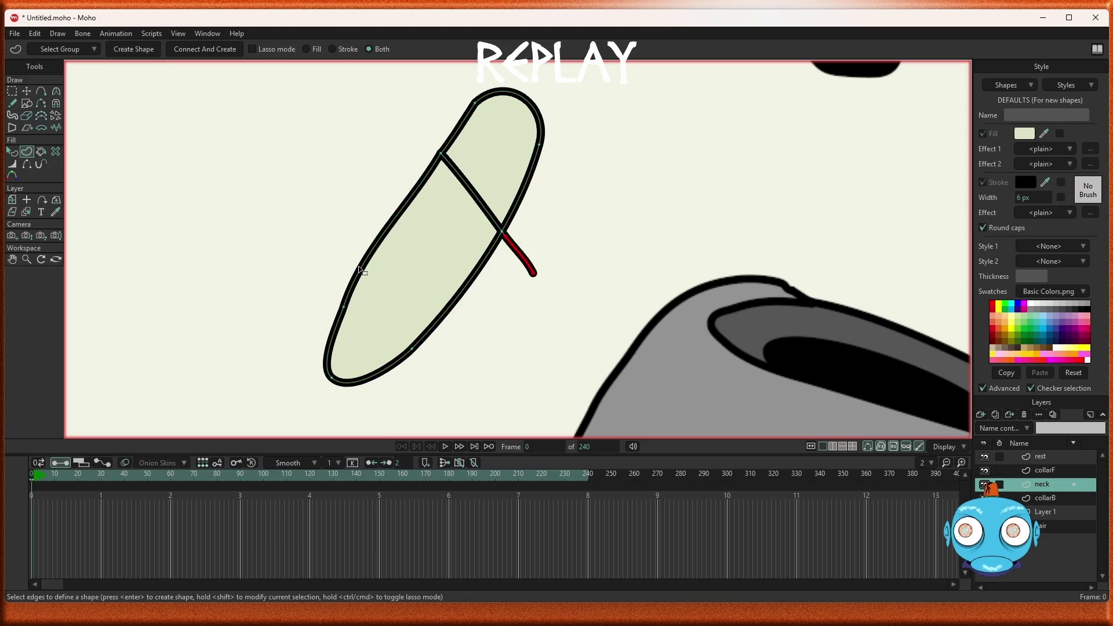
left_click(491, 300)
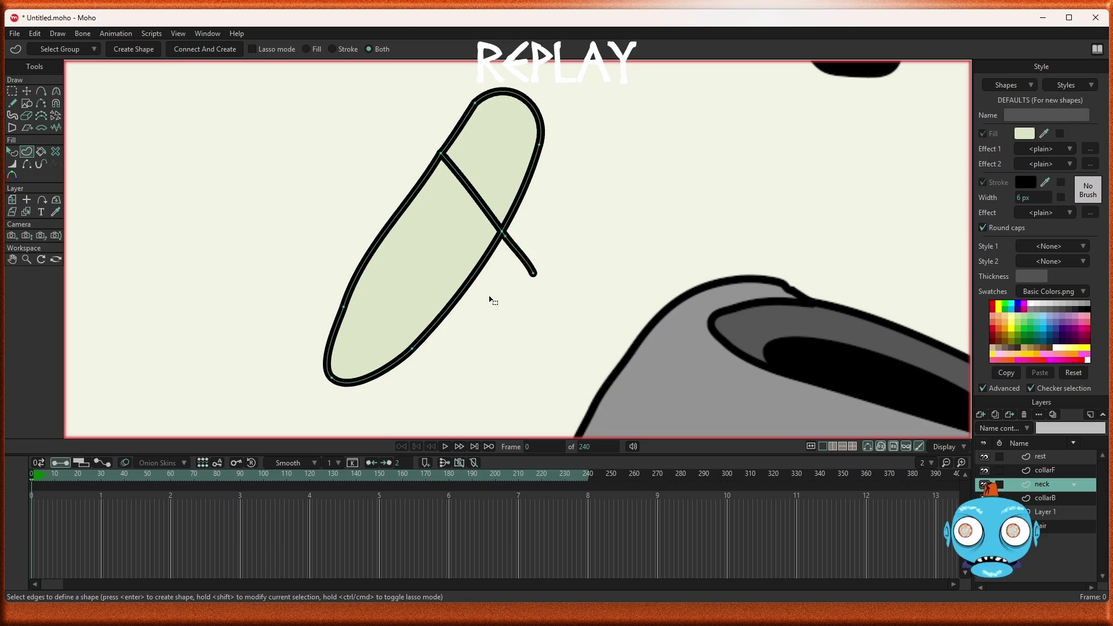
key("g")
left_click_drag(557, 299, 505, 235)
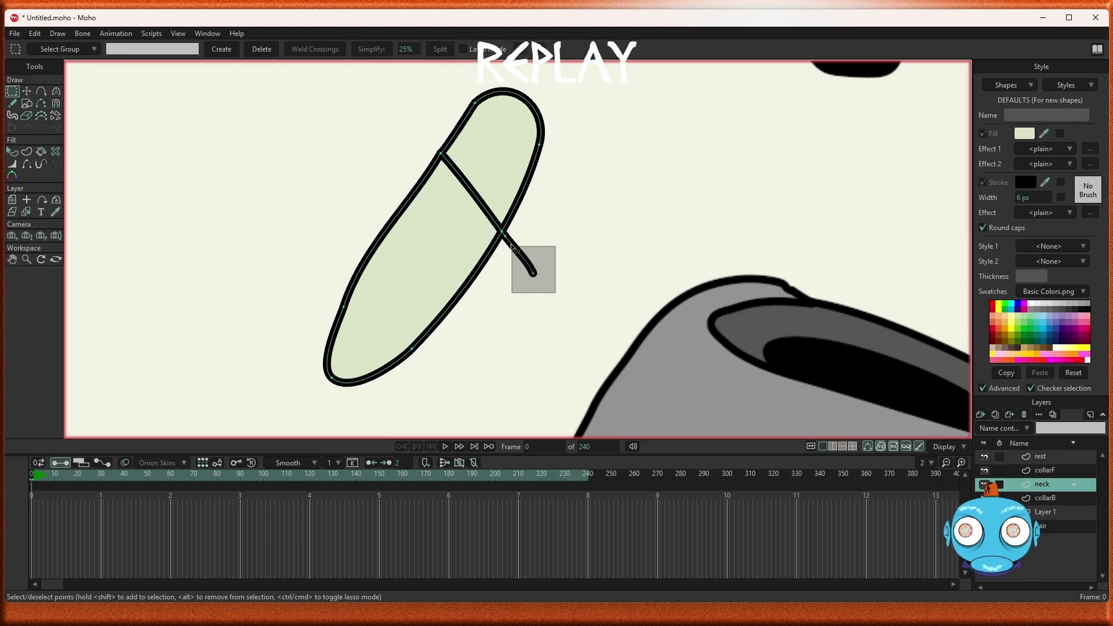
key("Delete")
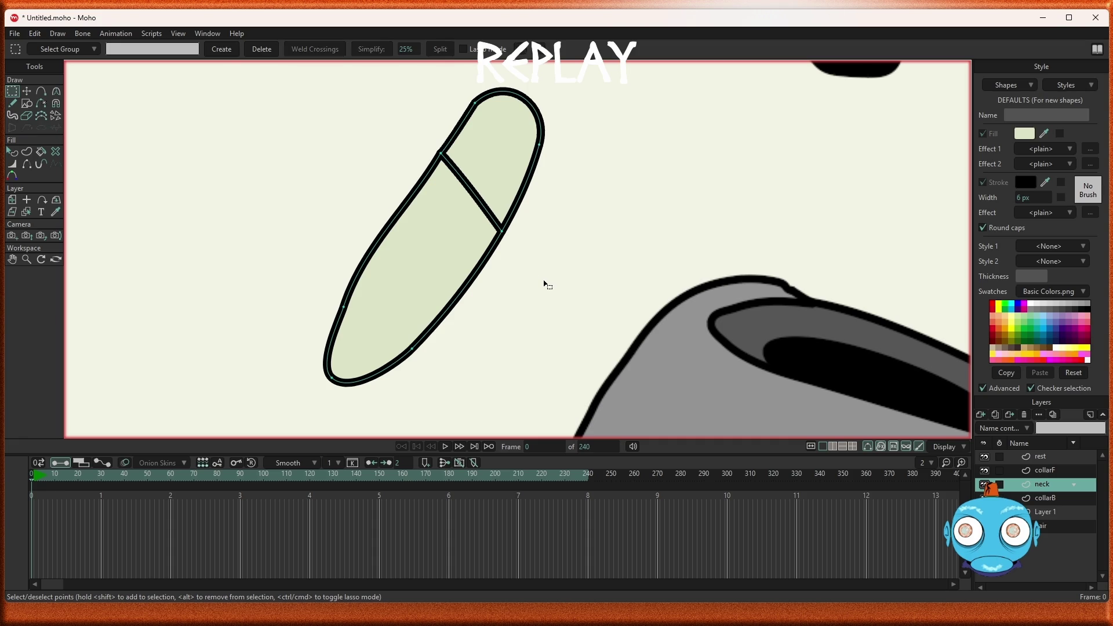
Step: Select the pill outline and build shape S4 with Connect And Create
double_click(412, 200)
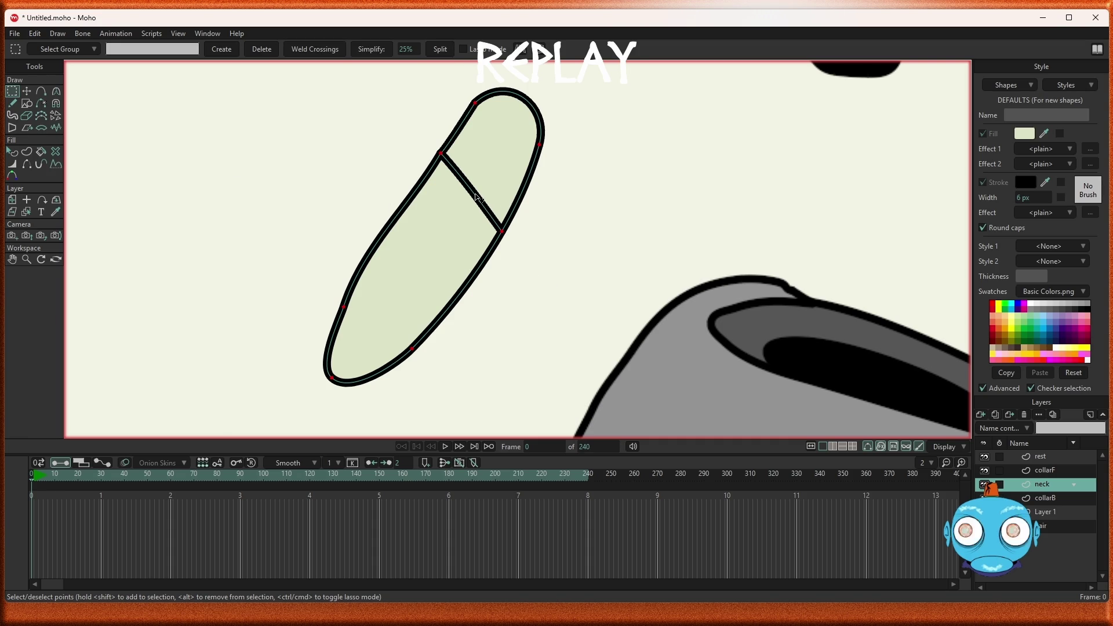
left_click(26, 152)
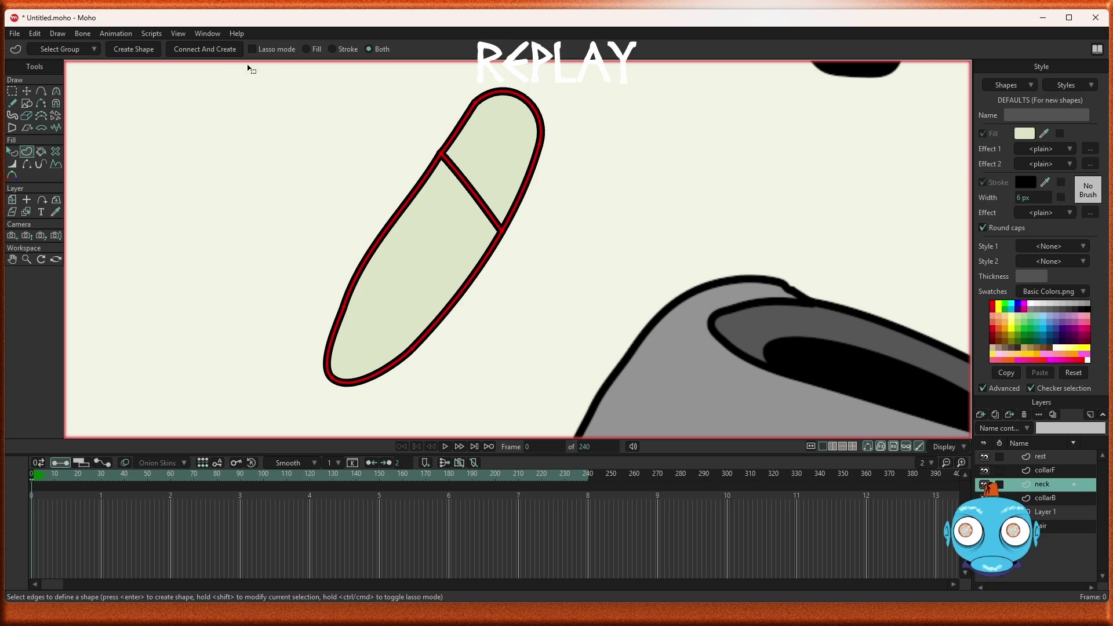
left_click(204, 50)
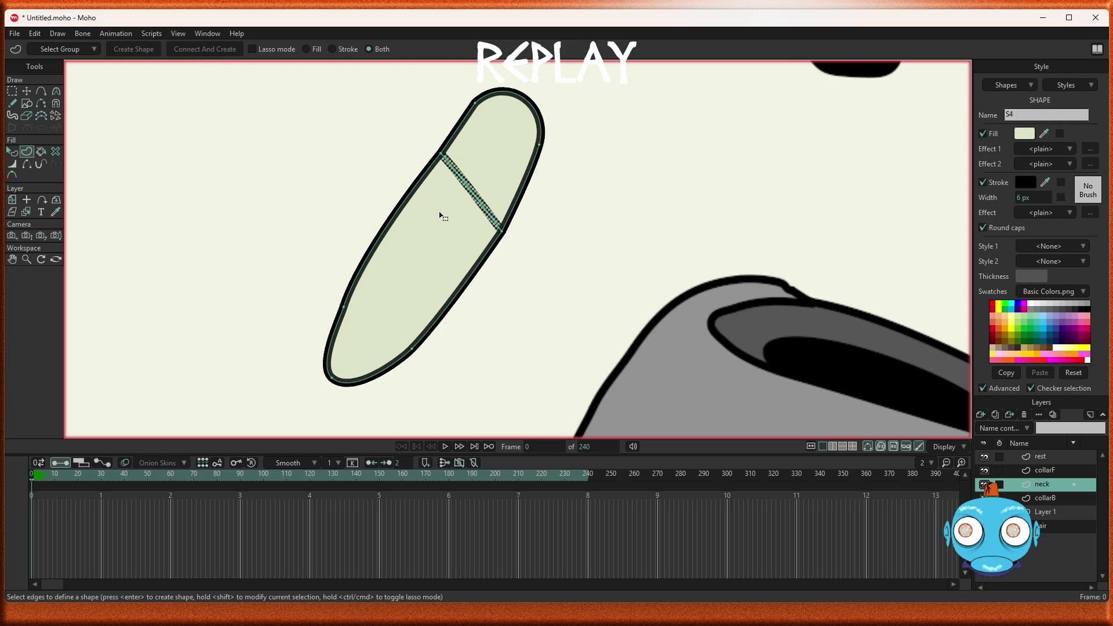
scroll(443, 217, "up", 1)
scroll(442, 217, "up", 1)
key("q")
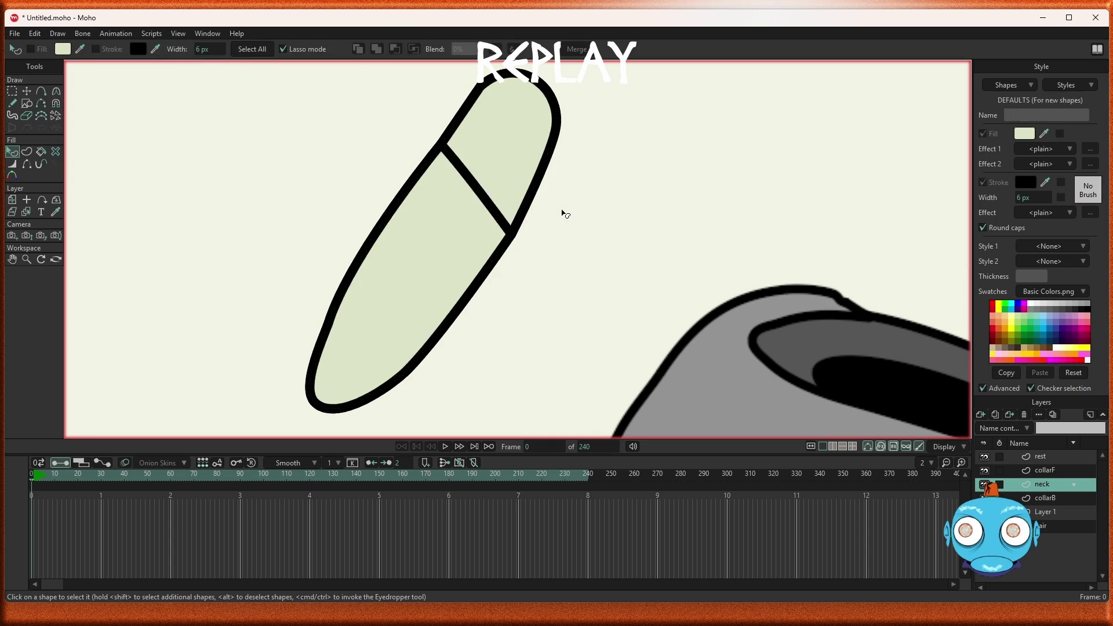
Step: Select the lower part of the neck pill shape
left_click(11, 91)
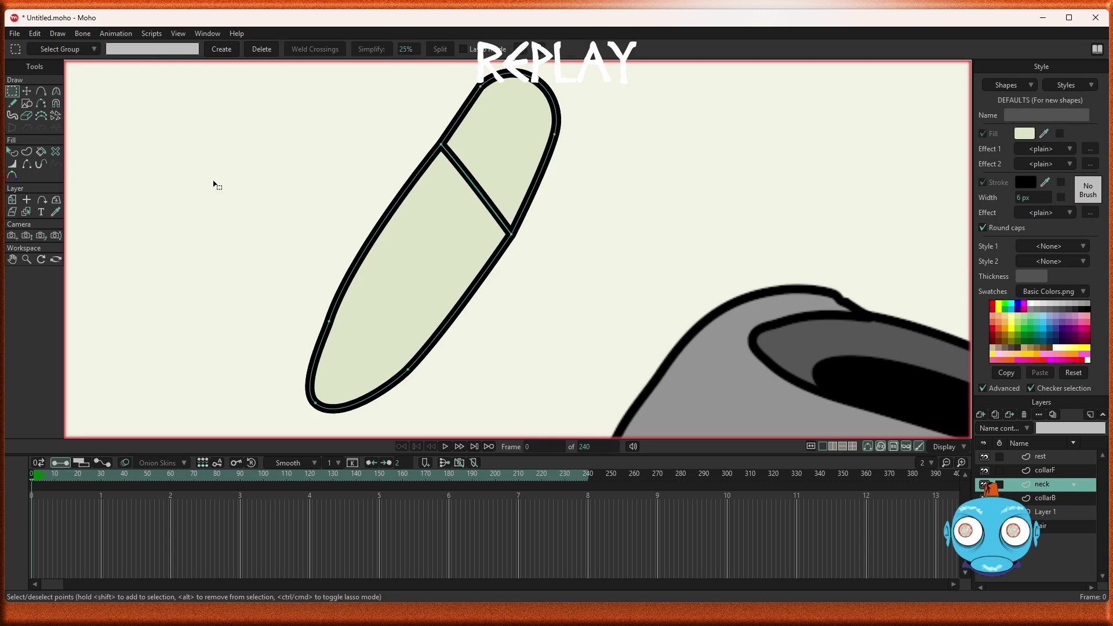
left_click(464, 232)
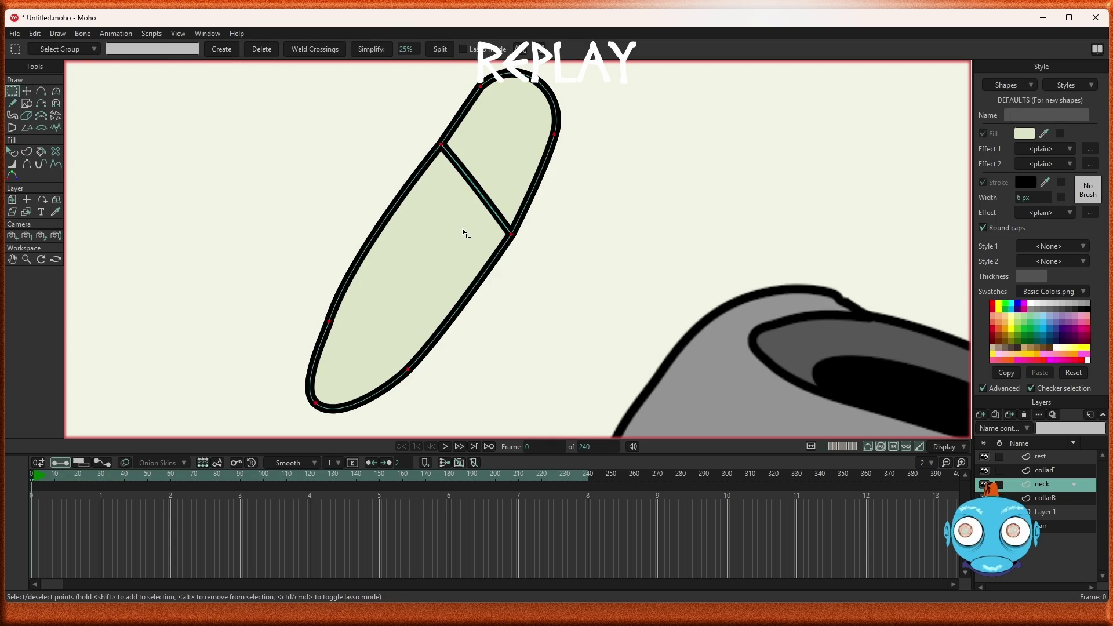
left_click(181, 192)
left_click(12, 153)
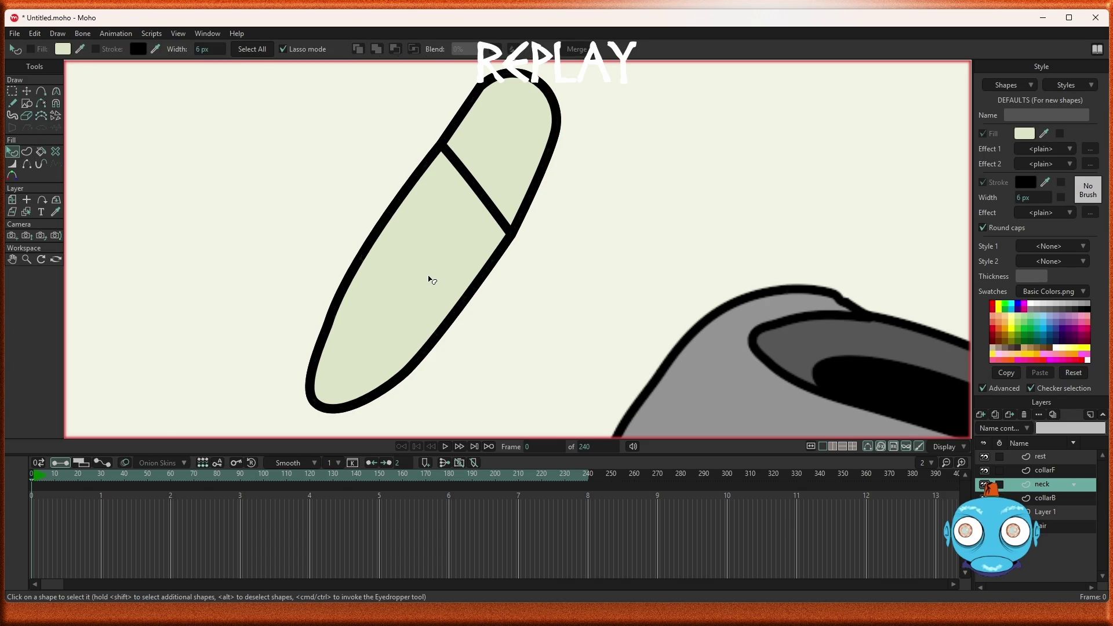
left_click(431, 279)
scroll(522, 151, "up", 5)
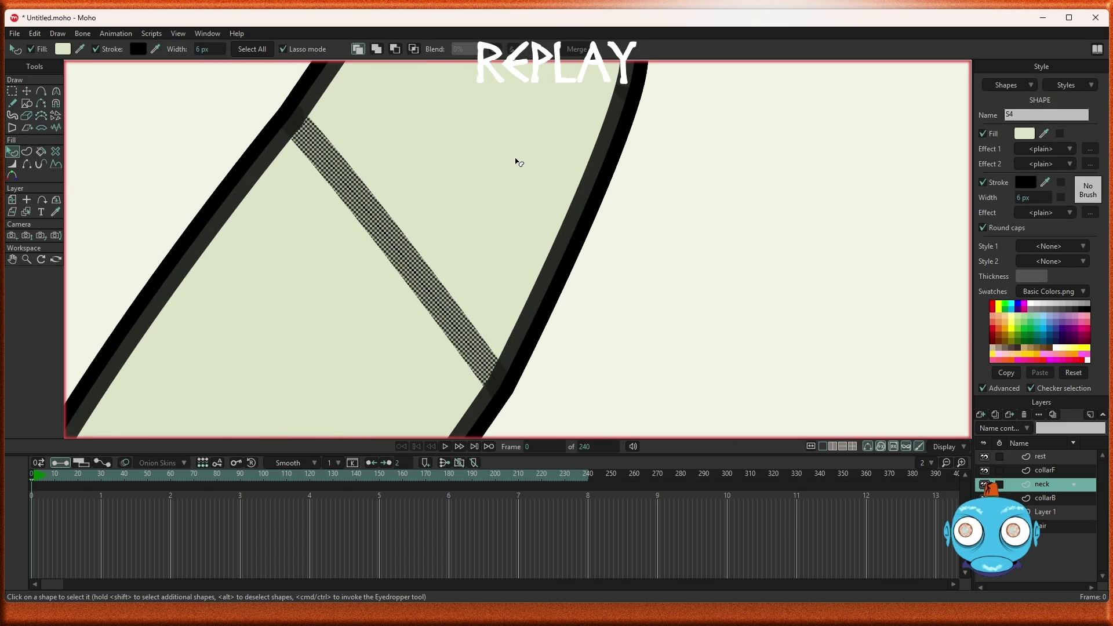
scroll(518, 162, "down", 3)
scroll(514, 161, "down", 2)
scroll(505, 180, "up", 1)
scroll(506, 180, "down", 2)
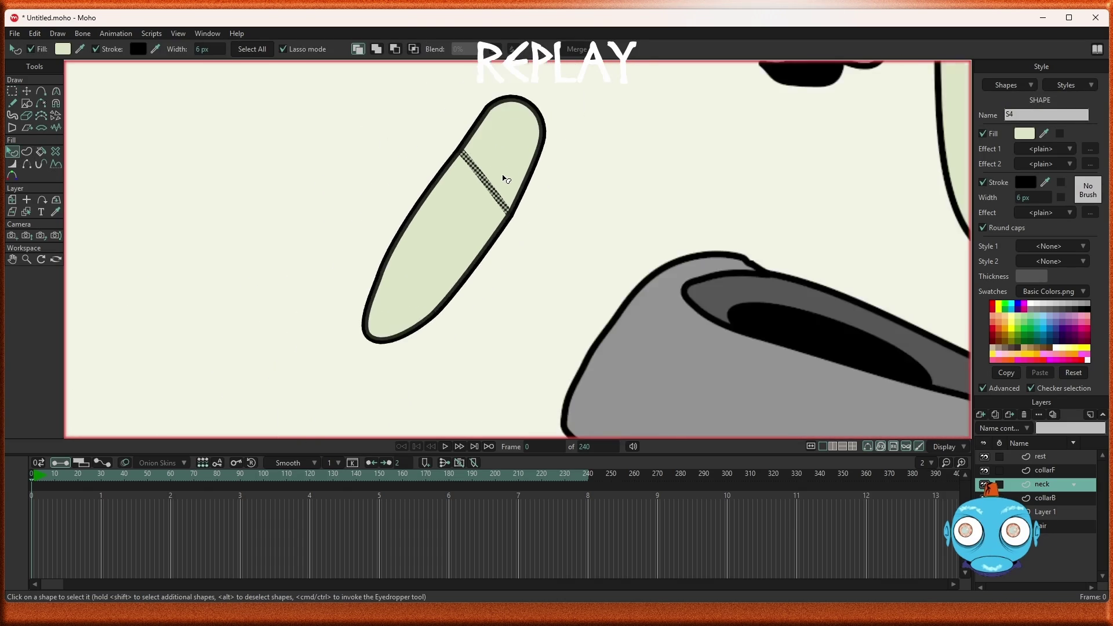
Step: Turn the capsule outline into a filled shape and move it down and left
left_click(27, 151)
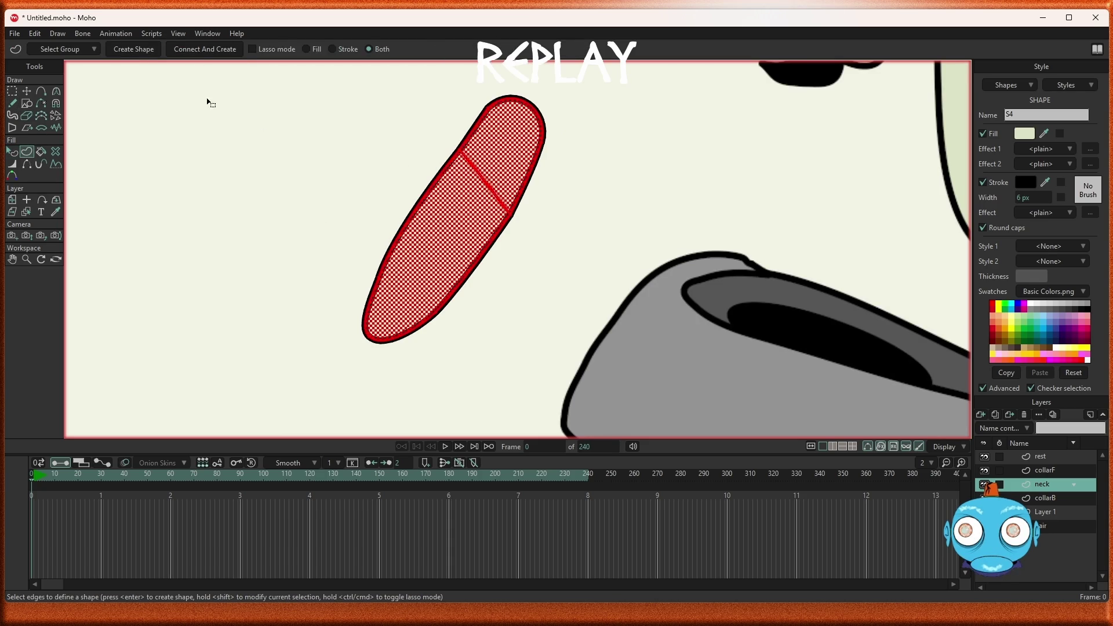
left_click(133, 51)
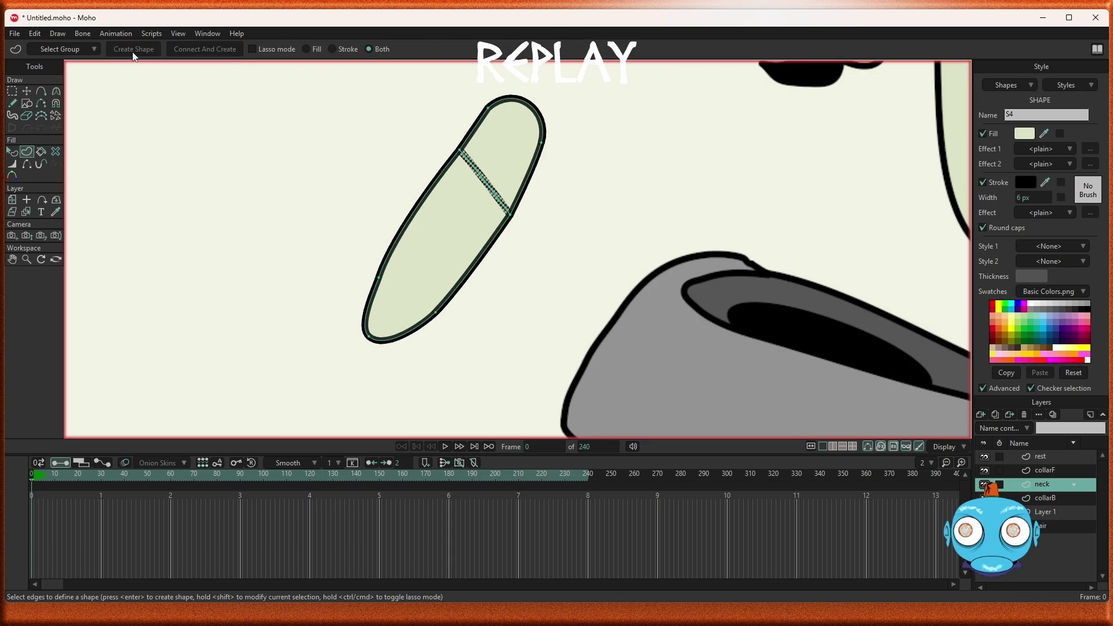
left_click(27, 91)
key("ctrl+a")
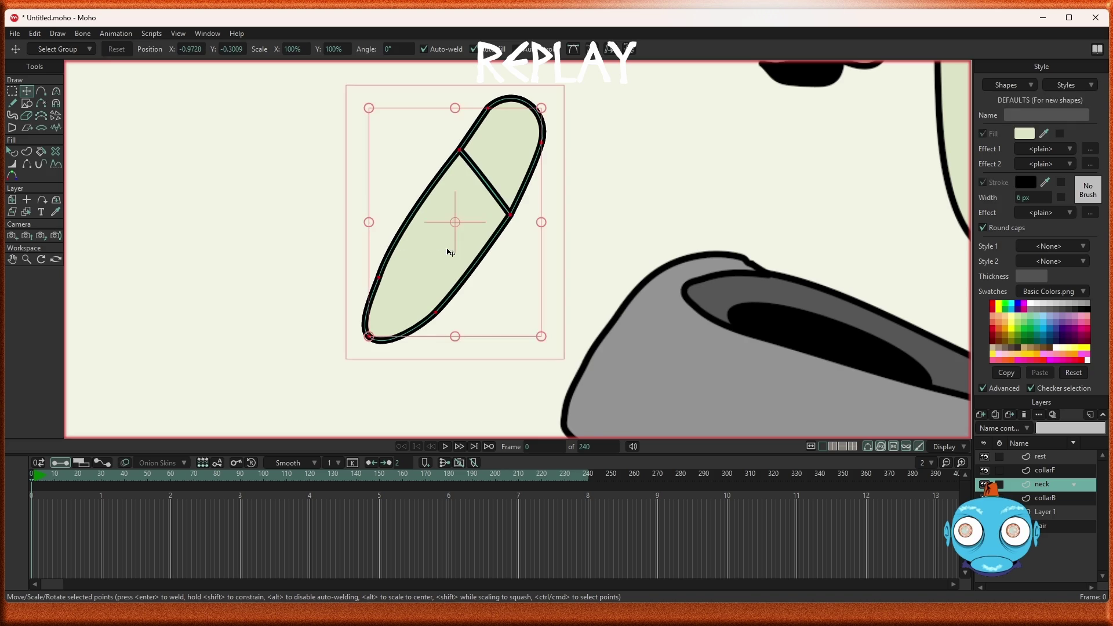
mouse_move(461, 261)
left_mouse_down()
mouse_move(409, 284)
mouse_move(415, 273)
left_mouse_up()
Step: Try a sampled grey-green fill on the capsule, then undo back to pale green
key("q")
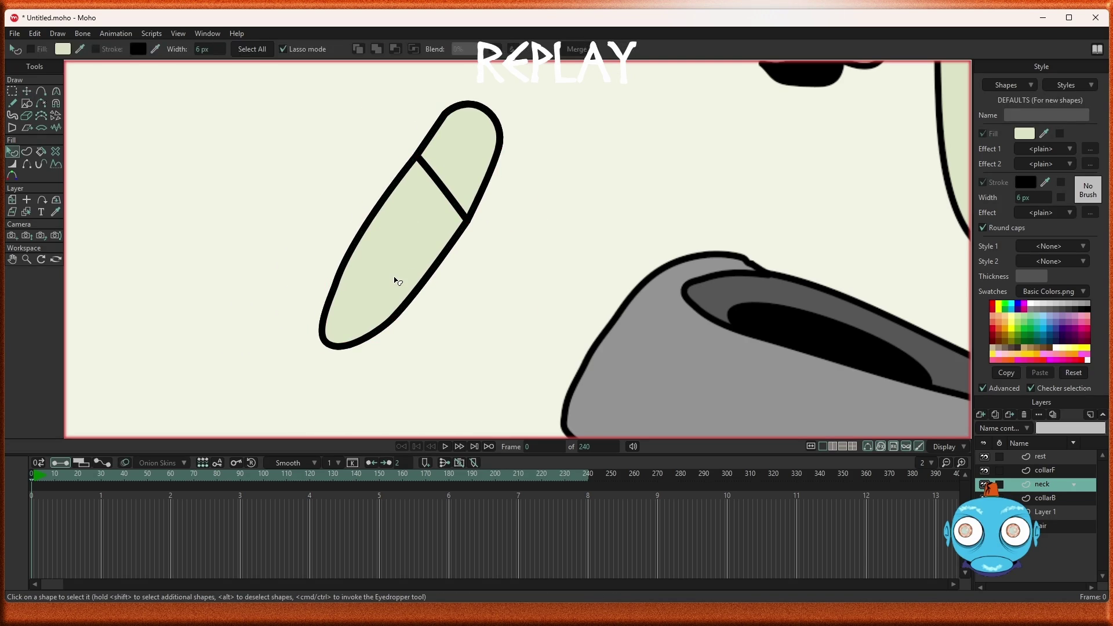
left_click(397, 281)
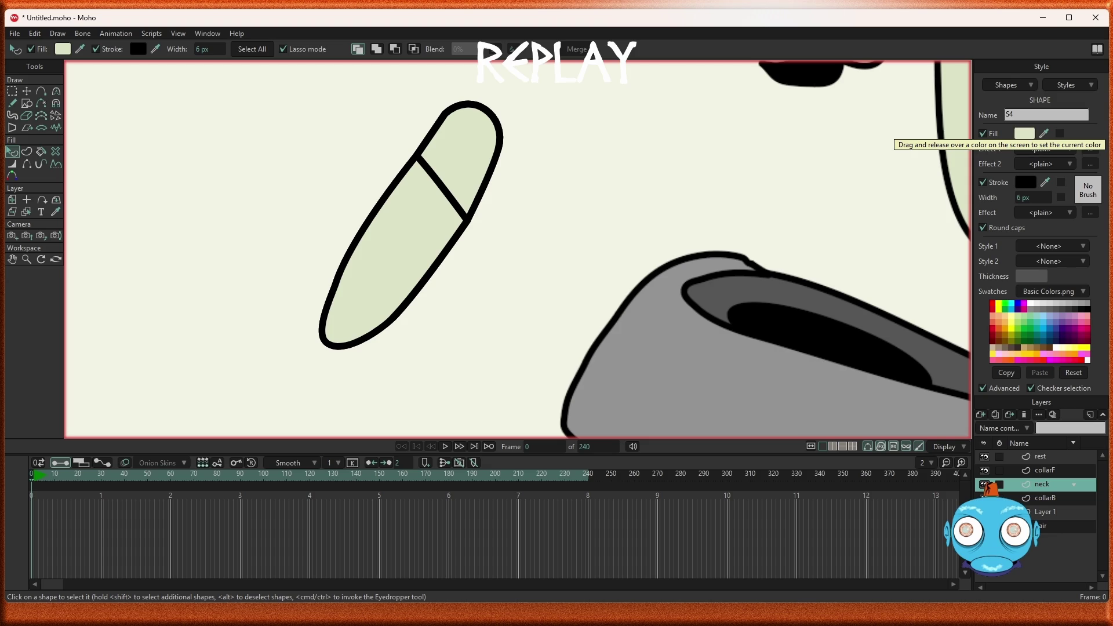
left_click_drag(1044, 133, 638, 377)
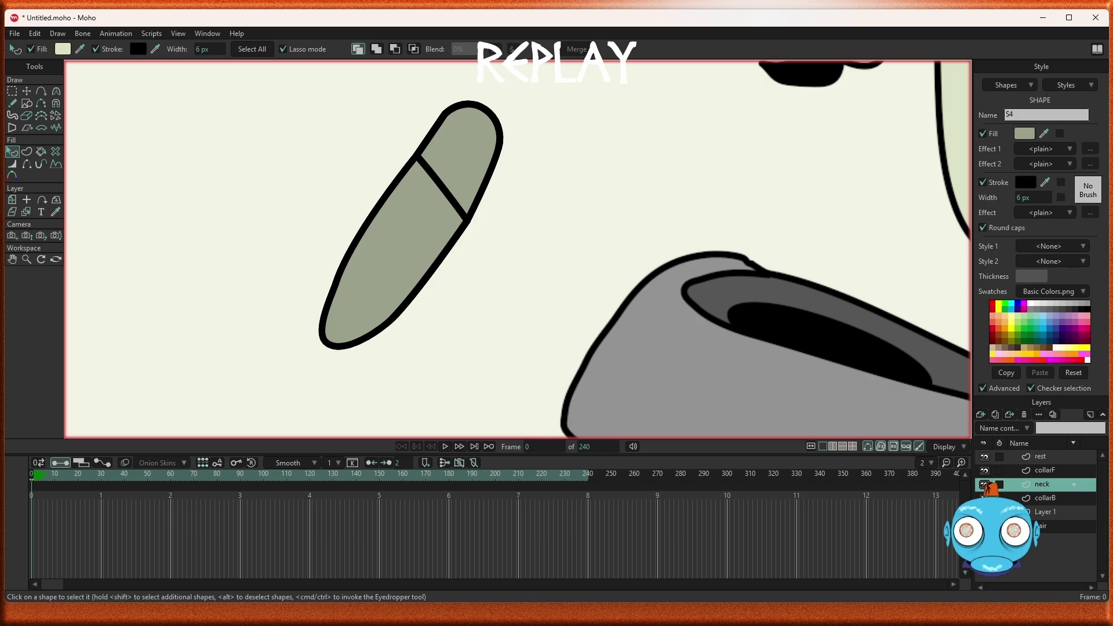
key("ctrl+z")
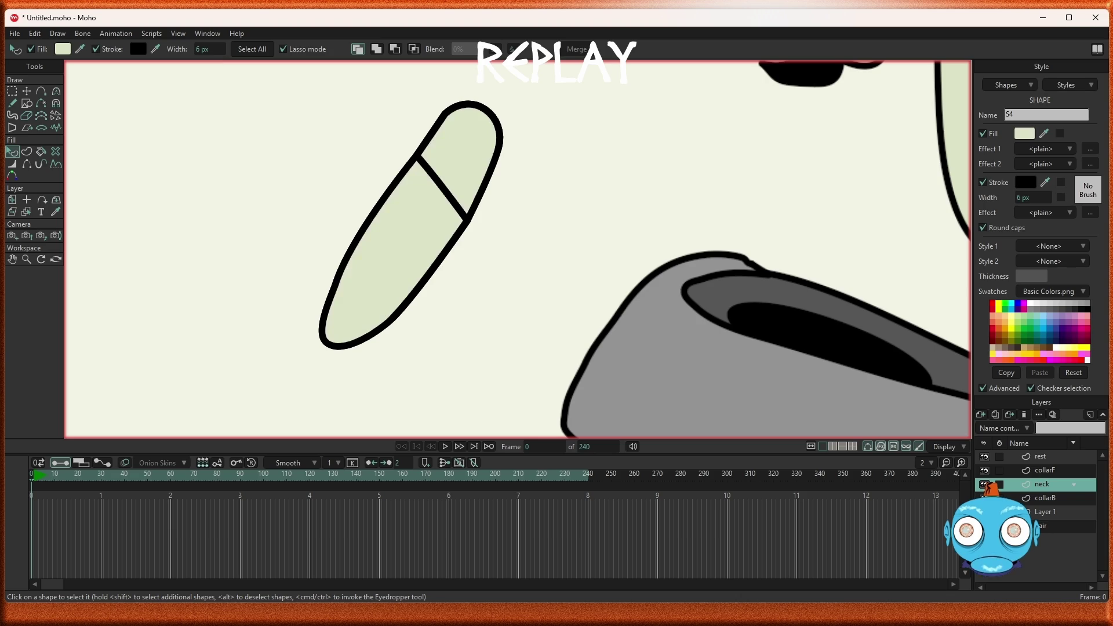
scroll(449, 140, "down", 2)
scroll(516, 137, "up", 2)
scroll(613, 124, "down", 2)
scroll(611, 124, "up", 2)
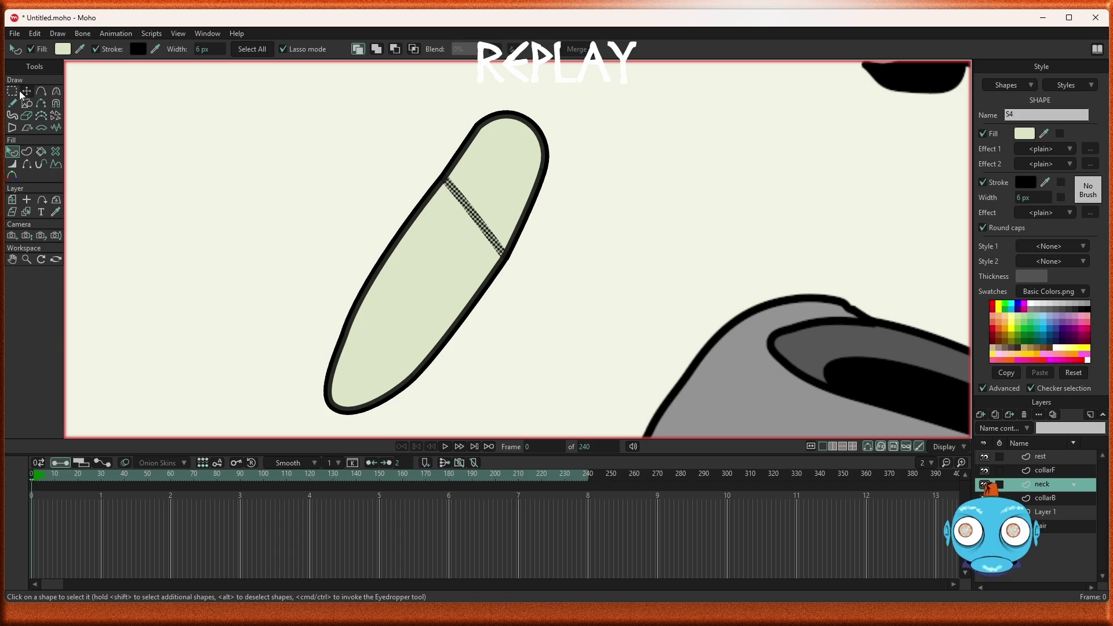
Step: Box-select the capsule's upper cap points and pull them up-right, away from the filled capsule
key("g")
left_click_drag(433, 106, 629, 271)
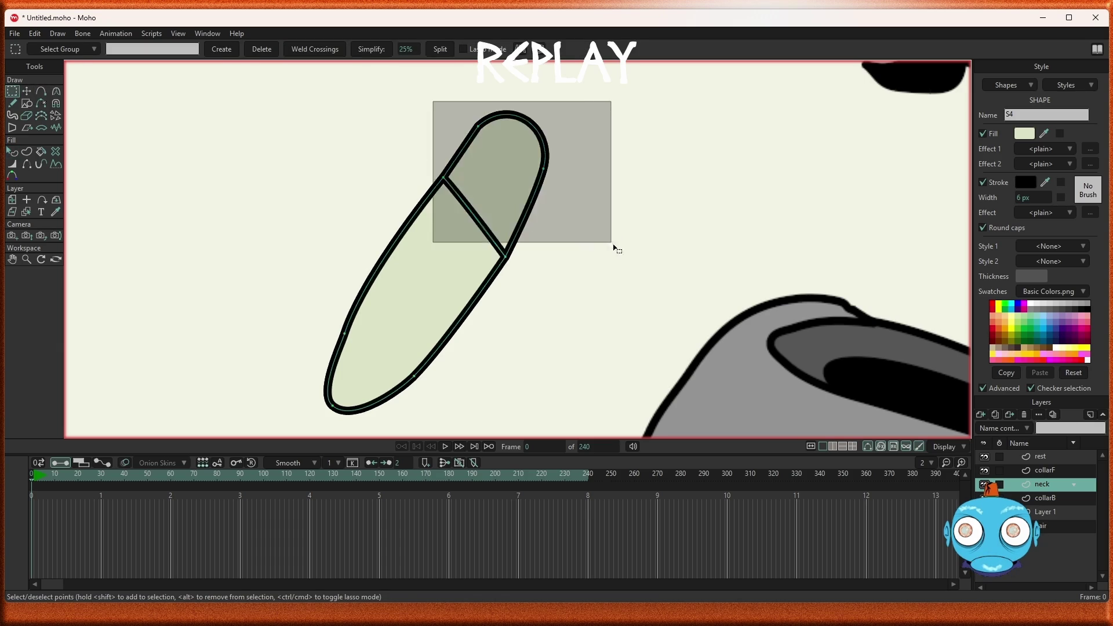
left_click(502, 194)
key("t")
left_click_drag(510, 207, 654, 190)
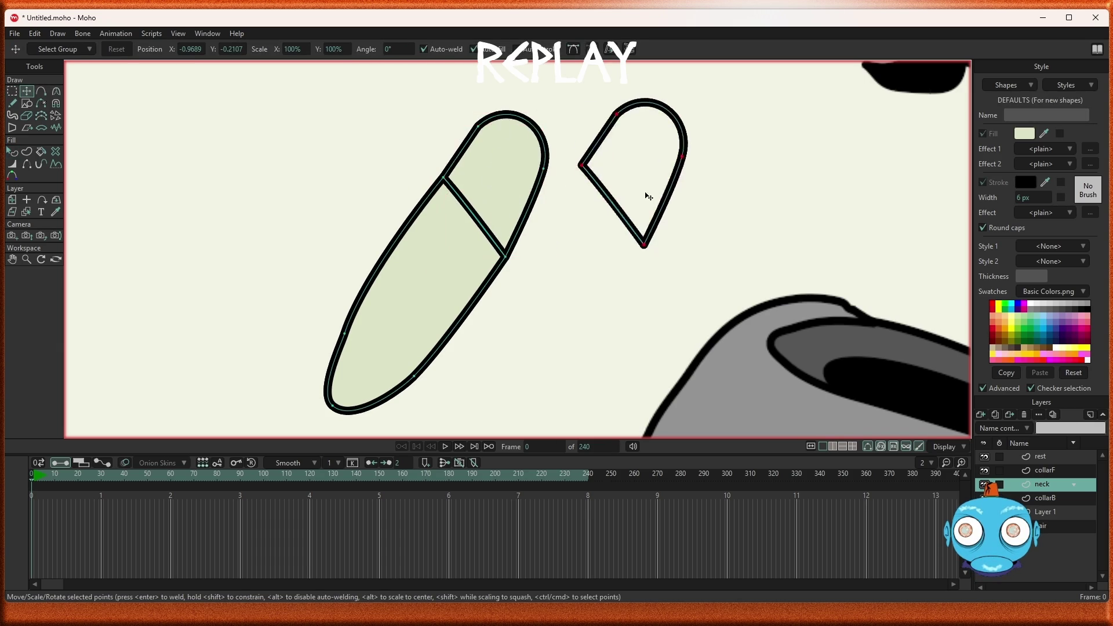
scroll(562, 330, "down", 2)
scroll(542, 342, "up", 4)
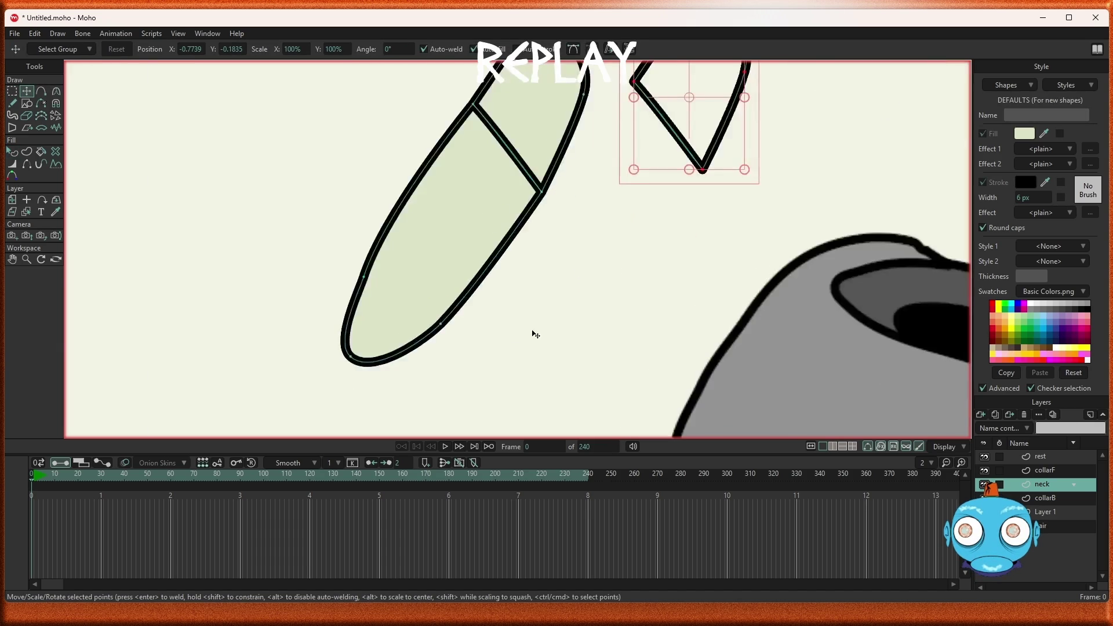
scroll(468, 278, "down", 2)
left_click(400, 219)
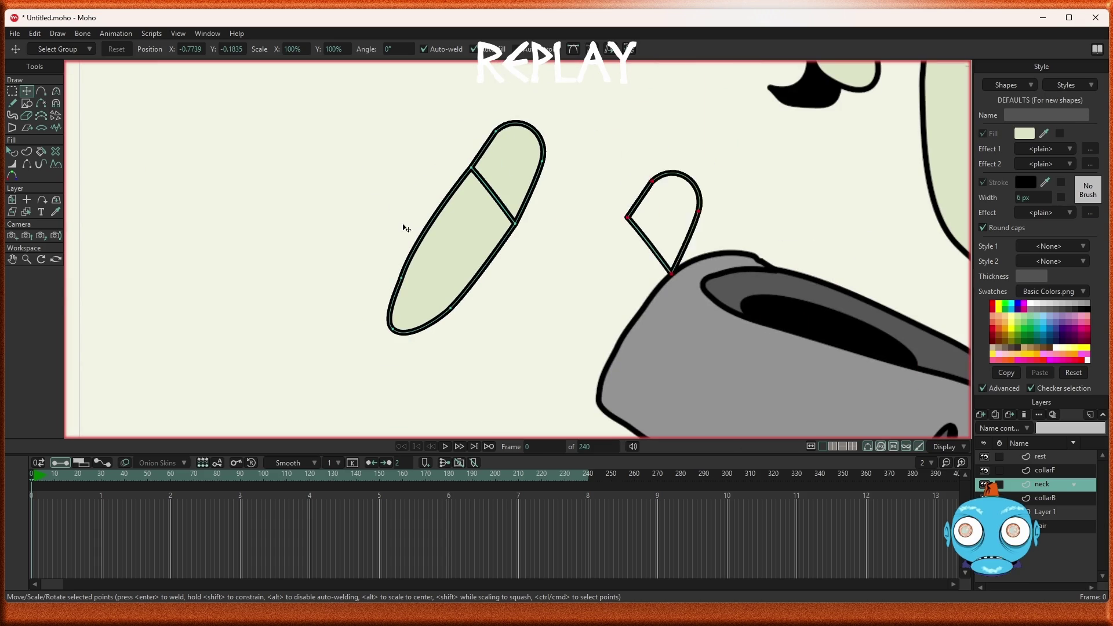
left_click(374, 185)
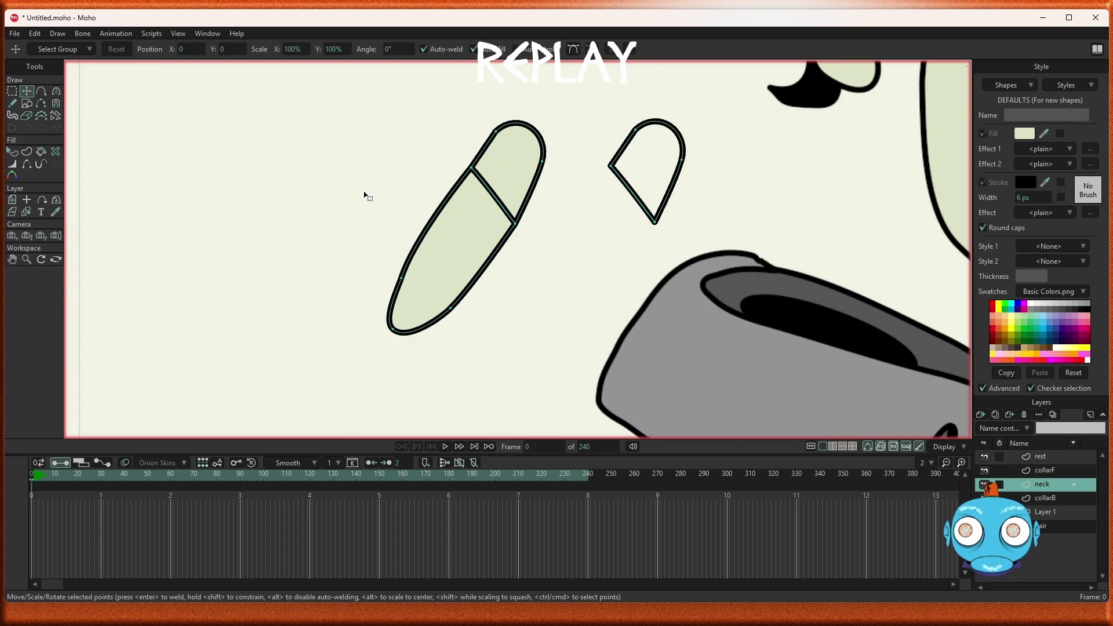
Step: Select the capsule's lower part and move it beneath the separated cap, forming the second outline
key("g")
left_click_drag(346, 172, 534, 369)
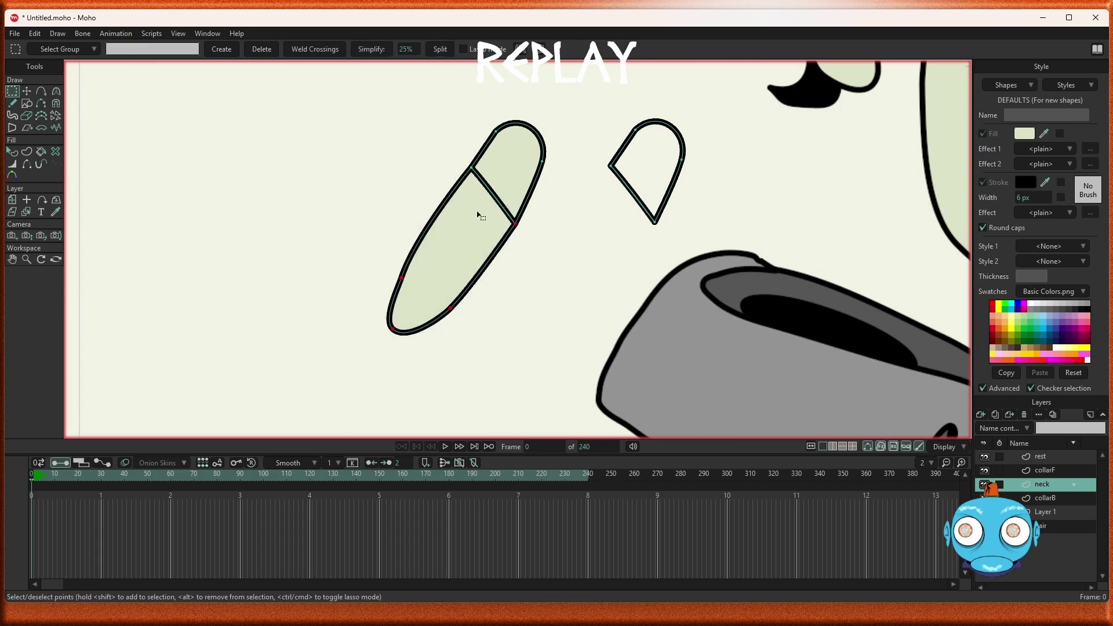
left_click_drag(454, 167, 480, 185)
key("t")
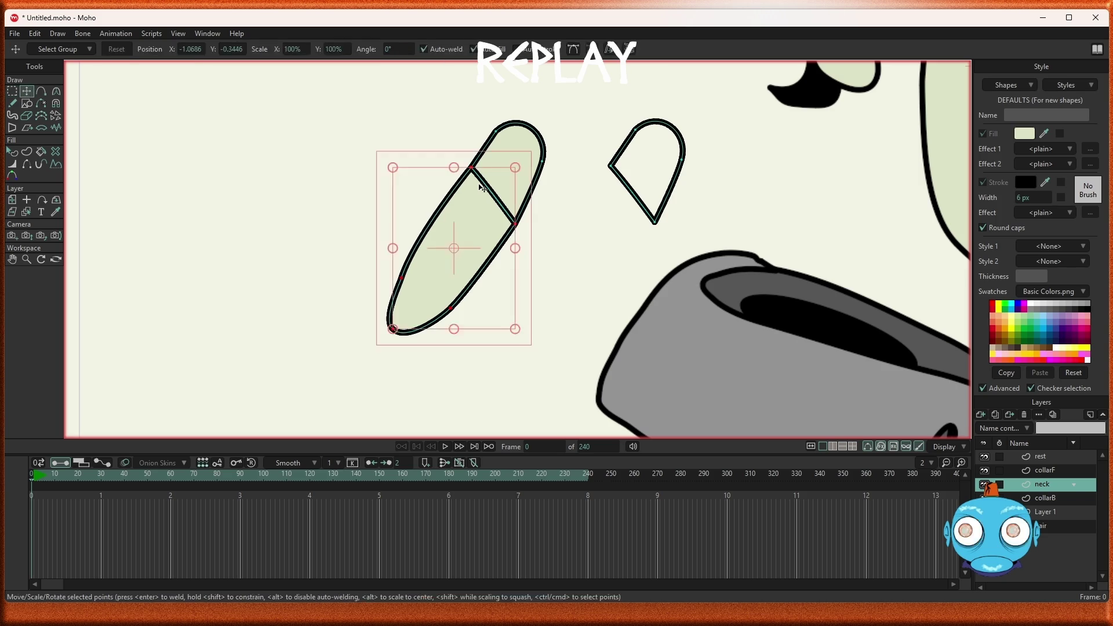
left_click_drag(480, 235, 270, 227)
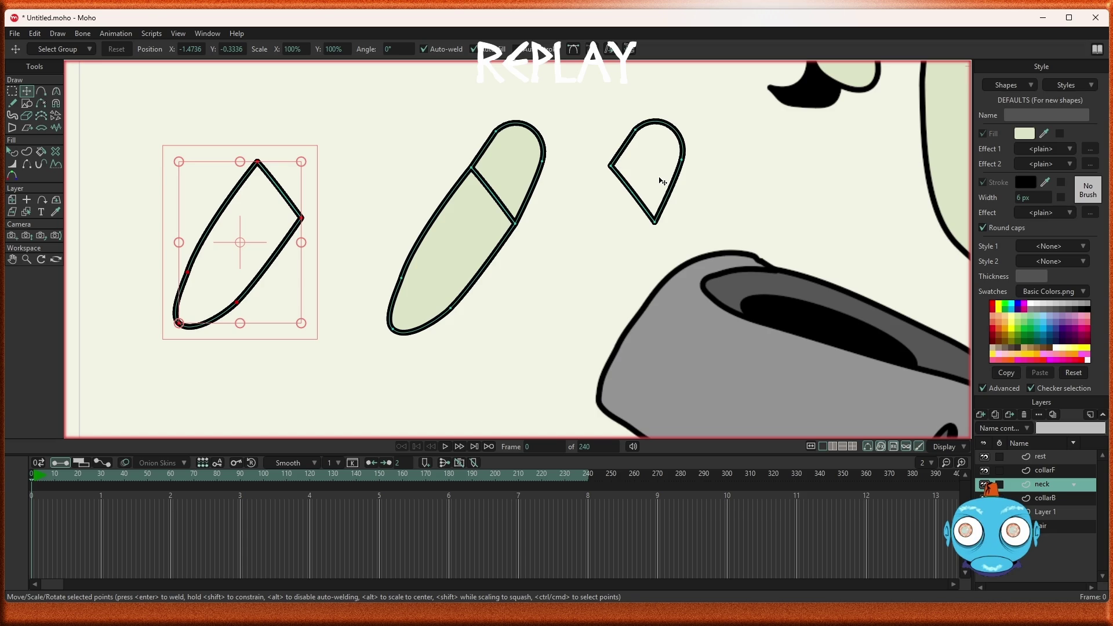
left_click_drag(268, 219, 629, 224)
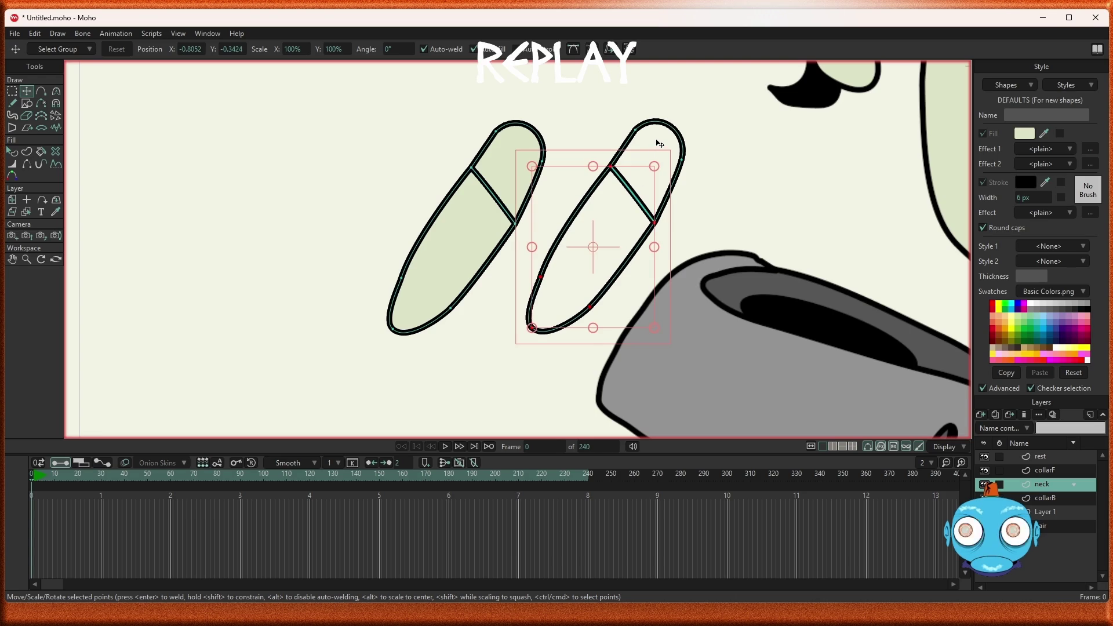
key("g")
left_click(643, 155)
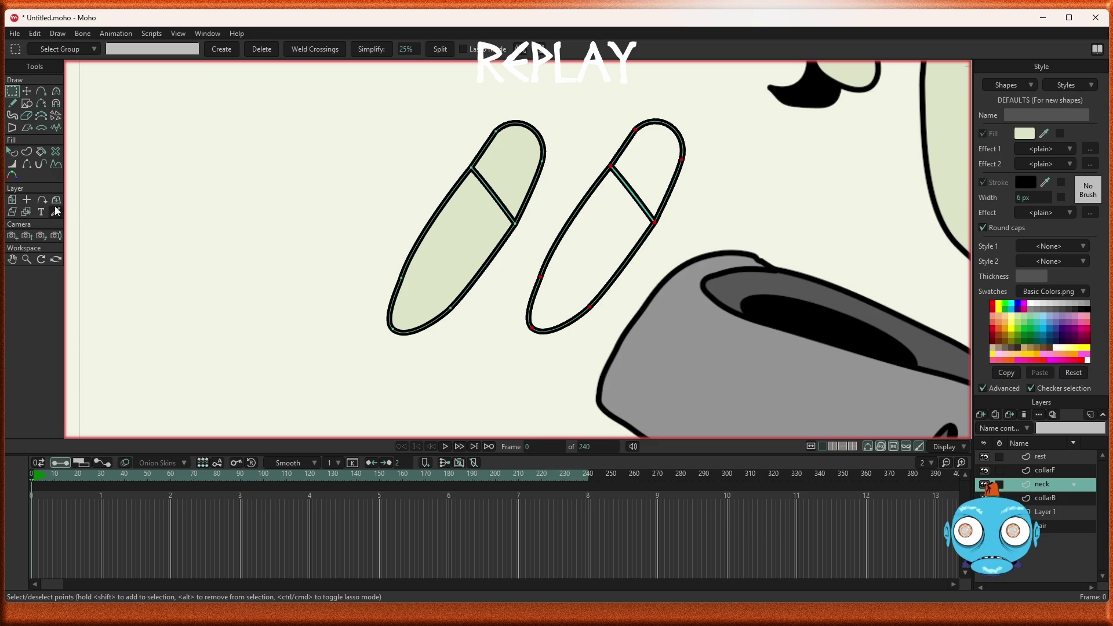
left_click(27, 152)
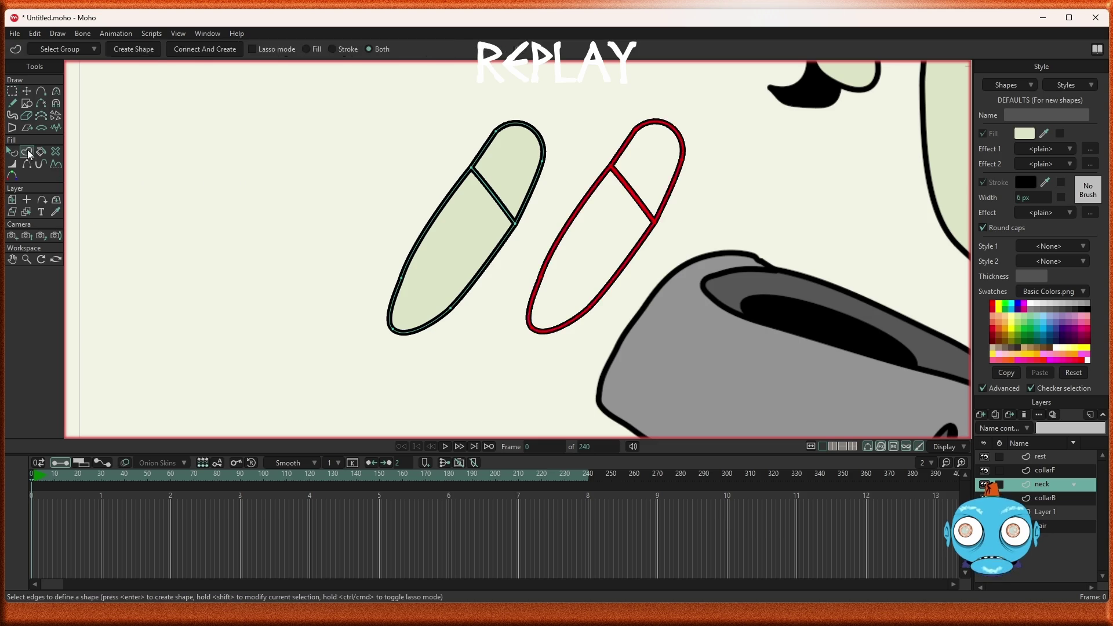
Step: Create shape S7 from the new capsule outline as a stroke without fill
left_click(202, 51)
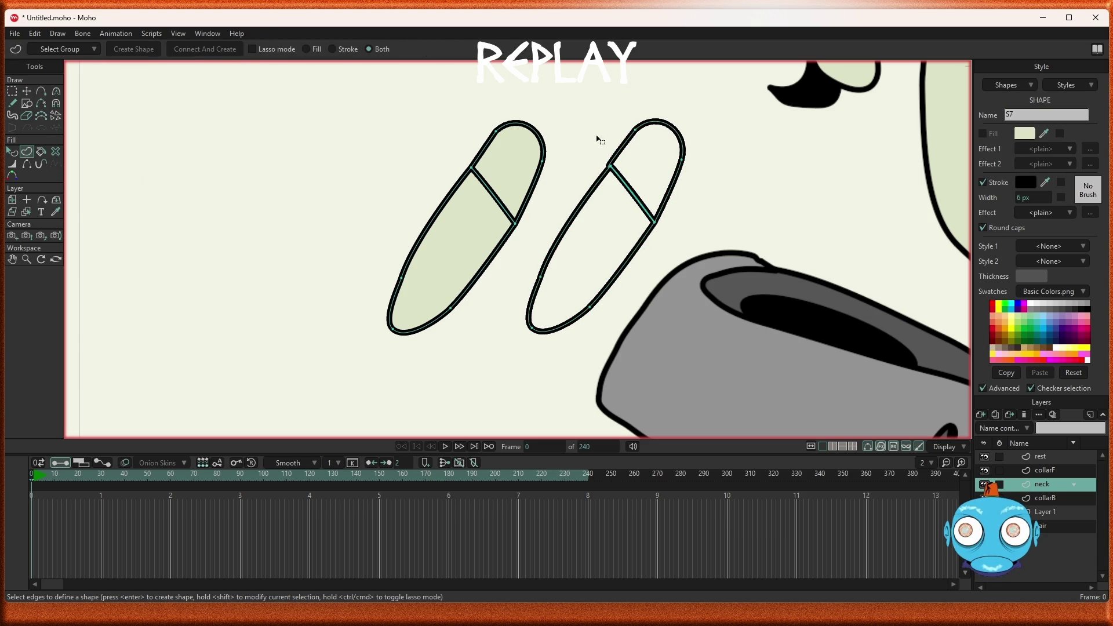
scroll(667, 169, "up", 3)
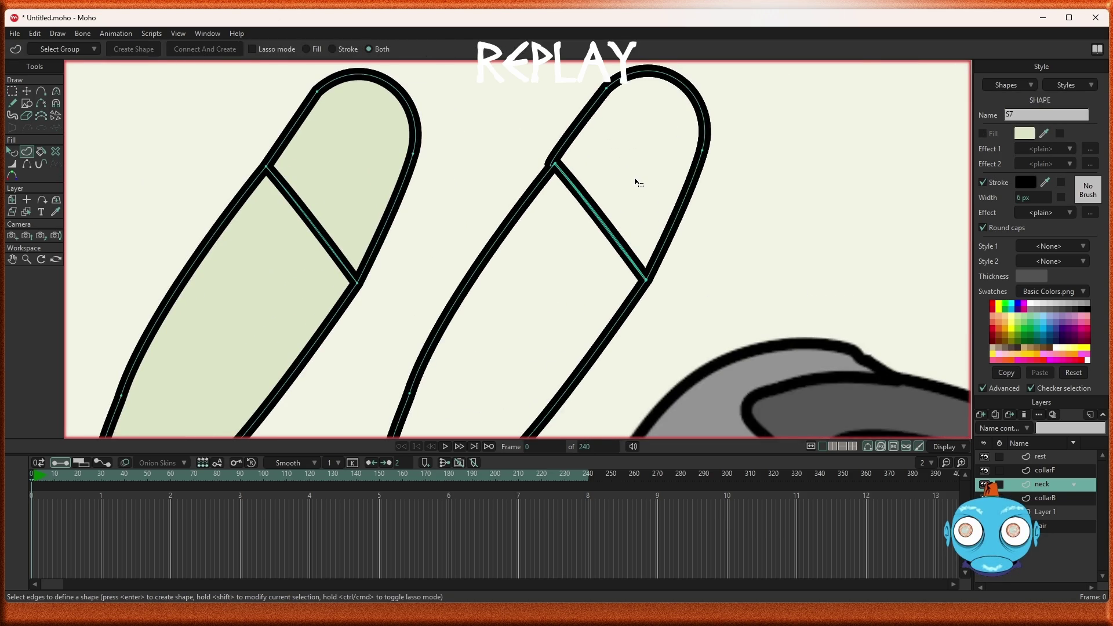
scroll(636, 181, "up", 3)
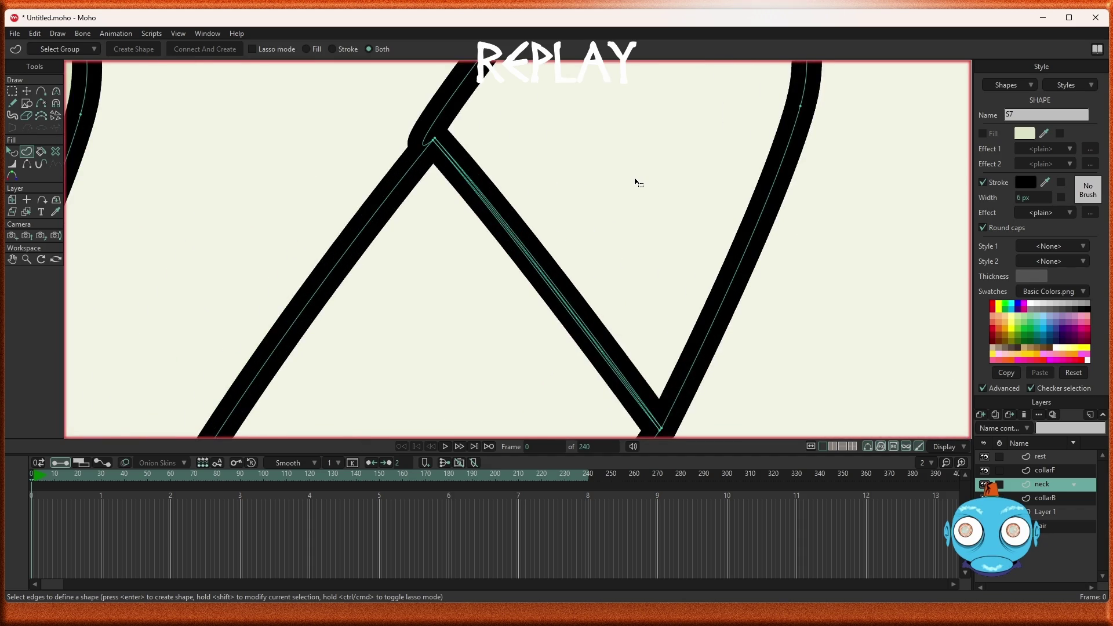
scroll(637, 183, "down", 3)
left_click(653, 186)
Step: Select the dividing-line stroke on the right finger and ready its points for transforming
scroll(641, 186, "down", 2)
scroll(652, 218, "up", 1)
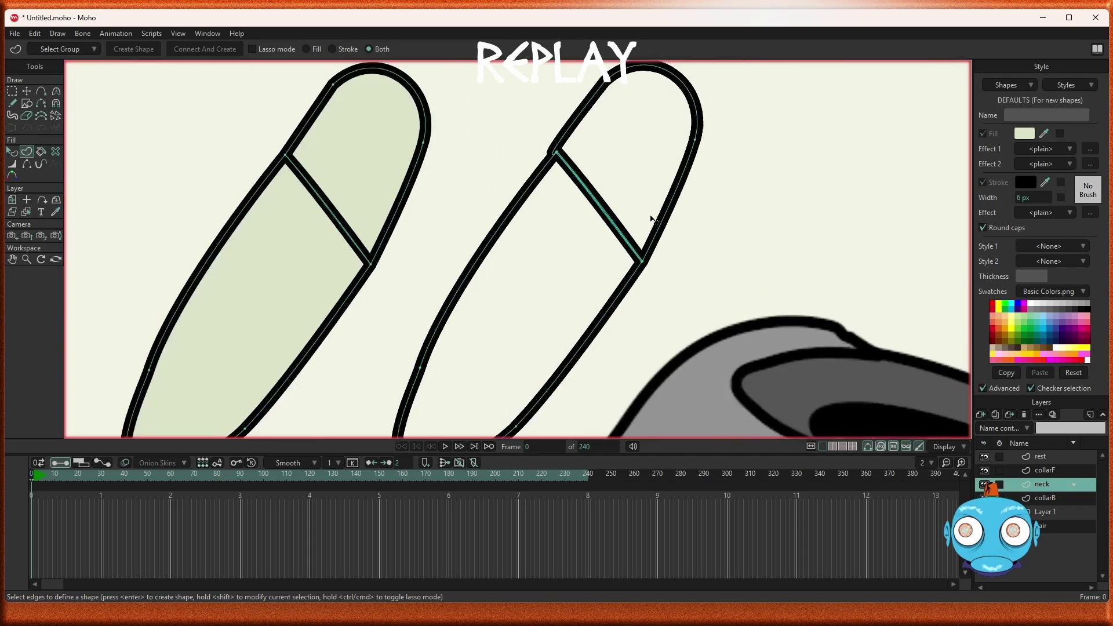
scroll(652, 219, "down", 2)
scroll(652, 232, "up", 4)
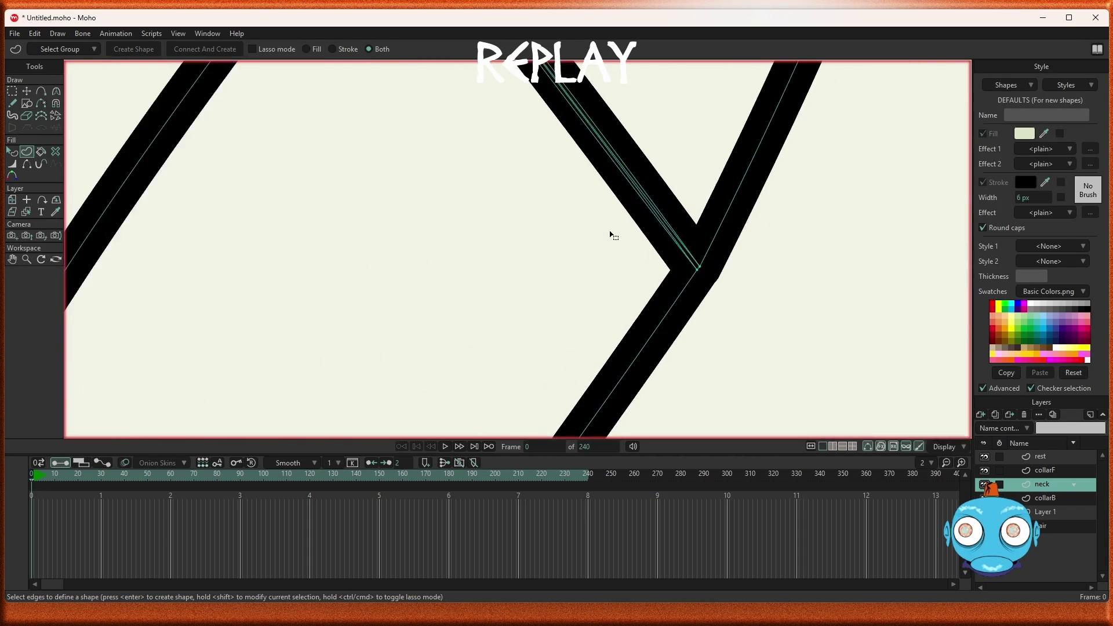
scroll(610, 234, "down", 1)
scroll(609, 232, "down", 2)
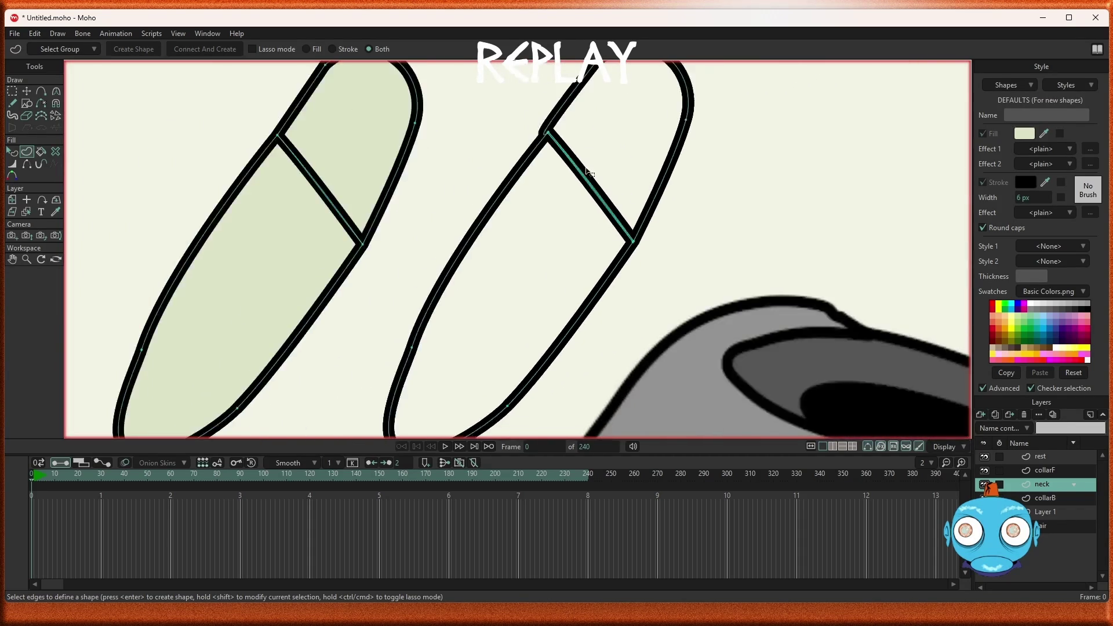
scroll(582, 134, "up", 3)
scroll(532, 148, "up", 3)
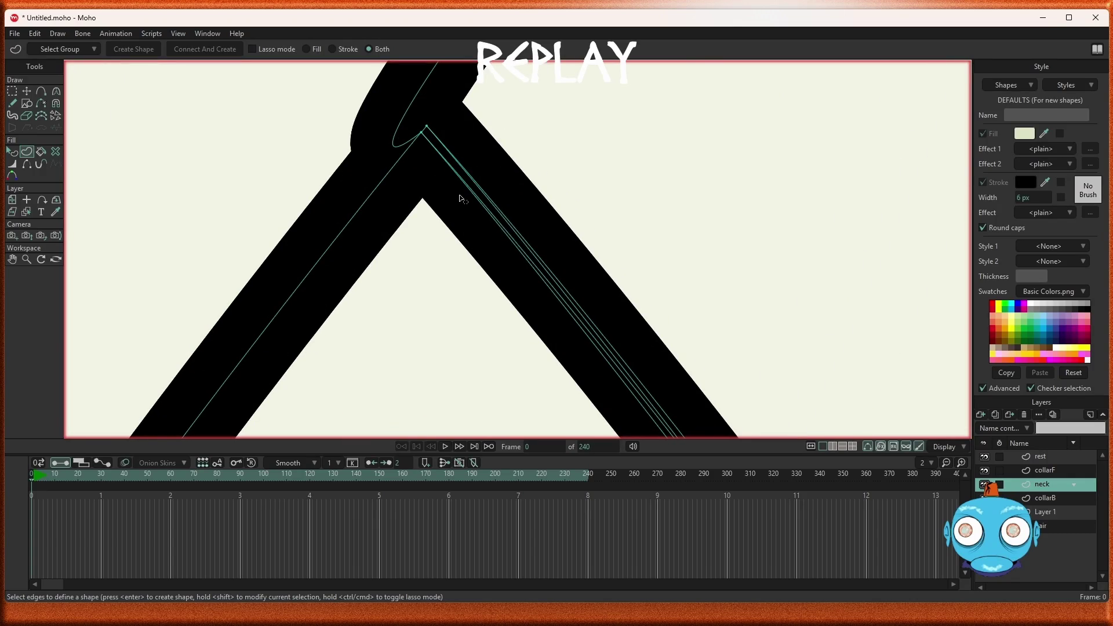
scroll(462, 199, "down", 3)
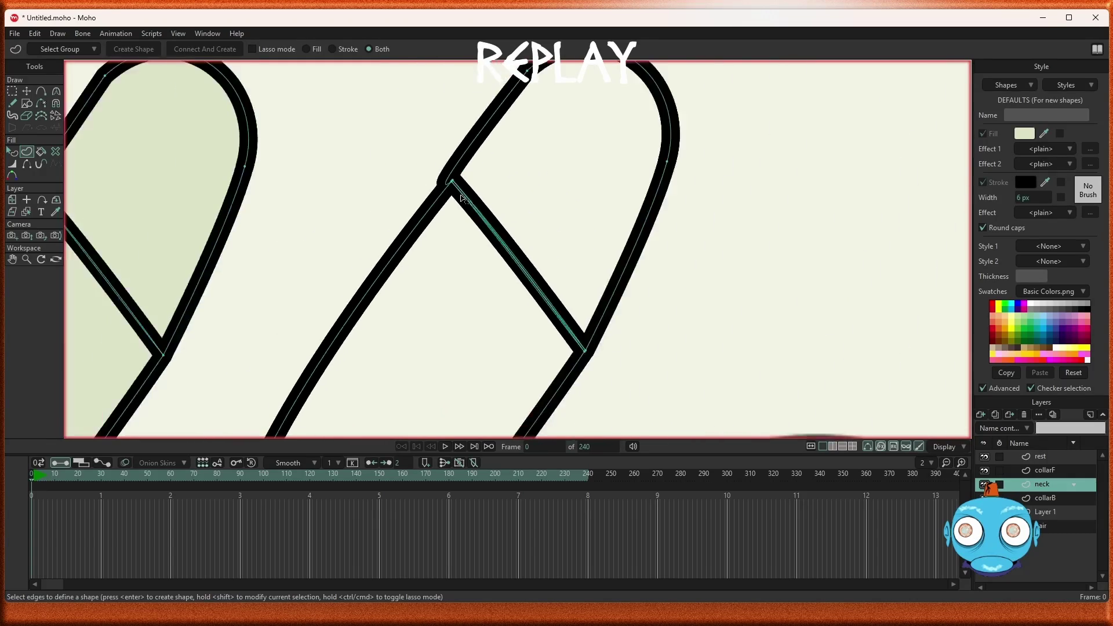
scroll(544, 319, "up", 3)
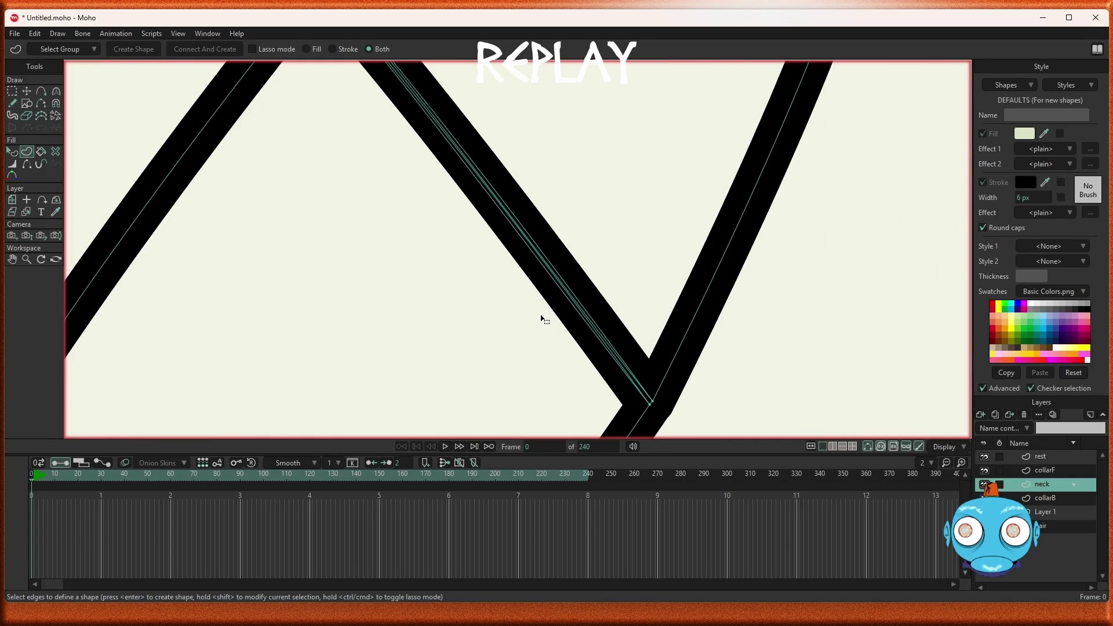
scroll(543, 319, "down", 3)
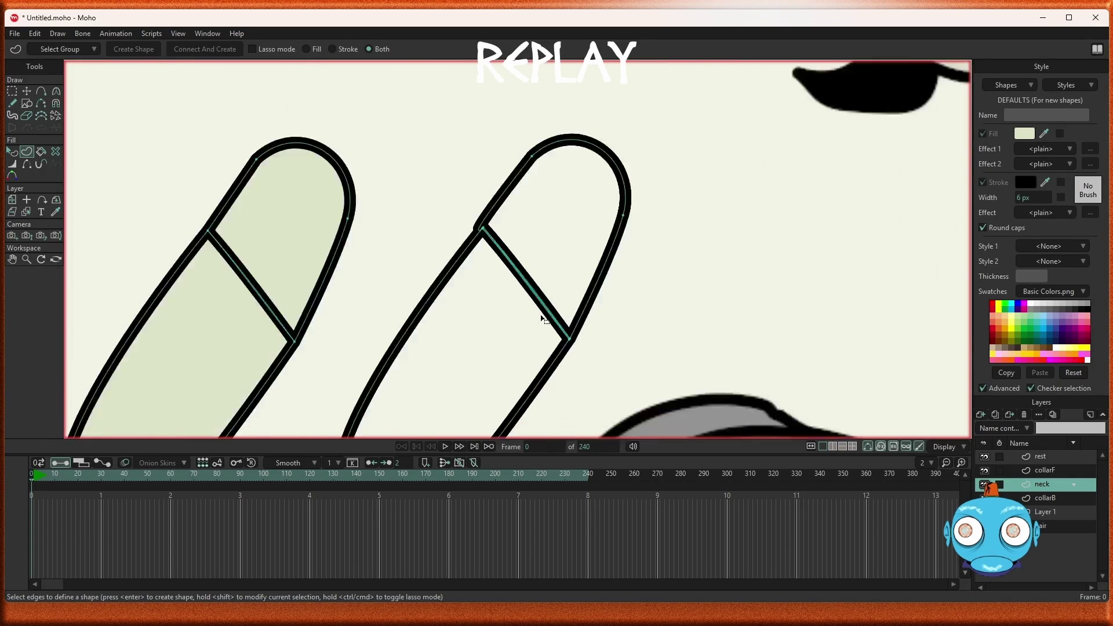
scroll(500, 361, "down", 2)
key("q")
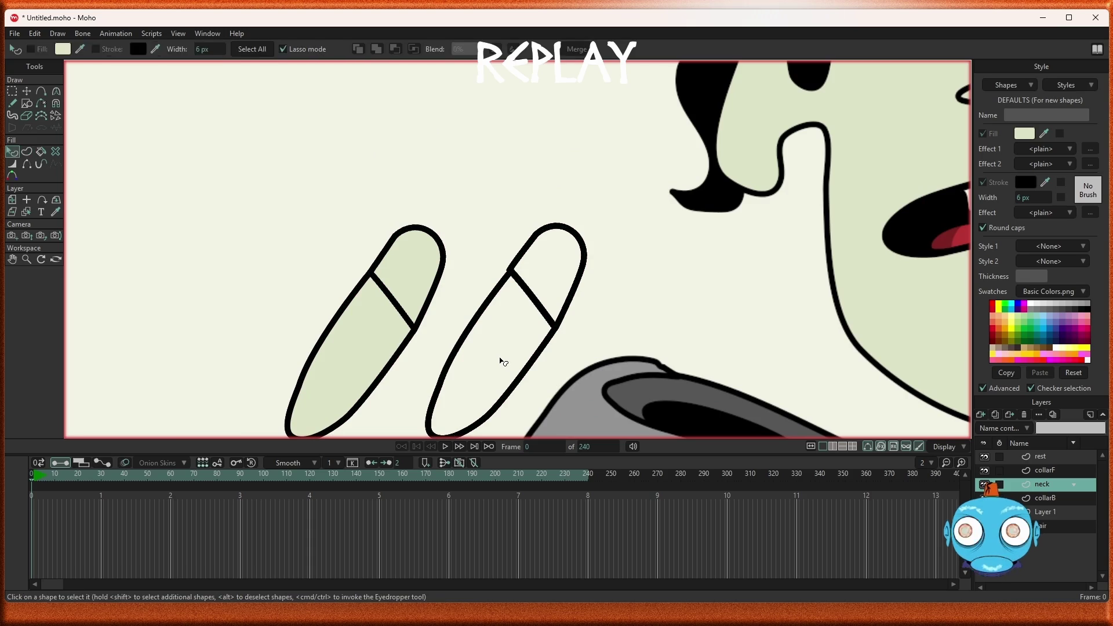
left_click(569, 308)
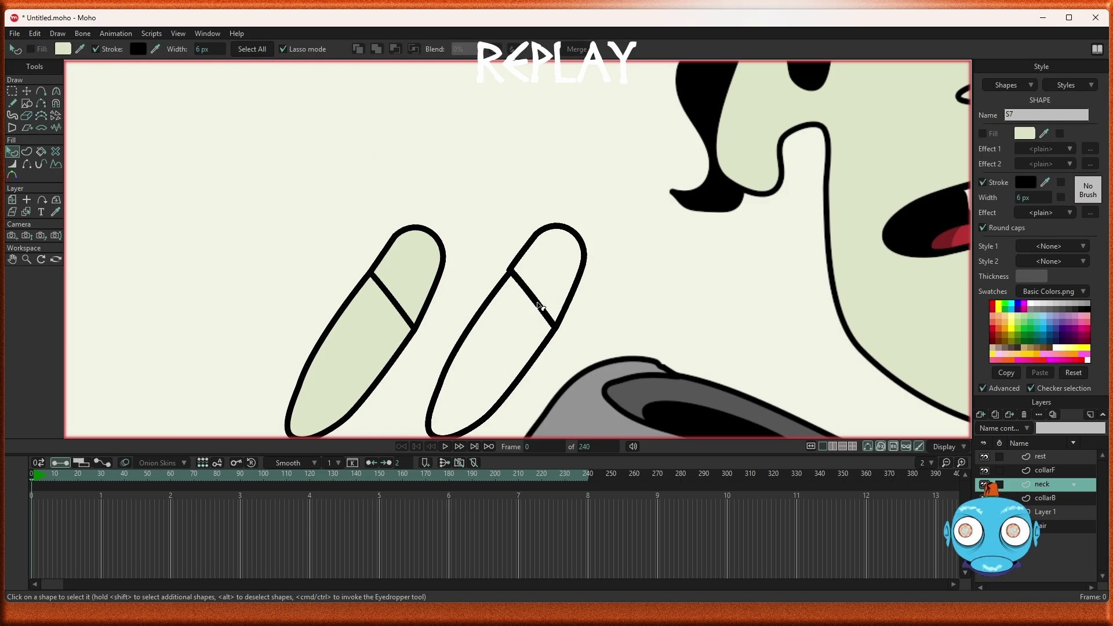
key("t")
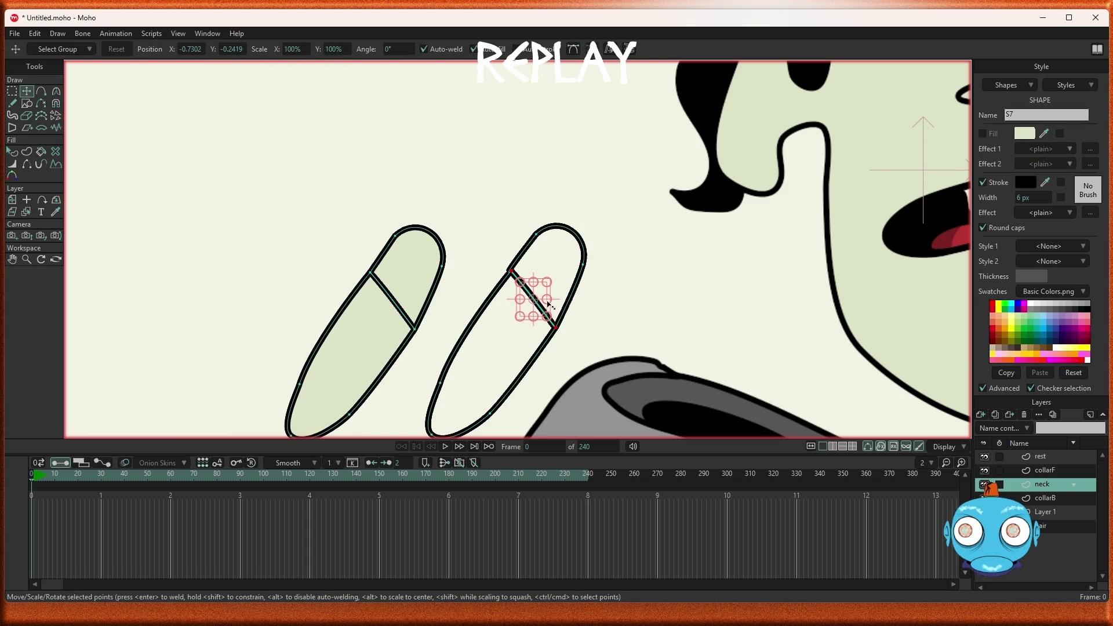
Step: Drag the right finger's divider points up and outward into a pointed wedge toward the fingertip
mouse_move(547, 311)
left_mouse_down()
mouse_move(571, 283)
mouse_move(562, 280)
left_mouse_up()
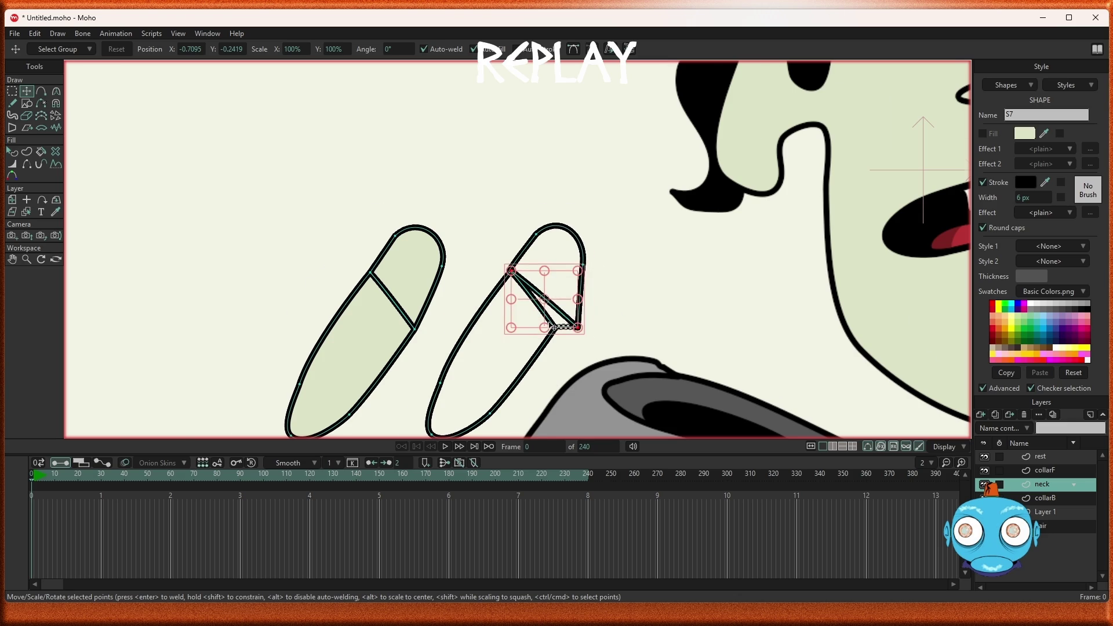
scroll(552, 326, "up", 2)
scroll(552, 325, "up", 1)
scroll(552, 326, "up", 1)
scroll(552, 325, "up", 1)
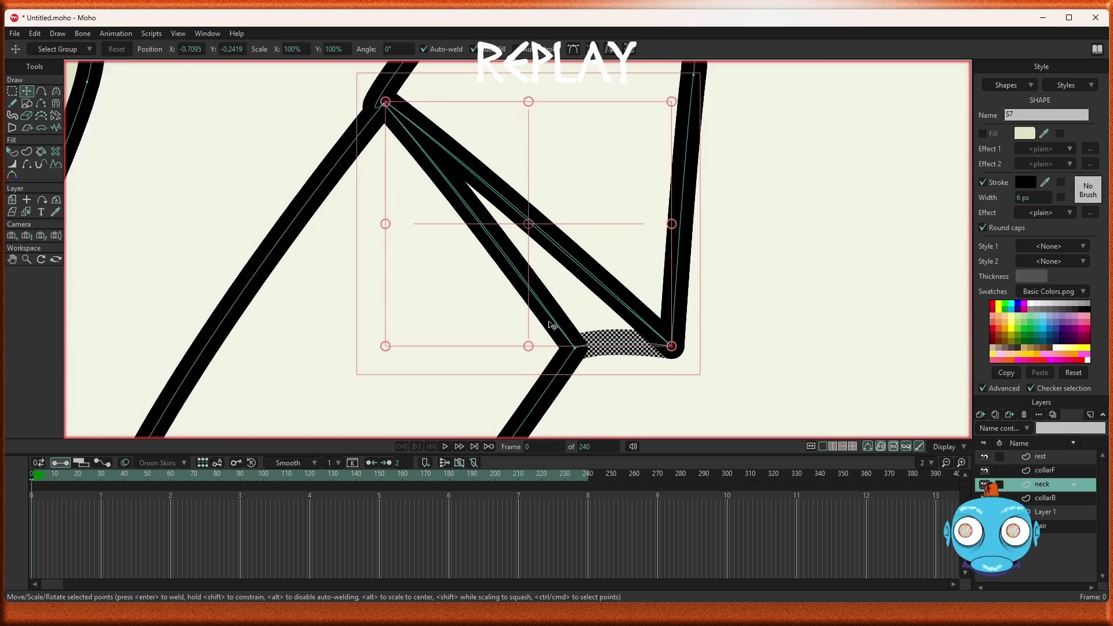
scroll(539, 278, "down", 2)
scroll(442, 162, "up", 1)
scroll(442, 162, "up", 1)
mouse_move(522, 248)
left_mouse_down()
mouse_move(513, 235)
mouse_move(563, 185)
left_mouse_up()
scroll(616, 261, "down", 2)
scroll(616, 261, "up", 1)
scroll(634, 281, "up", 1)
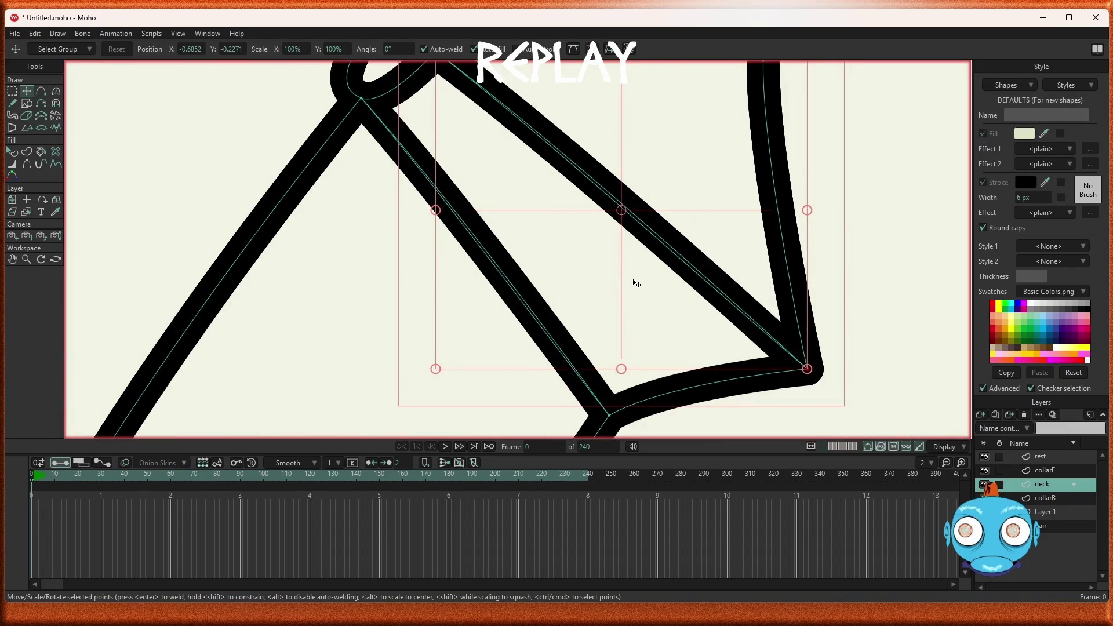
scroll(637, 283, "down", 2)
scroll(637, 284, "down", 2)
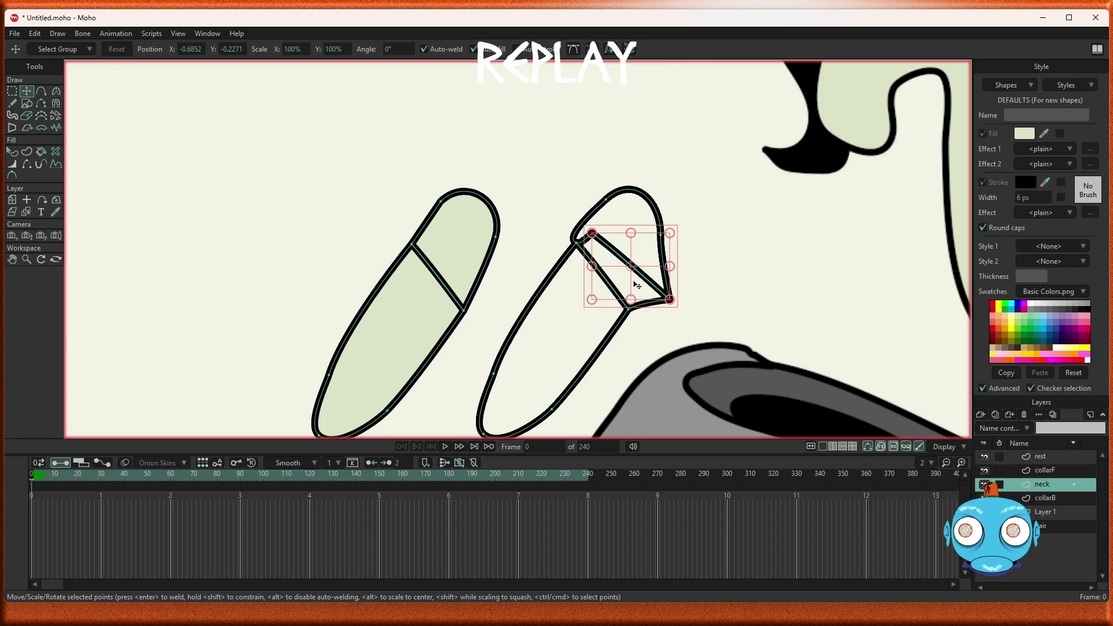
scroll(638, 285, "up", 1)
scroll(637, 286, "up", 3)
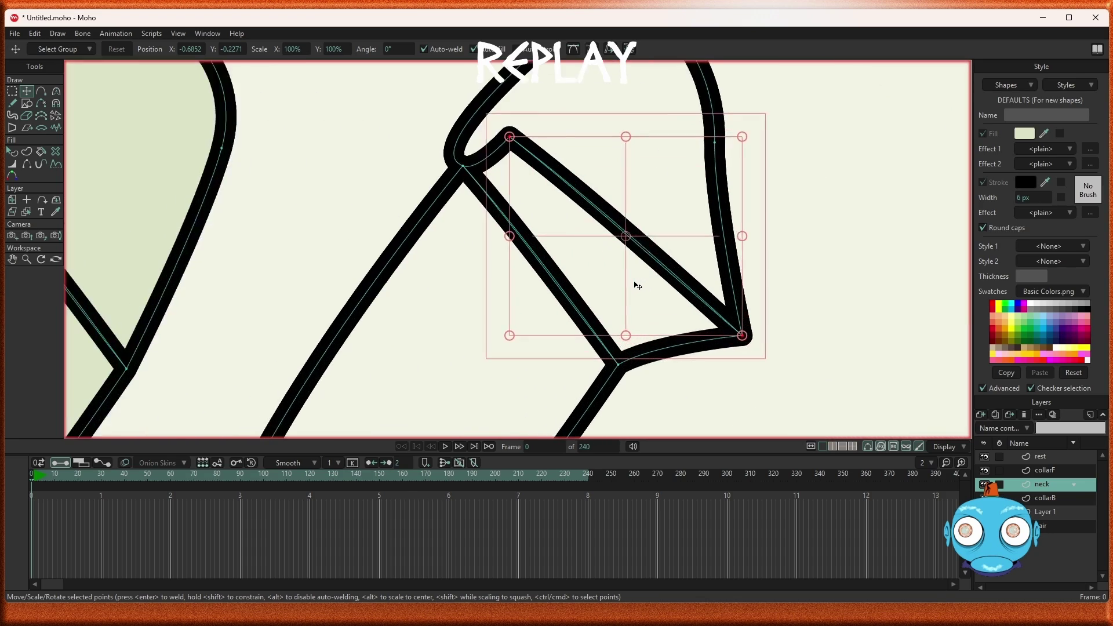
scroll(516, 179, "down", 1)
scroll(524, 188, "down", 3)
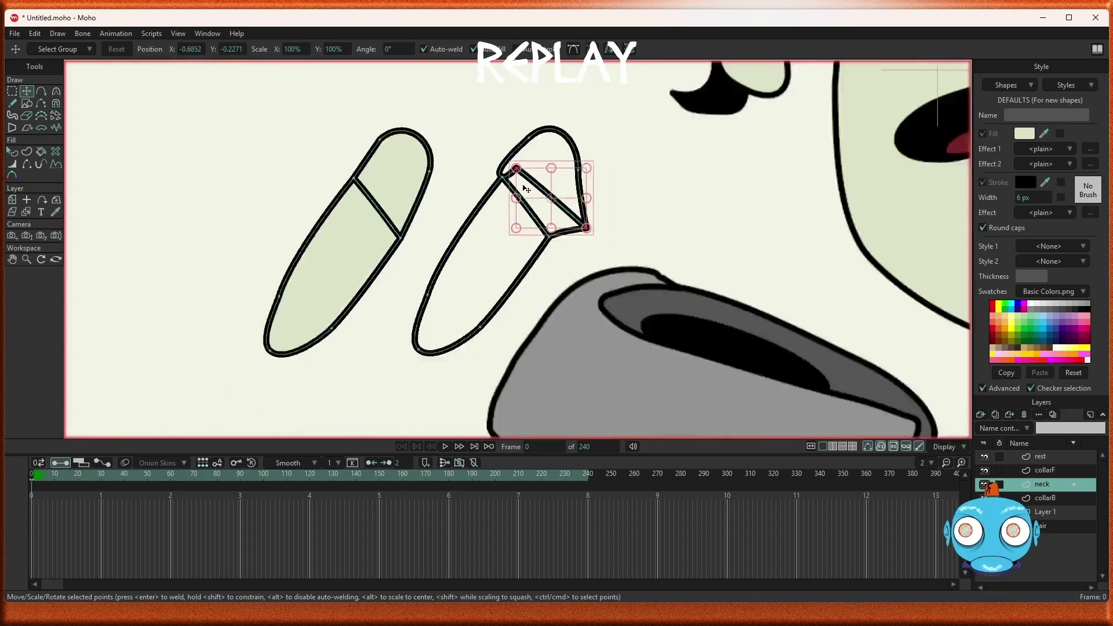
scroll(531, 199, "down", 1)
scroll(530, 201, "up", 2)
scroll(527, 204, "up", 2)
scroll(529, 202, "down", 3)
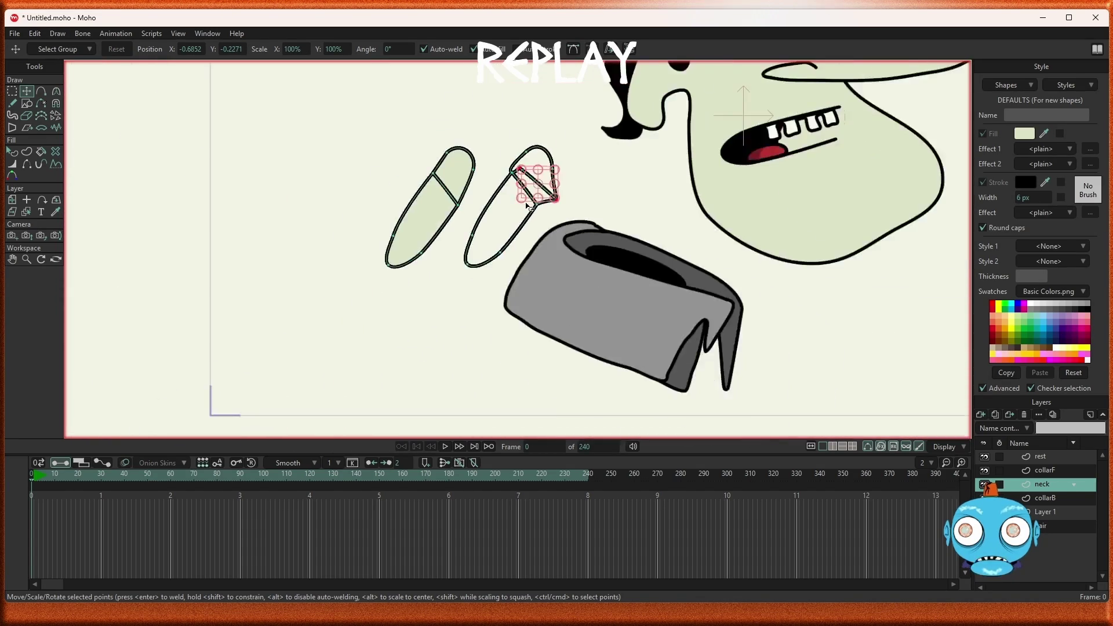
scroll(529, 206, "up", 3)
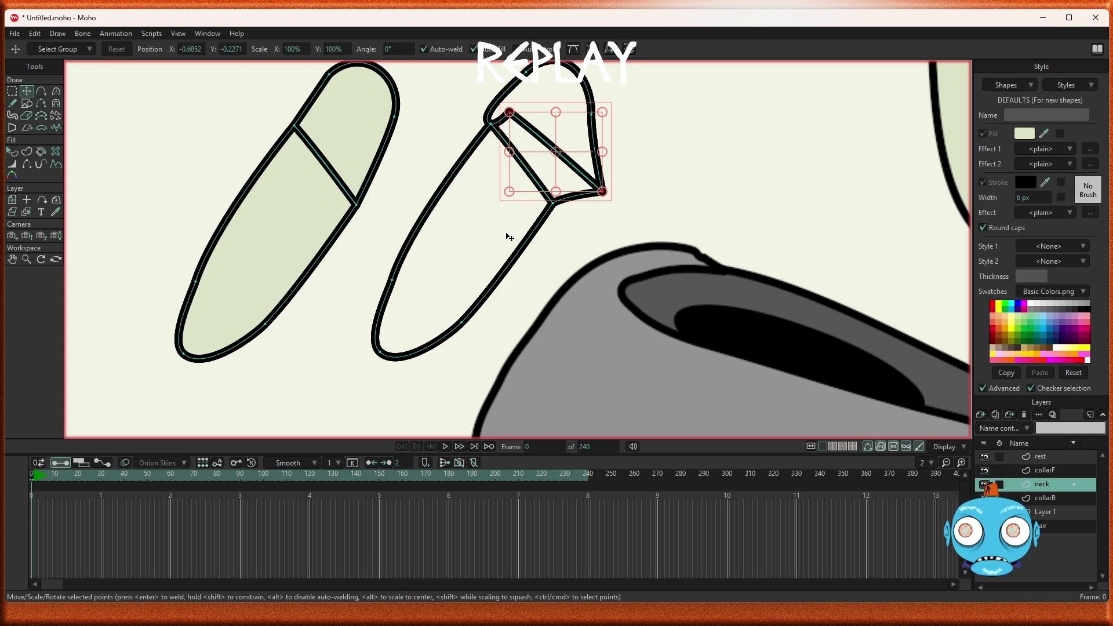
Step: Delete two segments of the right finger's outline to leave a hooked curve, then sketch a freehand stroke off it
key("g")
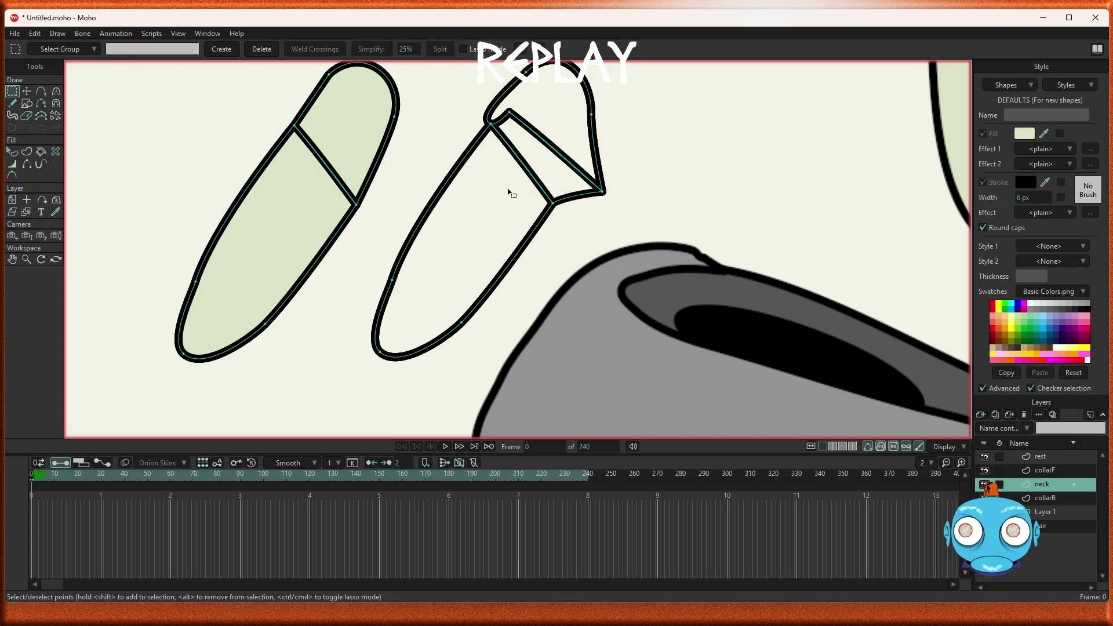
left_click(530, 177)
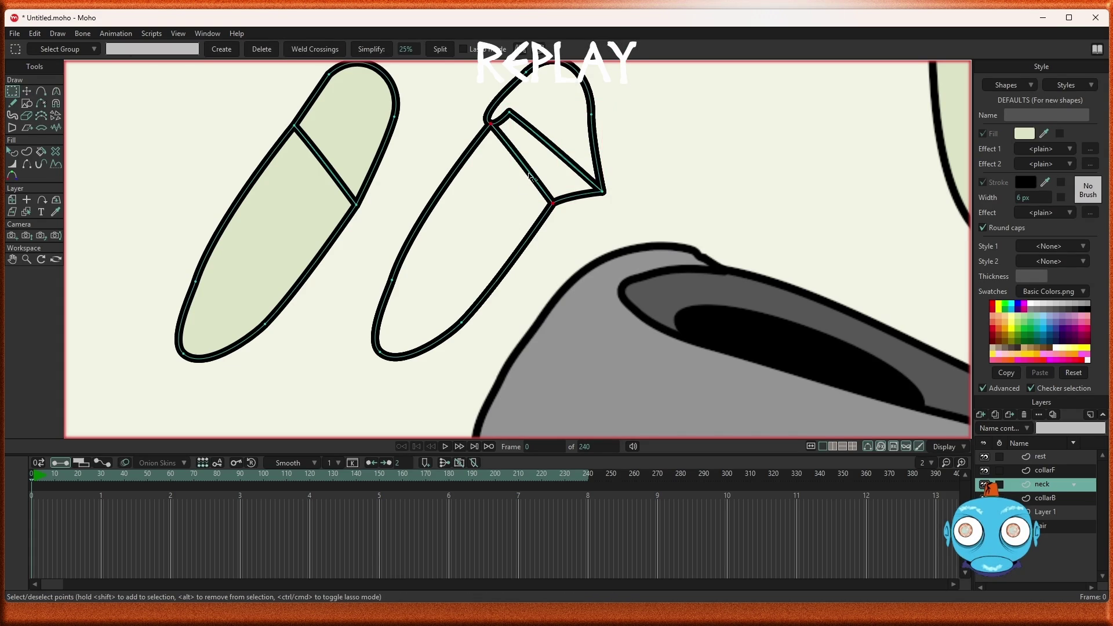
key("Delete")
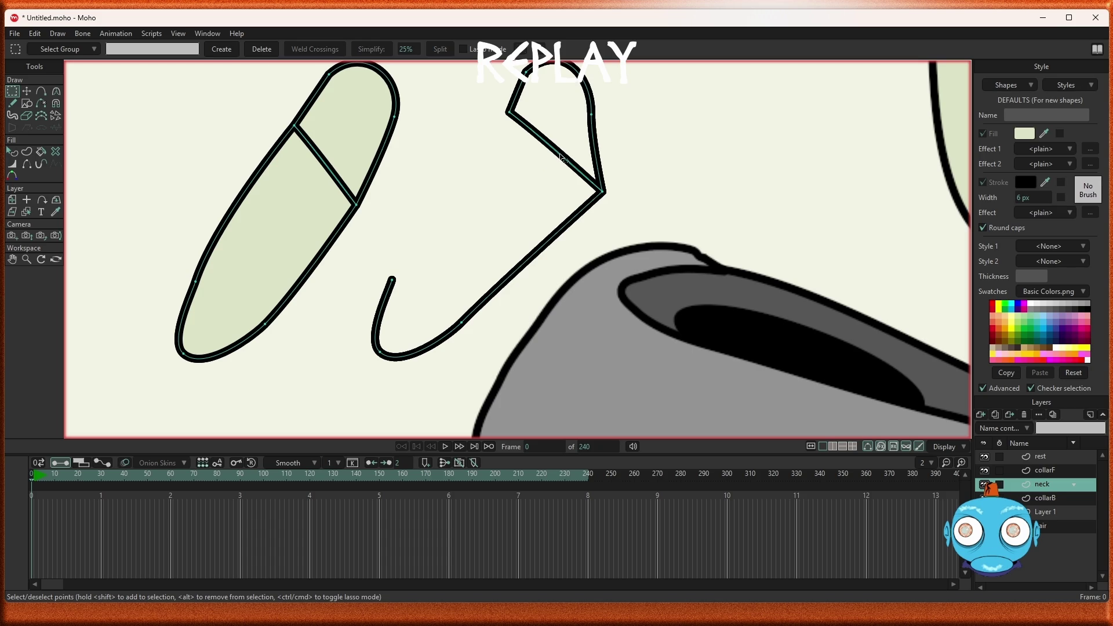
left_click(561, 158)
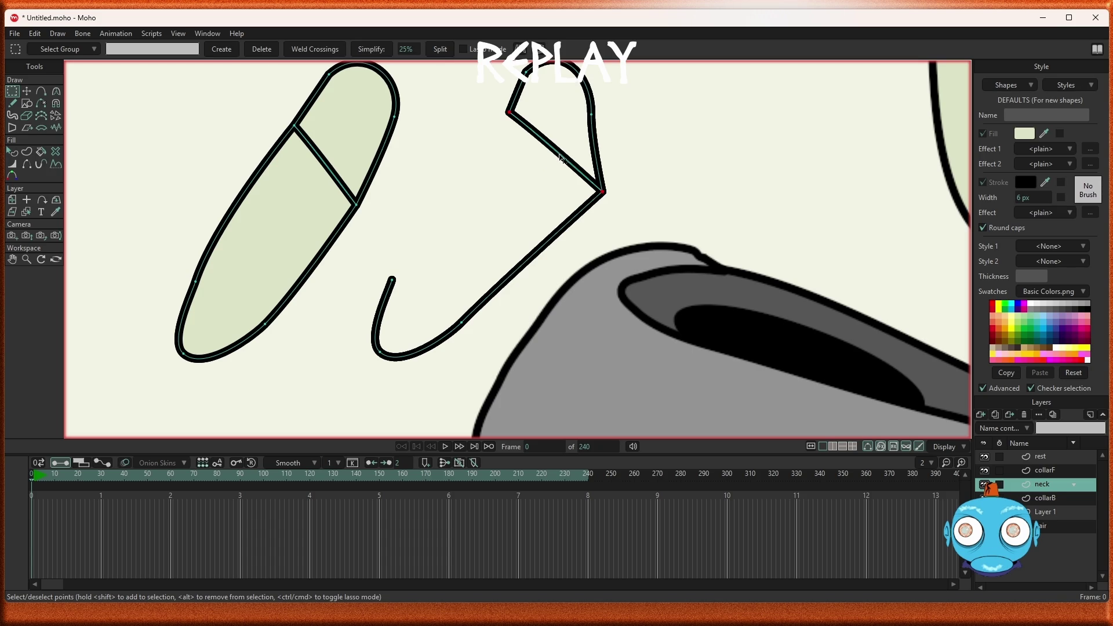
key("Delete")
scroll(535, 161, "down", 2)
scroll(535, 162, "up", 2)
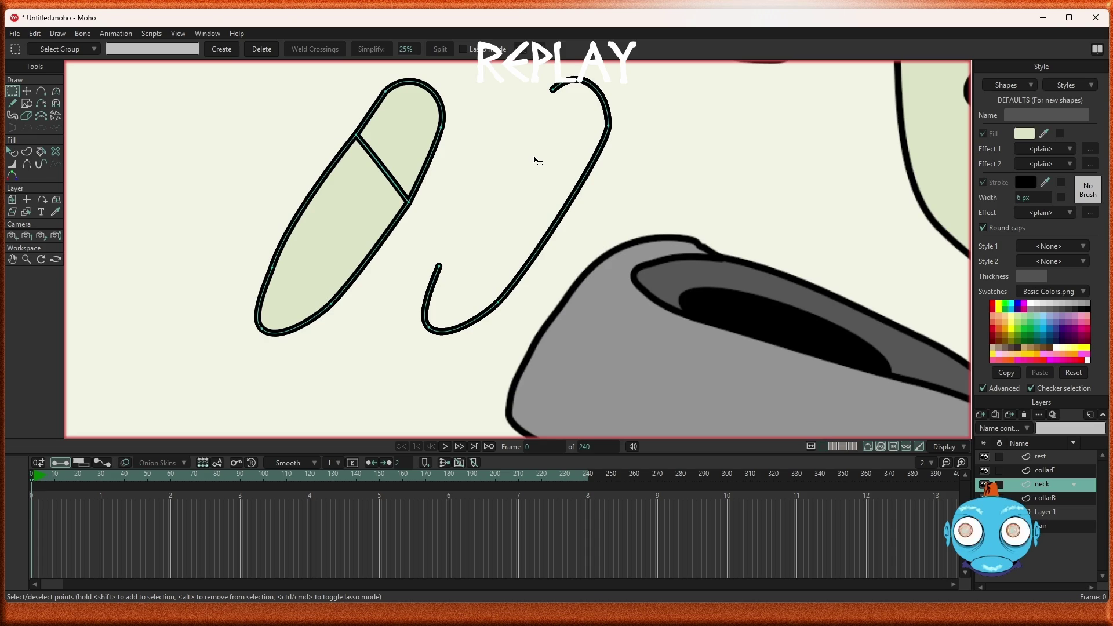
left_click(13, 104)
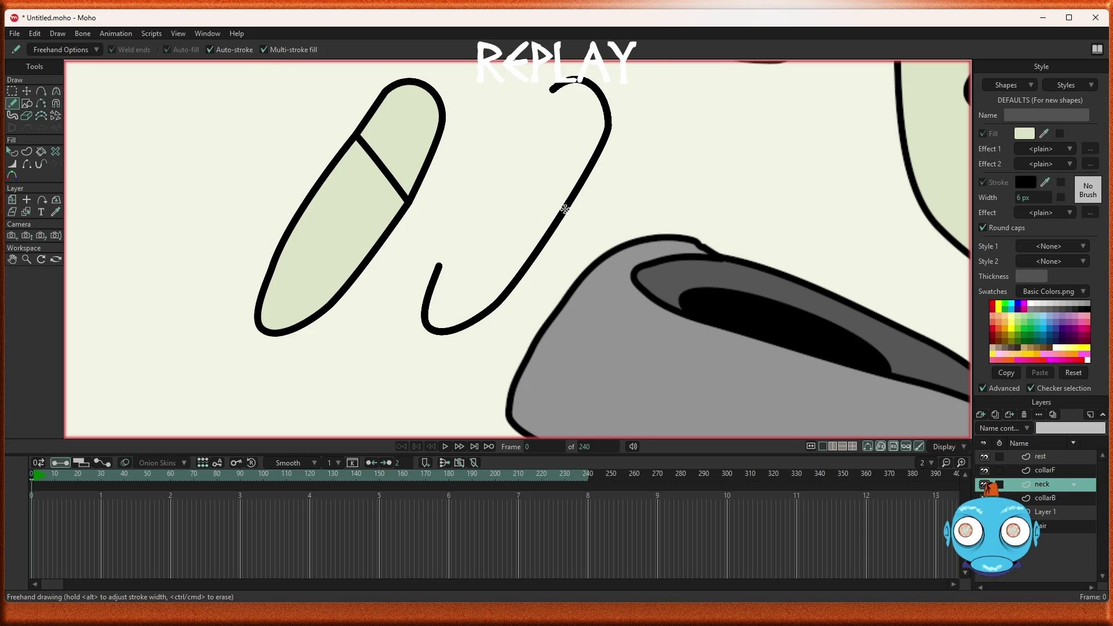
mouse_move(565, 209)
left_mouse_down()
mouse_move(528, 173)
mouse_move(551, 92)
left_mouse_up()
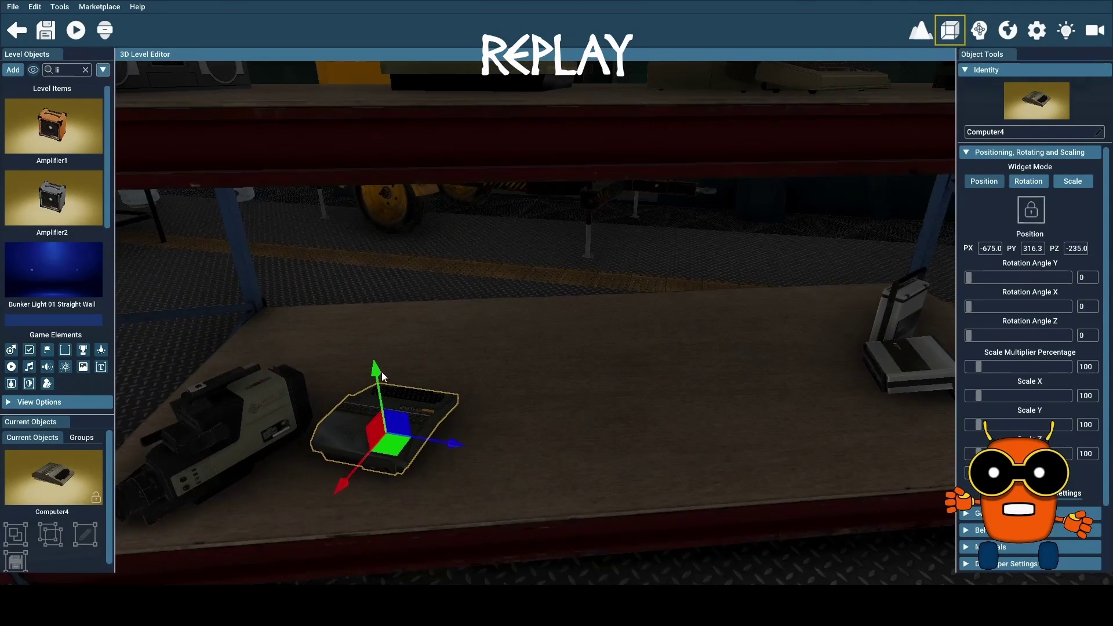
Step: Clear the Level Objects search filter and scroll through the full Level Items list
left_click(85, 70)
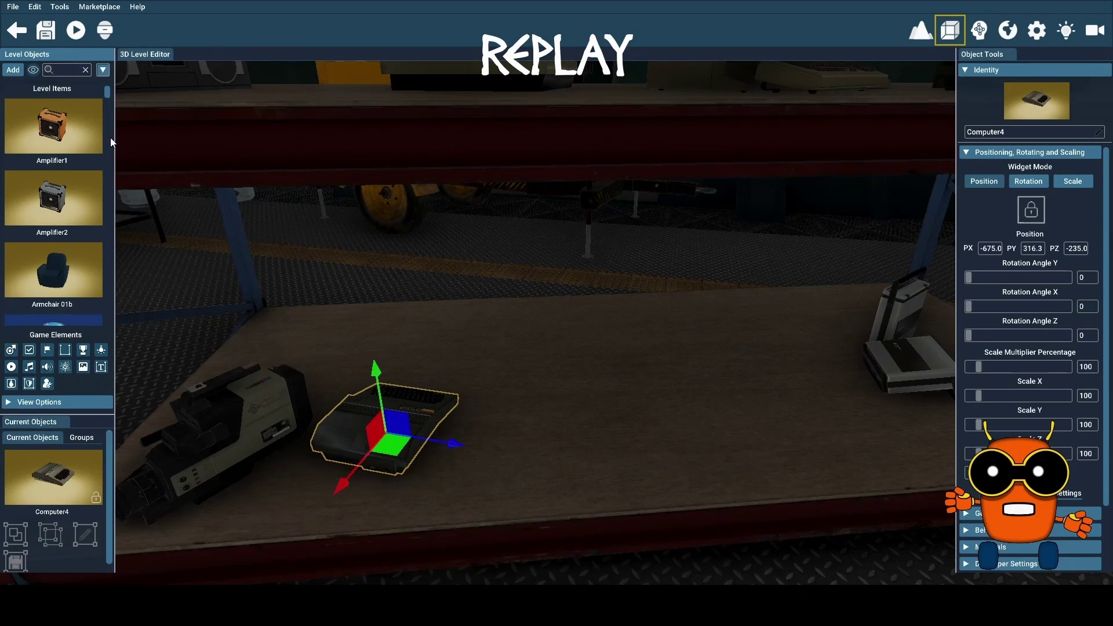
mouse_move(107, 91)
left_mouse_down()
mouse_move(129, 249)
mouse_move(110, 313)
mouse_move(107, 291)
left_mouse_up()
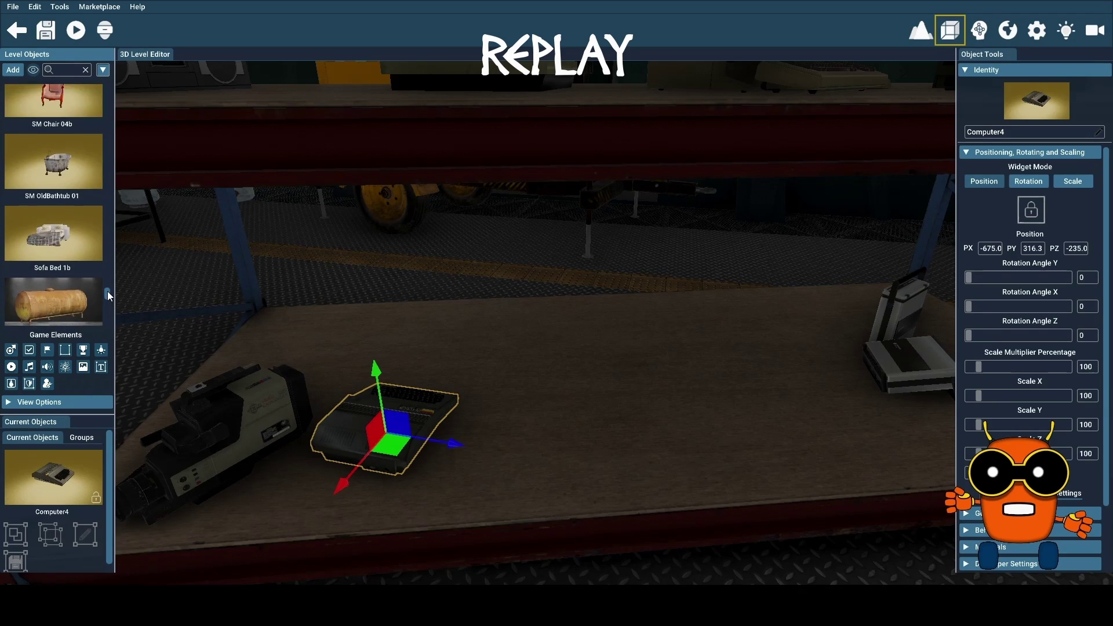
left_click_drag(107, 291, 103, 264)
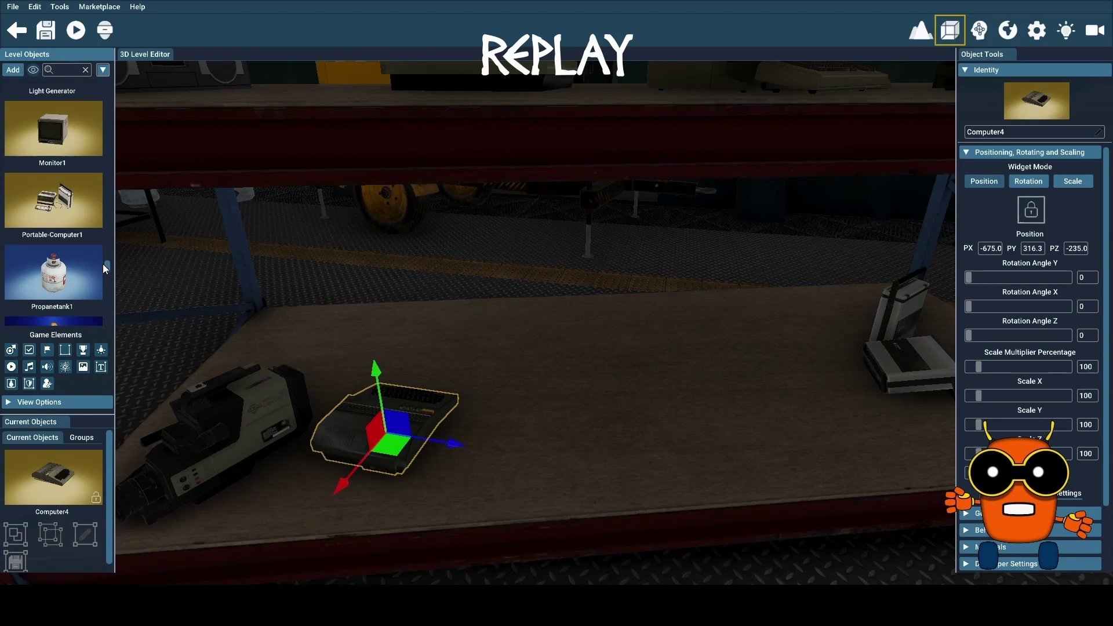
Step: Place a Propanetank1 and a Portable-Computer1 on the shelf, turning the computer about 96°
left_click_drag(58, 275, 332, 346)
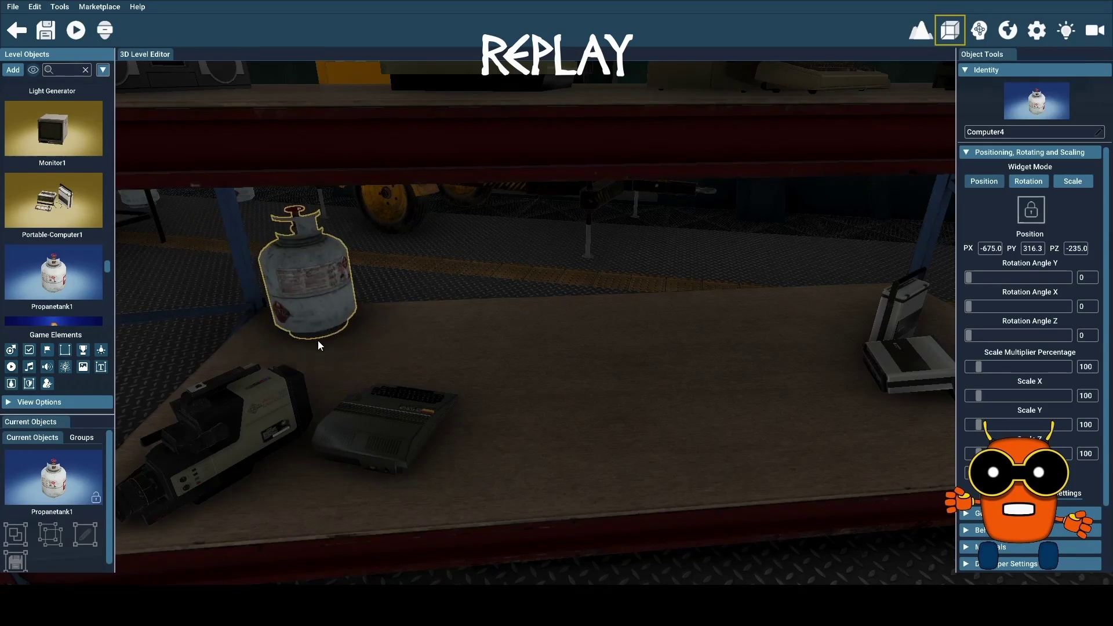
left_click_drag(62, 200, 447, 346)
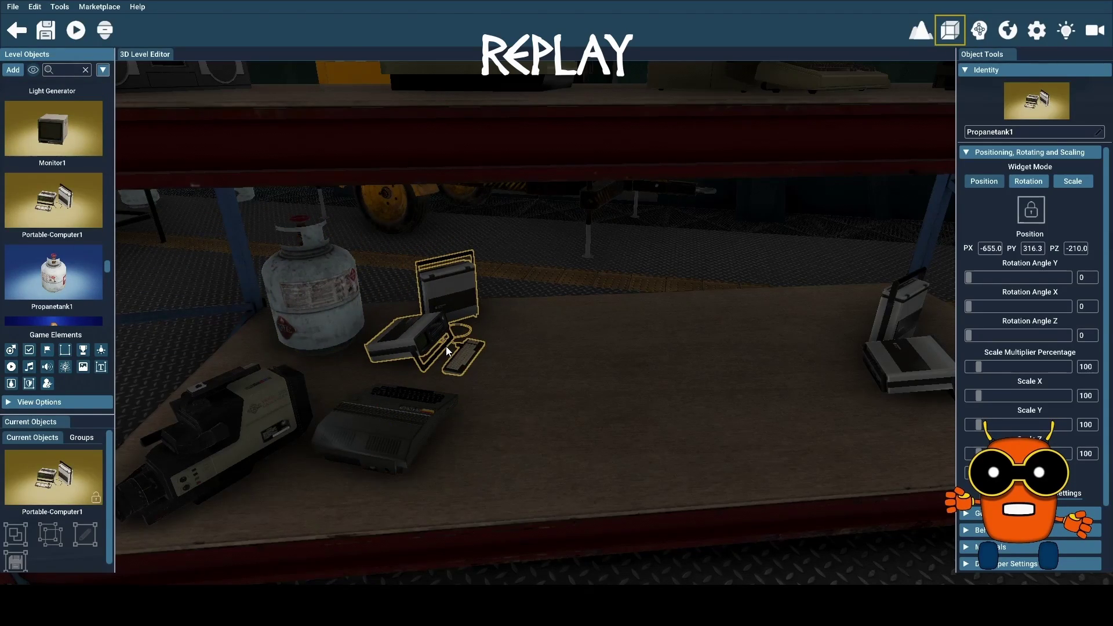
left_click(466, 346)
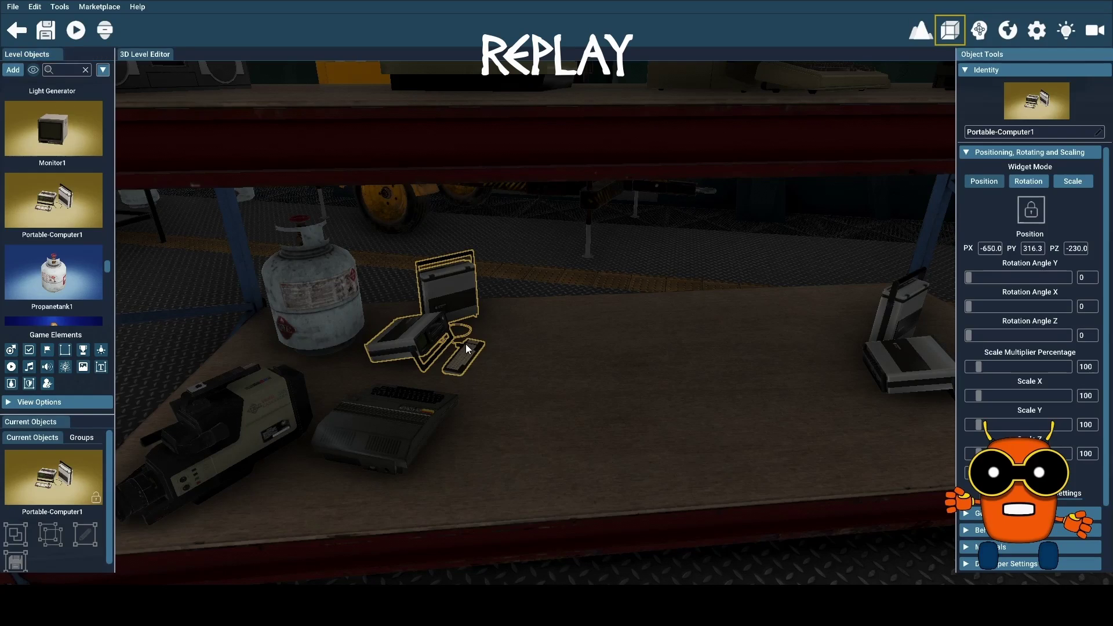
left_click(458, 307)
left_click_drag(509, 354, 356, 381)
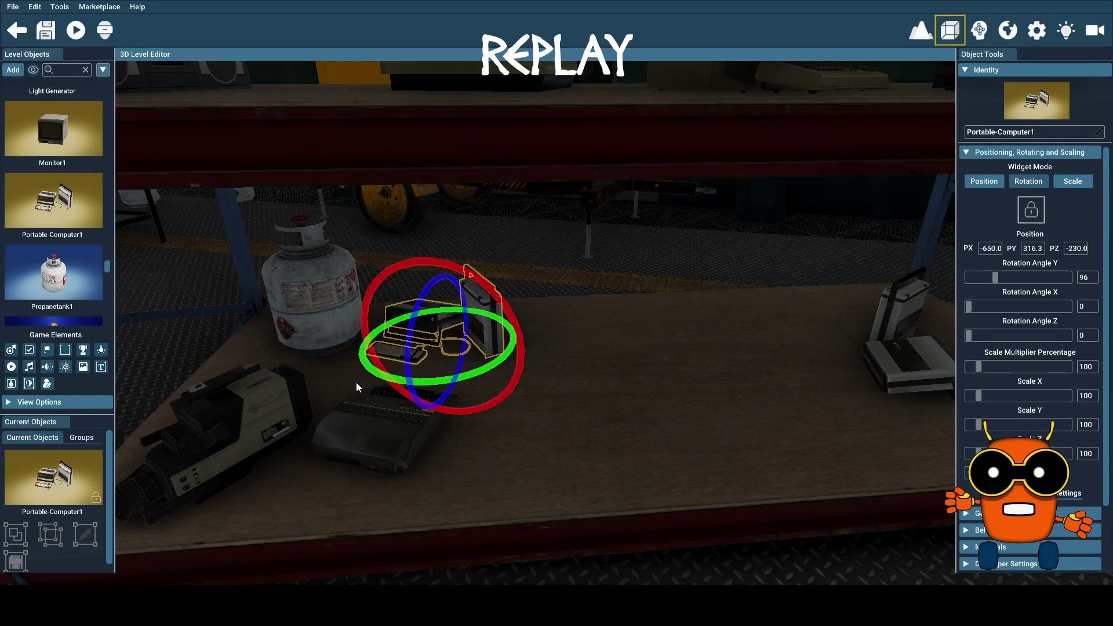
Step: Add a Monitor1 beside the computer and a Keyboard at -635.0, 316.3, -290.0
left_click(49, 130)
left_click_drag(53, 137, 588, 355)
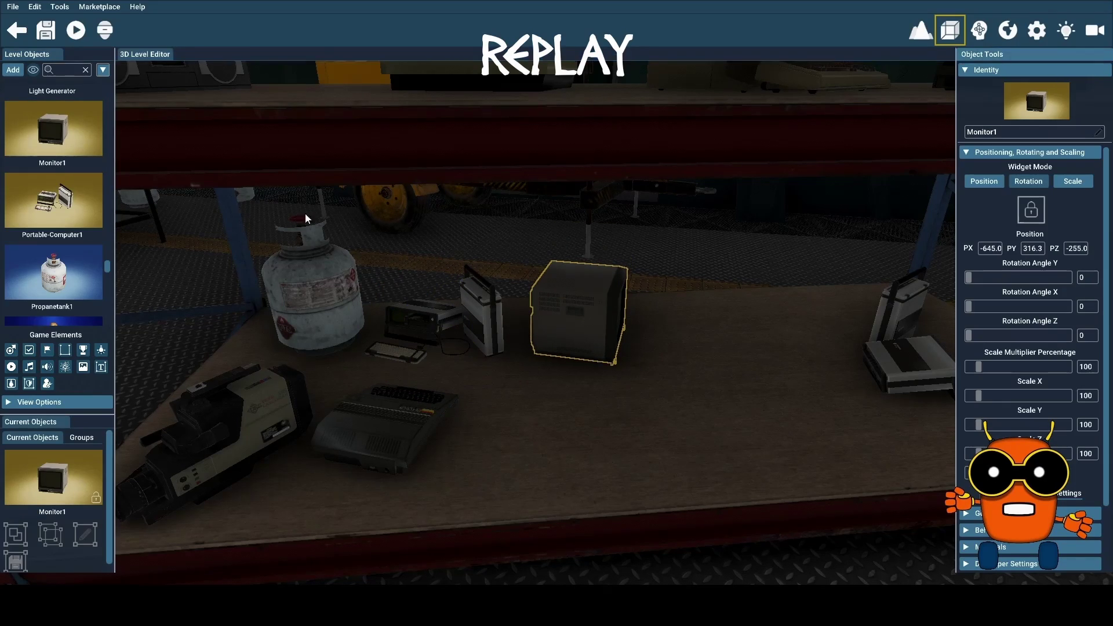
scroll(95, 161, "up", 1)
scroll(95, 162, "up", 1)
scroll(95, 162, "up", 1)
scroll(91, 185, "up", 1)
left_click_drag(65, 205, 808, 344)
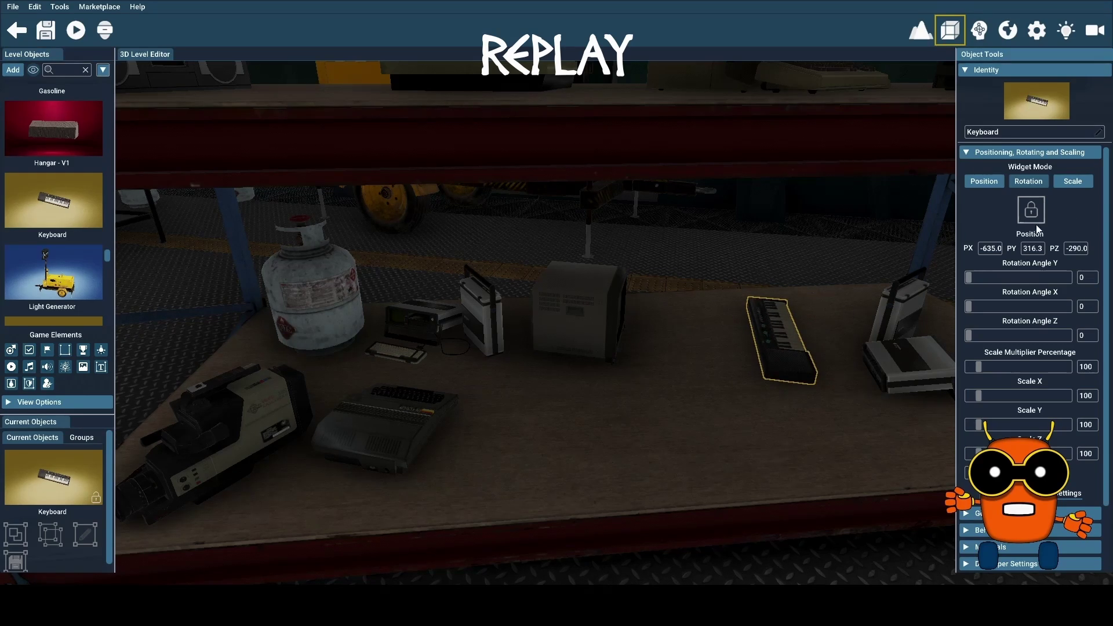
Step: Rotate the Keyboard to lie horizontally and place a Gasoline can on the shelf
left_click(801, 376)
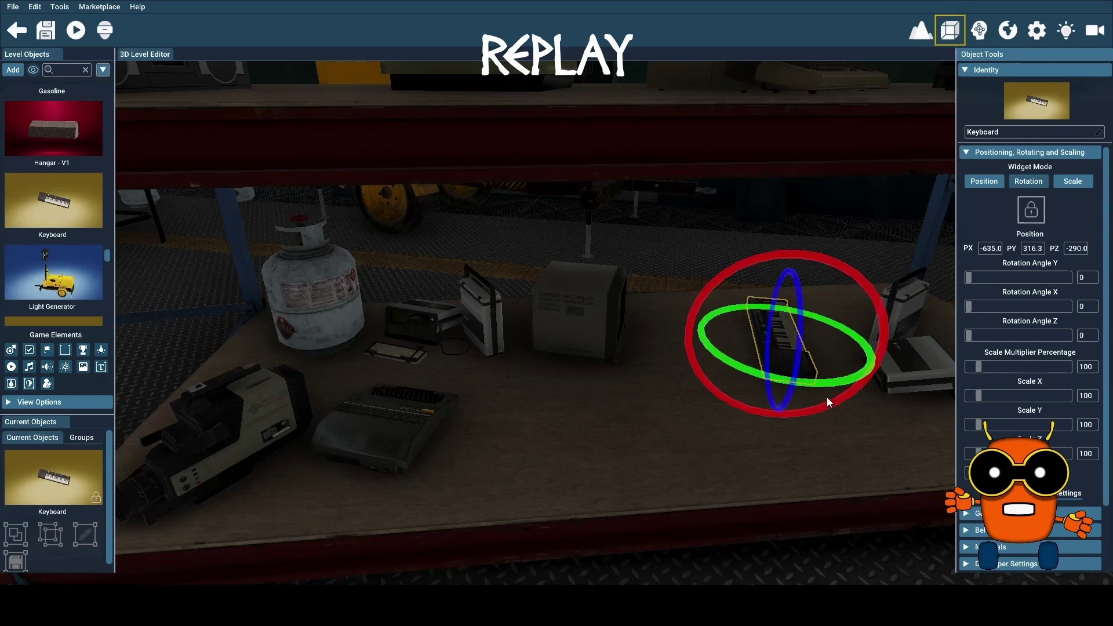
left_click_drag(836, 384, 703, 346)
scroll(79, 197, "up", 3)
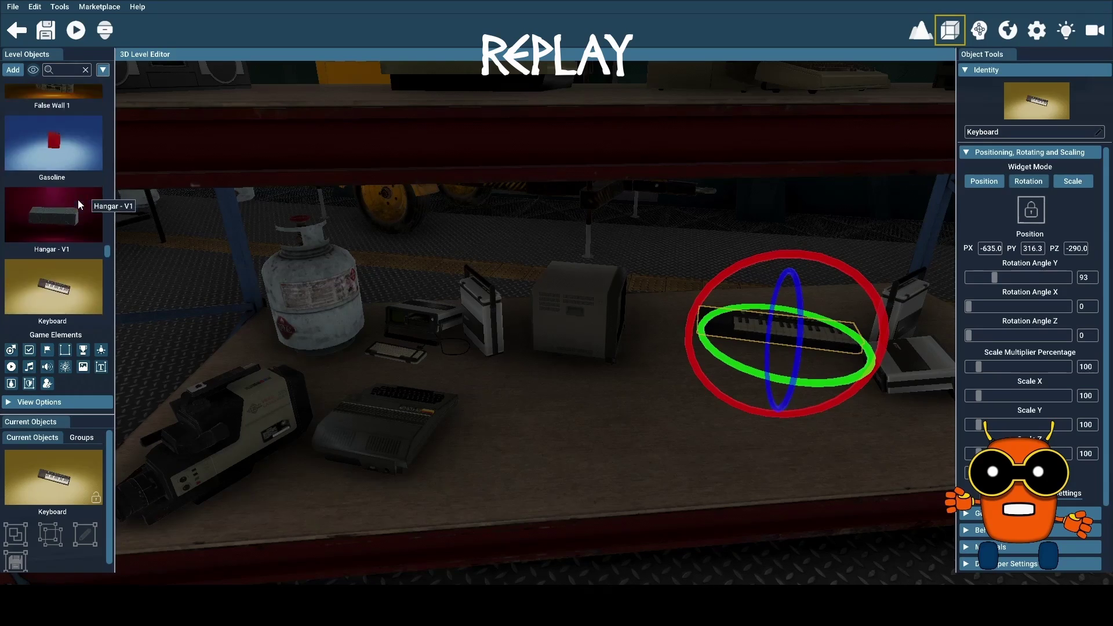
left_click_drag(64, 186, 571, 469)
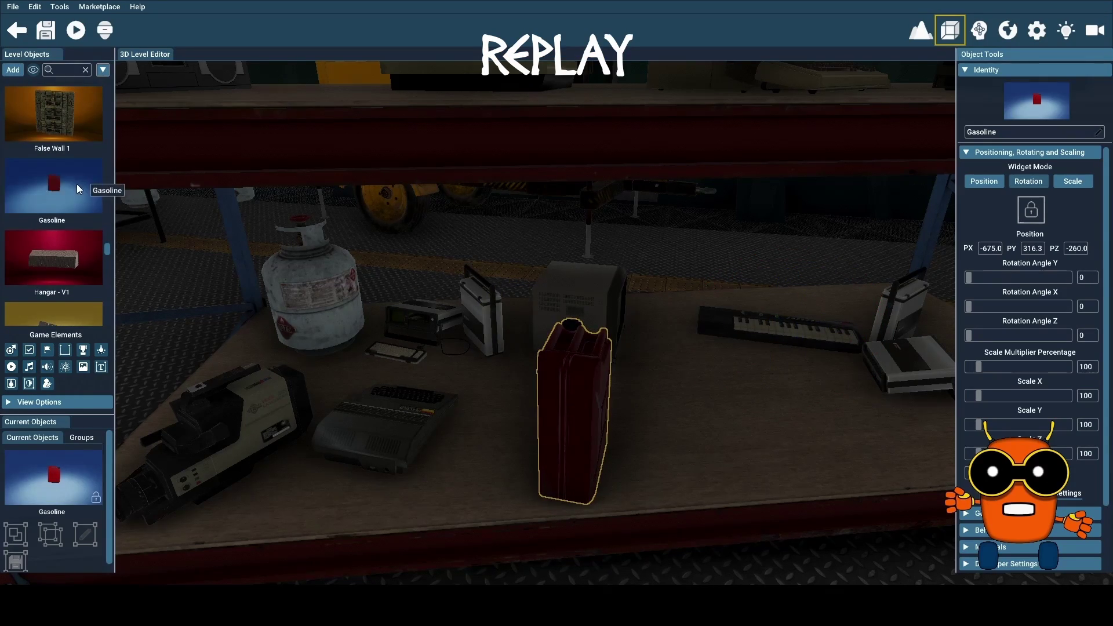
Step: Add a Dish Set Mug 1a and a Dish Set Bowl 1a near the red can
scroll(79, 189, "up", 1)
scroll(79, 190, "up", 1)
scroll(79, 189, "up", 3)
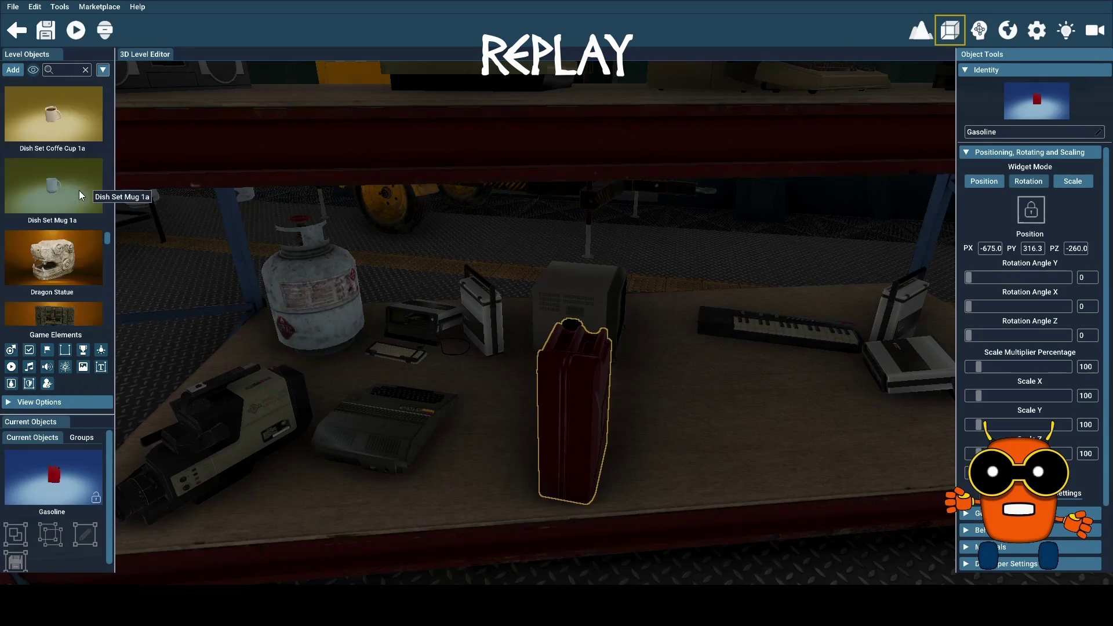
mouse_move(56, 228)
left_mouse_down()
mouse_move(401, 343)
mouse_move(847, 462)
left_mouse_up()
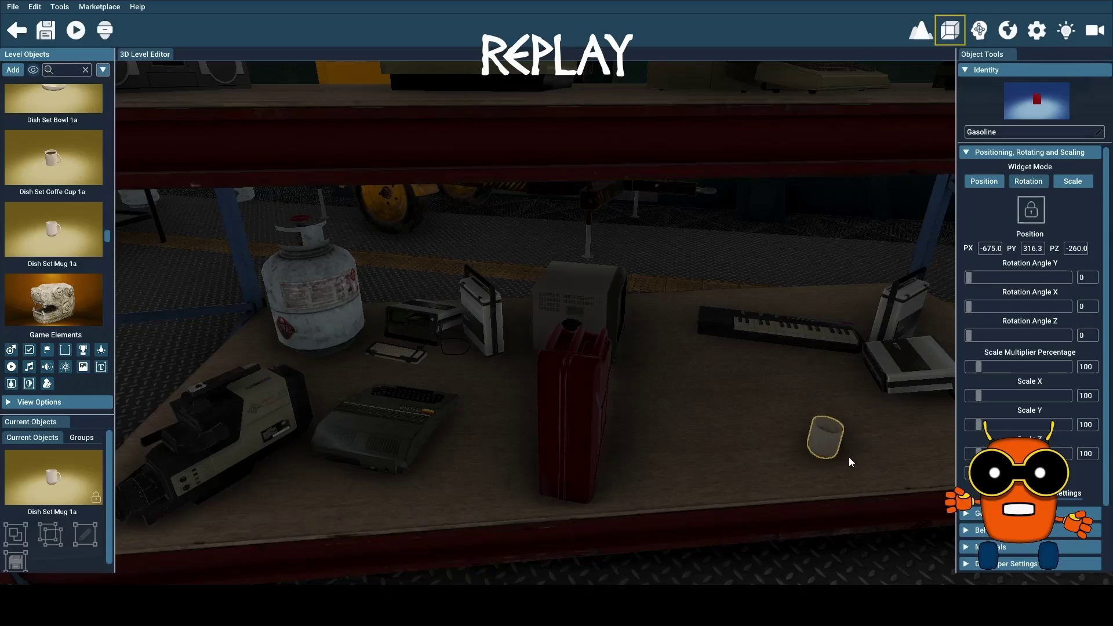
scroll(60, 308, "up", 1)
scroll(65, 295, "up", 1)
mouse_move(68, 184)
left_mouse_down()
mouse_move(509, 465)
mouse_move(714, 403)
left_mouse_up()
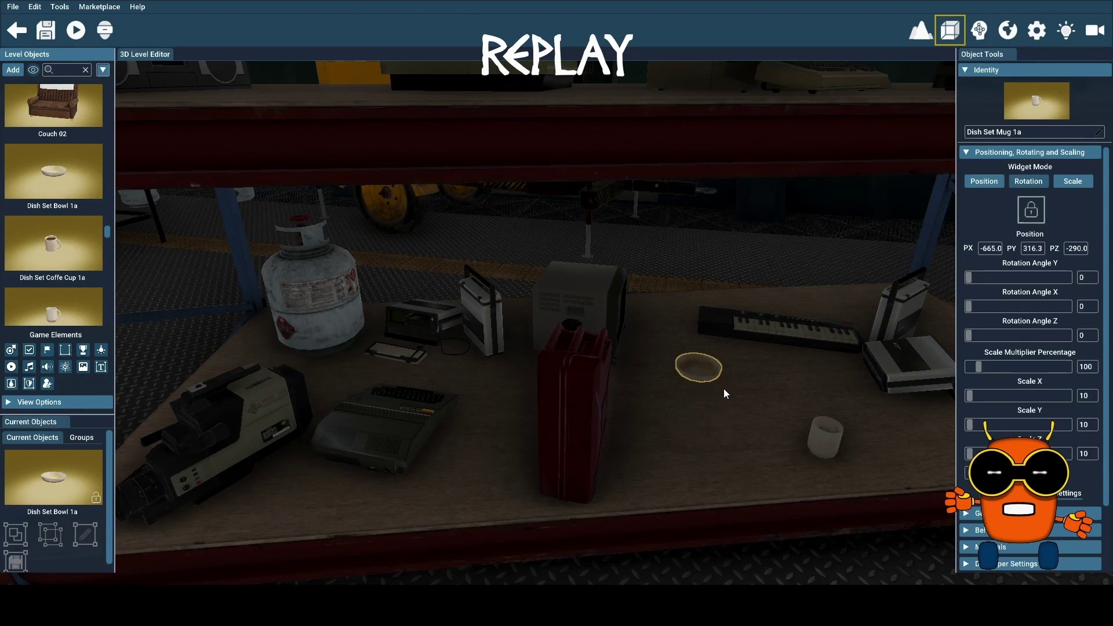
Step: Add Computer4 turned 142°, shift it right, and move the bowl to -660.0, 316.3, -300.0
scroll(51, 206, "up", 1)
scroll(51, 206, "up", 1)
scroll(64, 220, "up", 2)
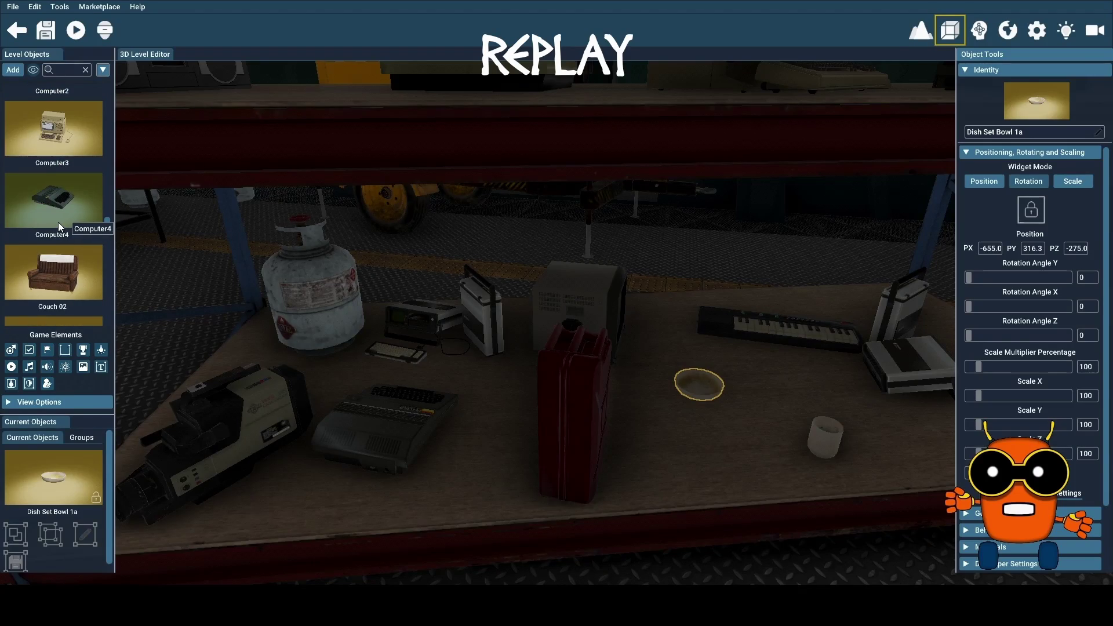
mouse_move(58, 222)
left_mouse_down()
mouse_move(276, 321)
mouse_move(702, 475)
left_mouse_up()
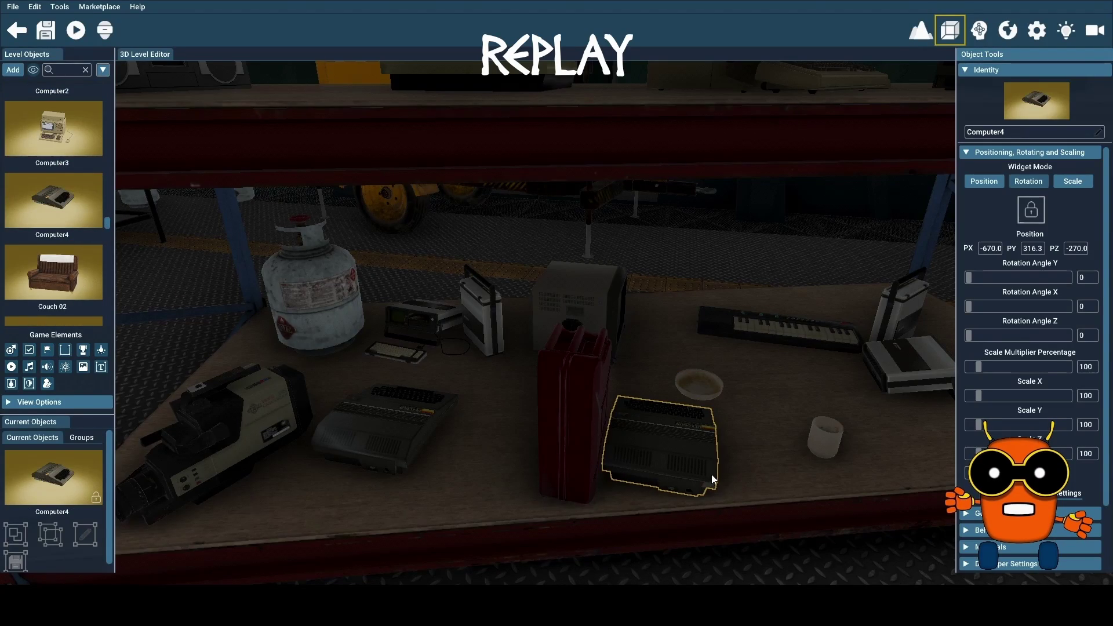
left_click(704, 448)
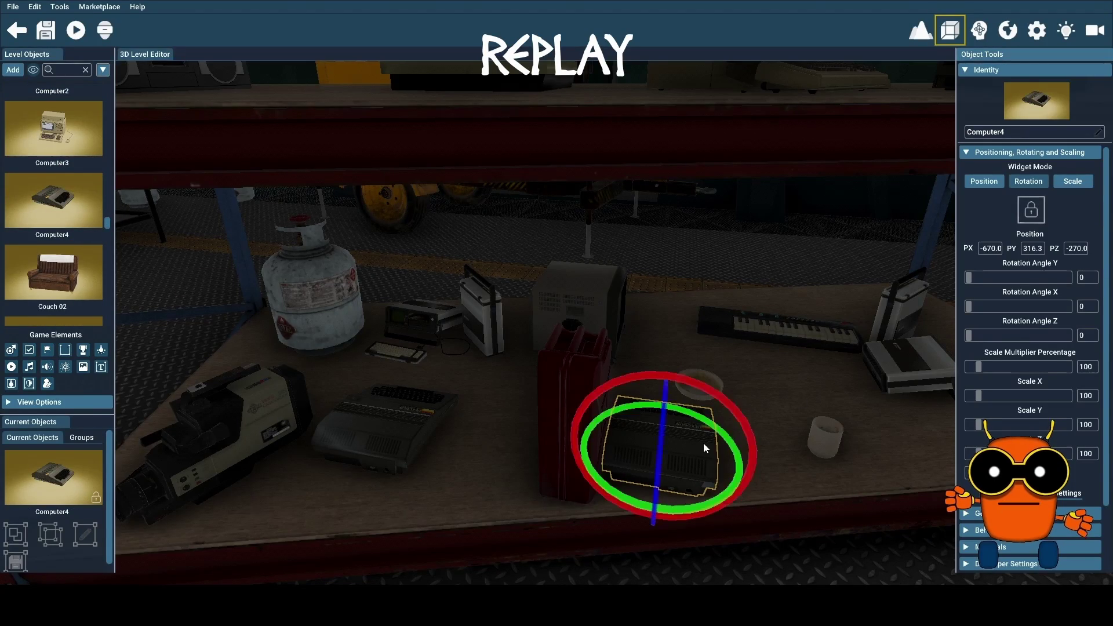
left_click_drag(732, 450, 599, 488)
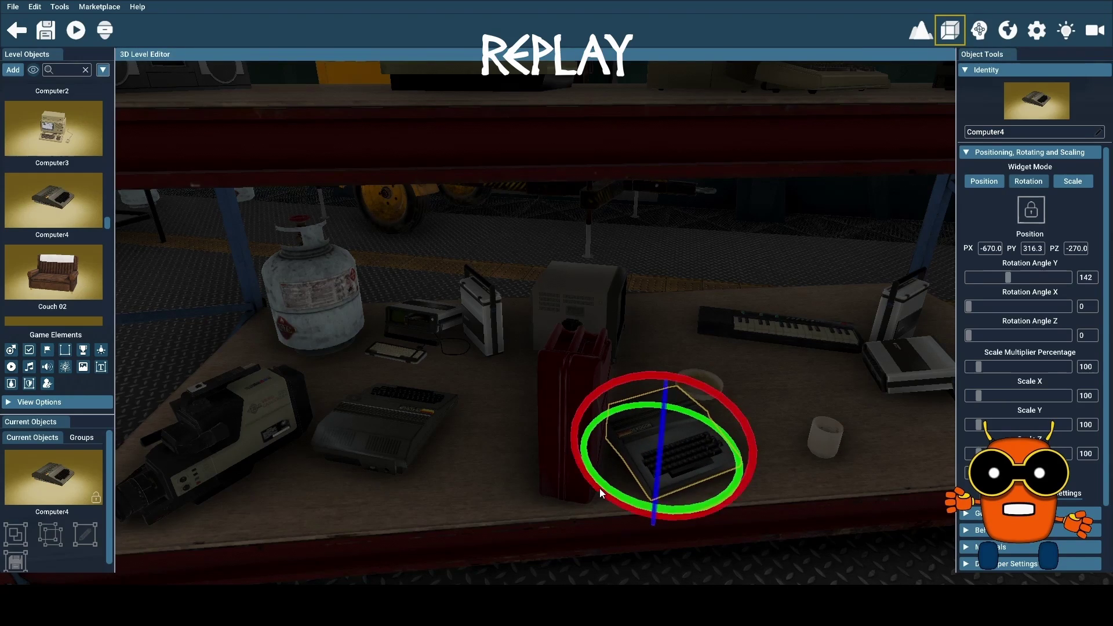
left_click(985, 183)
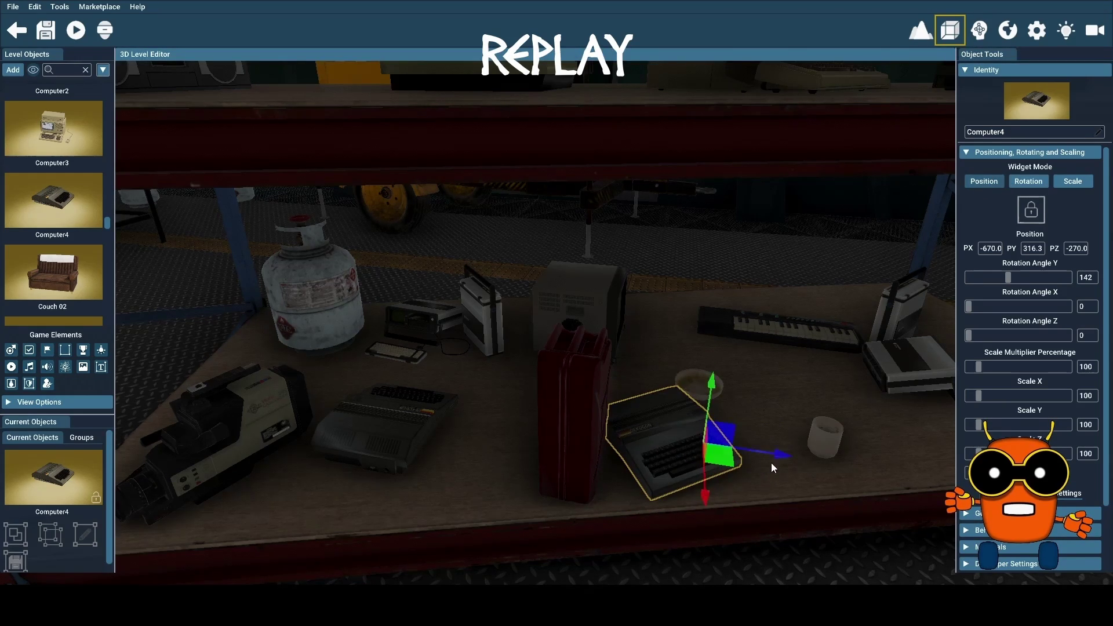
left_click_drag(803, 461, 852, 477)
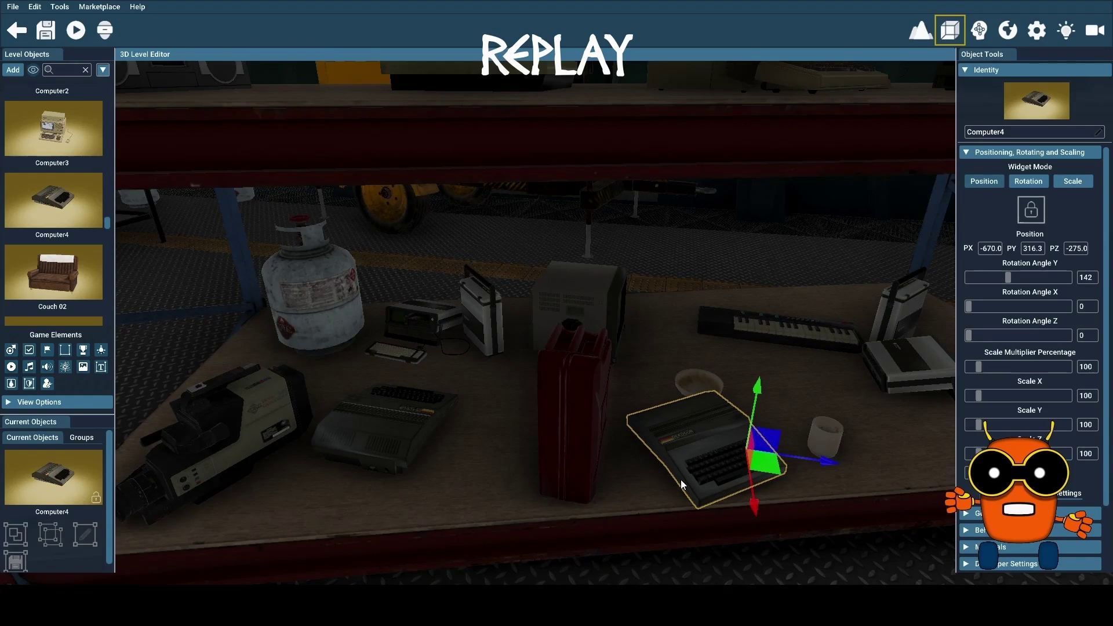
left_click(698, 378)
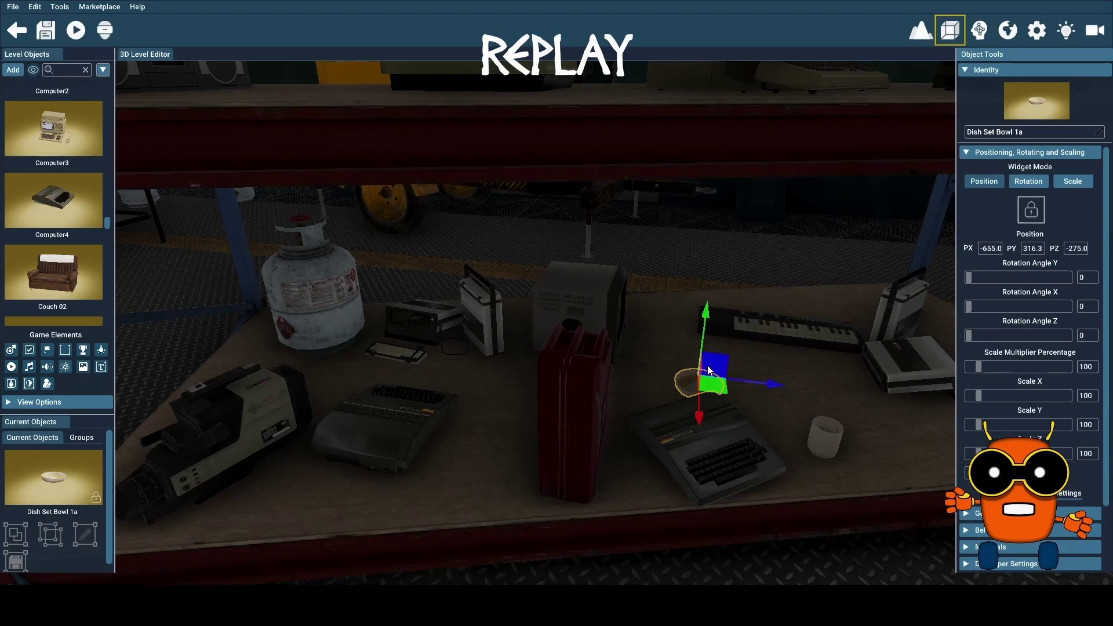
mouse_move(717, 390)
left_mouse_down()
mouse_move(760, 379)
mouse_move(810, 387)
mouse_move(940, 454)
left_mouse_up()
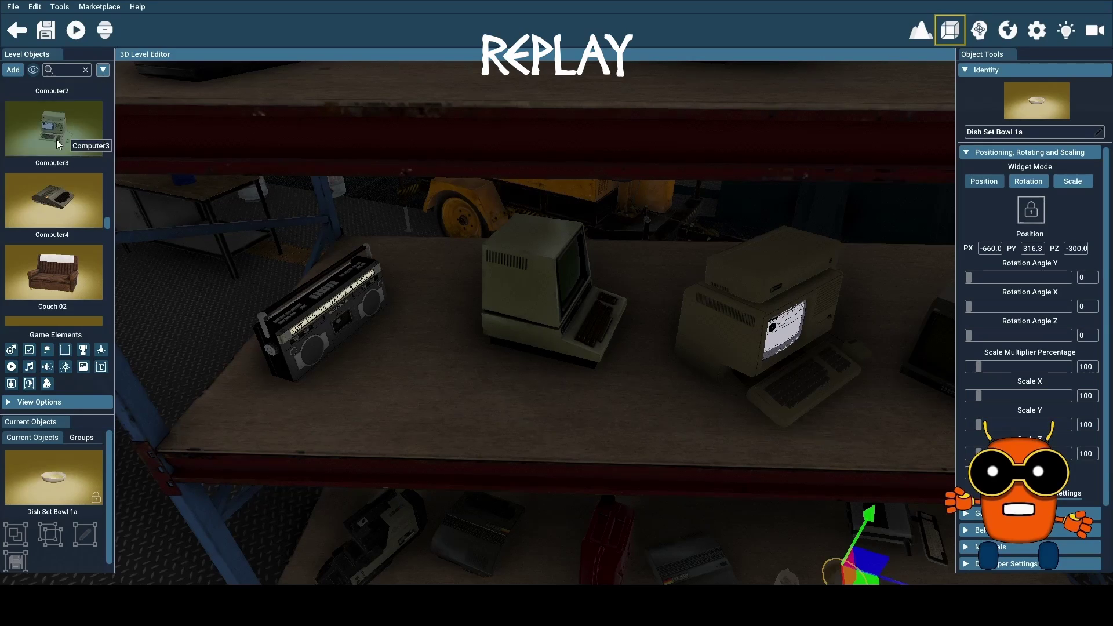
Step: Place Computer3 on the boombox shelf, rotated so its screen faces the viewer
mouse_move(73, 139)
left_mouse_down()
mouse_move(440, 360)
mouse_move(425, 404)
mouse_move(657, 254)
mouse_move(614, 270)
left_mouse_up()
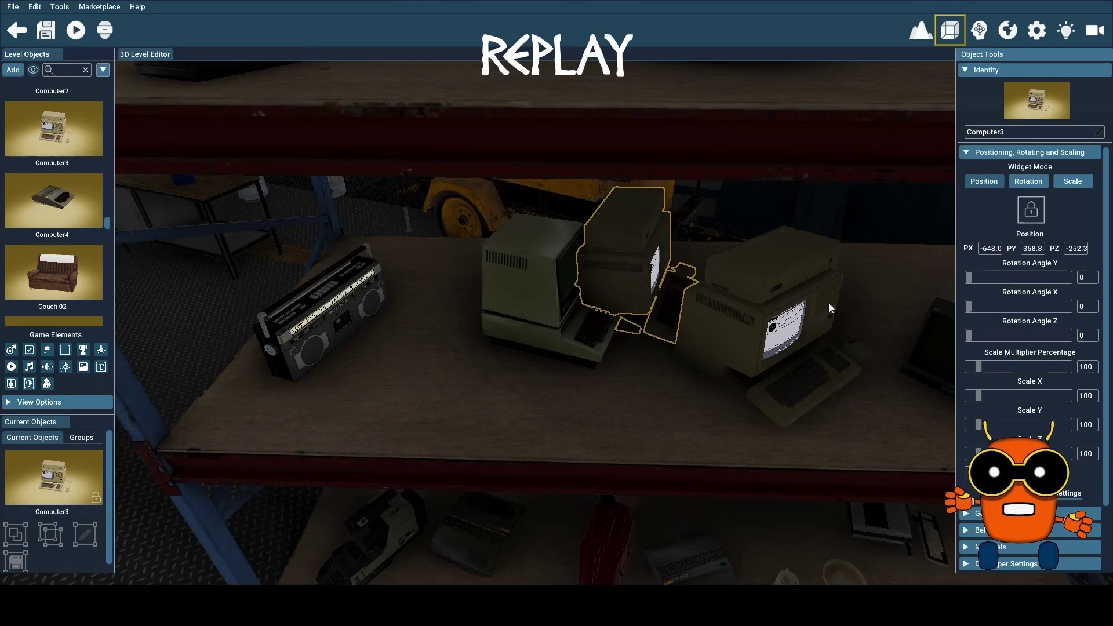
left_click(1028, 181)
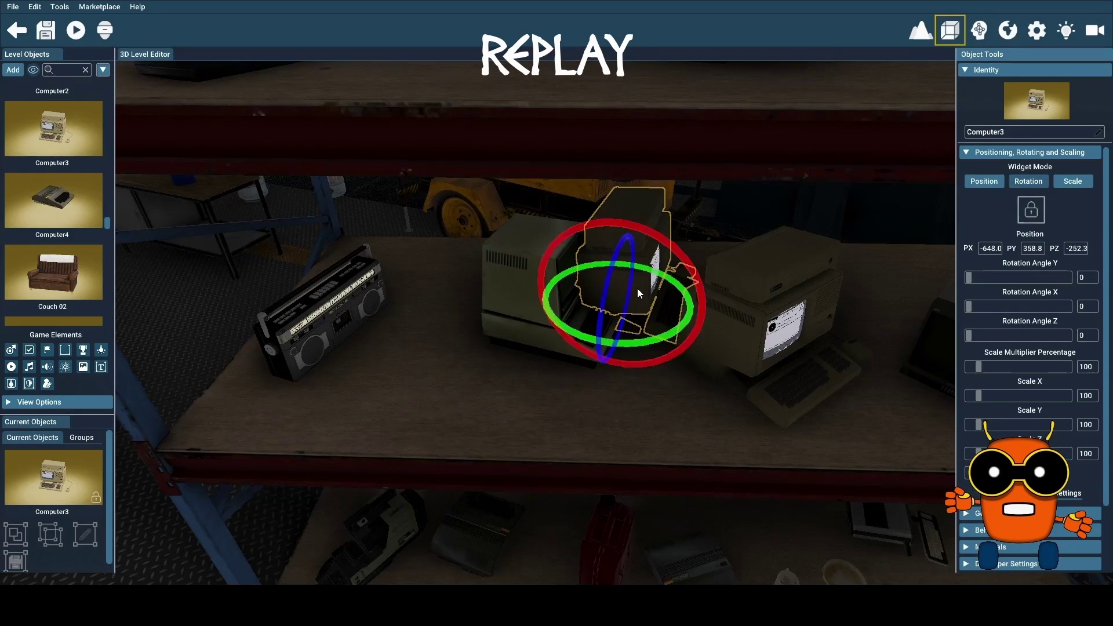
left_click_drag(683, 335, 552, 318)
Step: Move Computer2 toward the front of the shelf to -675.0, 358.8, -240.0
left_click(506, 318)
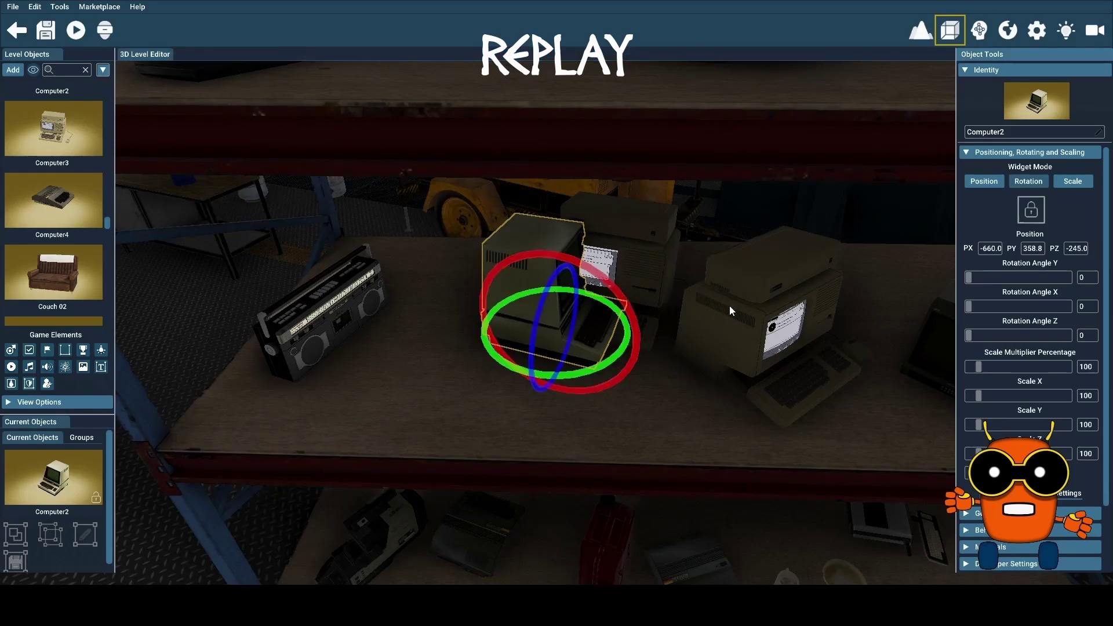
left_click(984, 181)
mouse_move(519, 330)
left_mouse_down()
mouse_move(457, 393)
mouse_move(436, 396)
left_mouse_up()
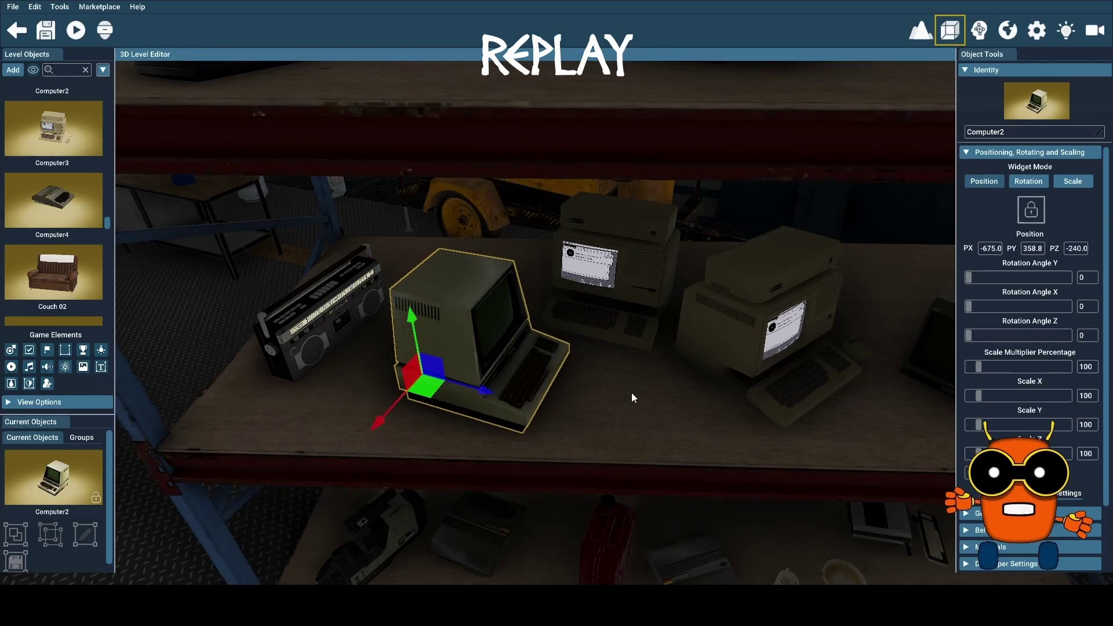
scroll(436, 395, "up", 3)
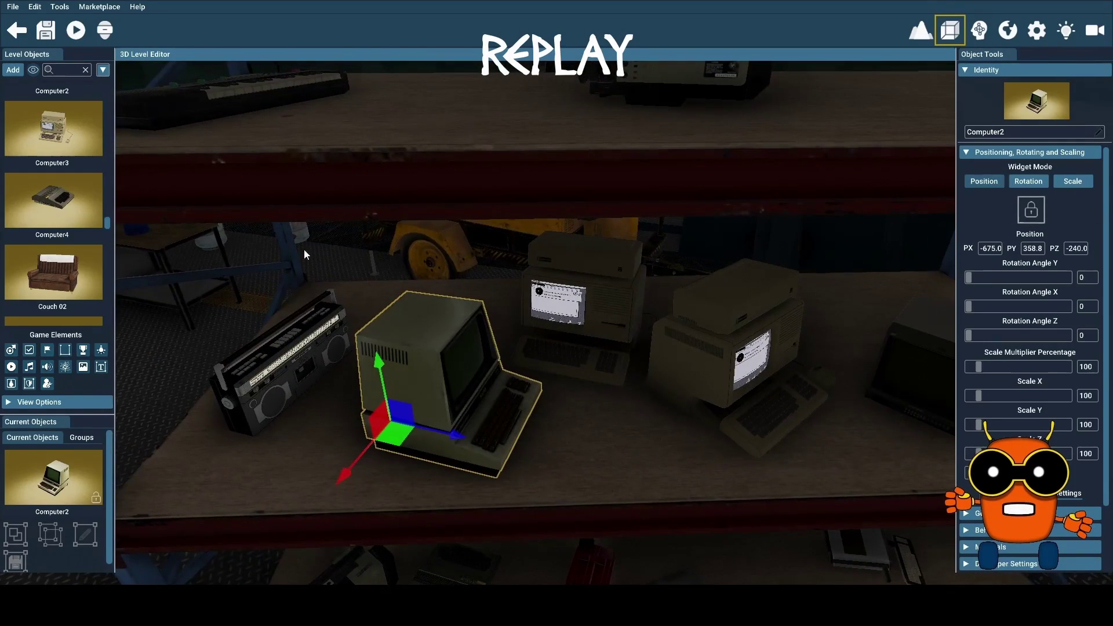
scroll(65, 223, "up", 1)
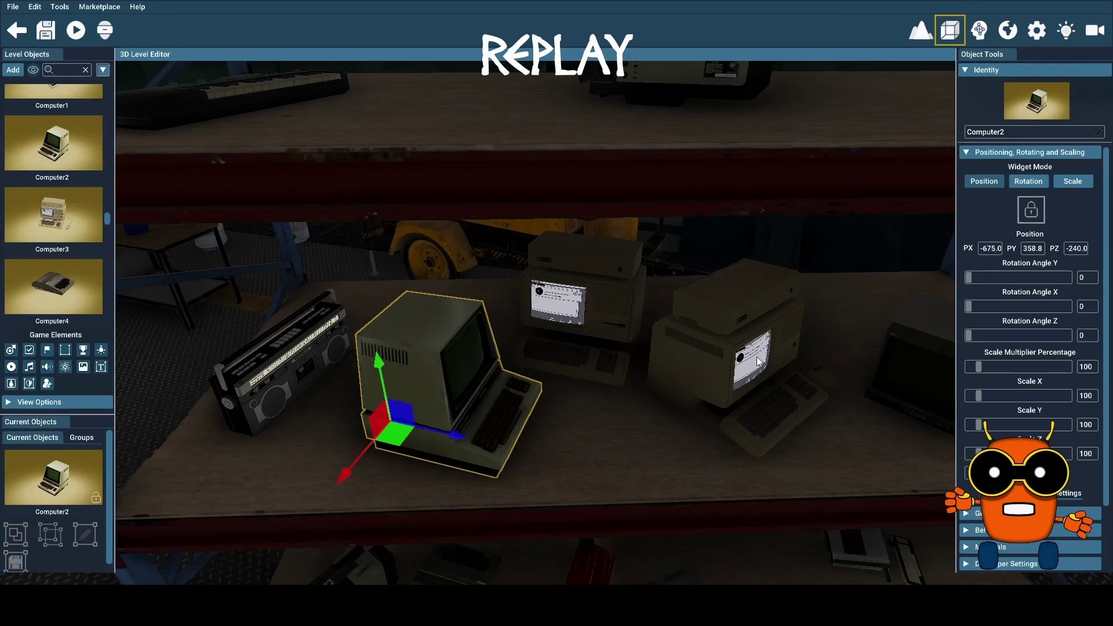
Step: Move the BoomBox to the shelf's right end at -645.0, 358.8, -330.0
key("d")
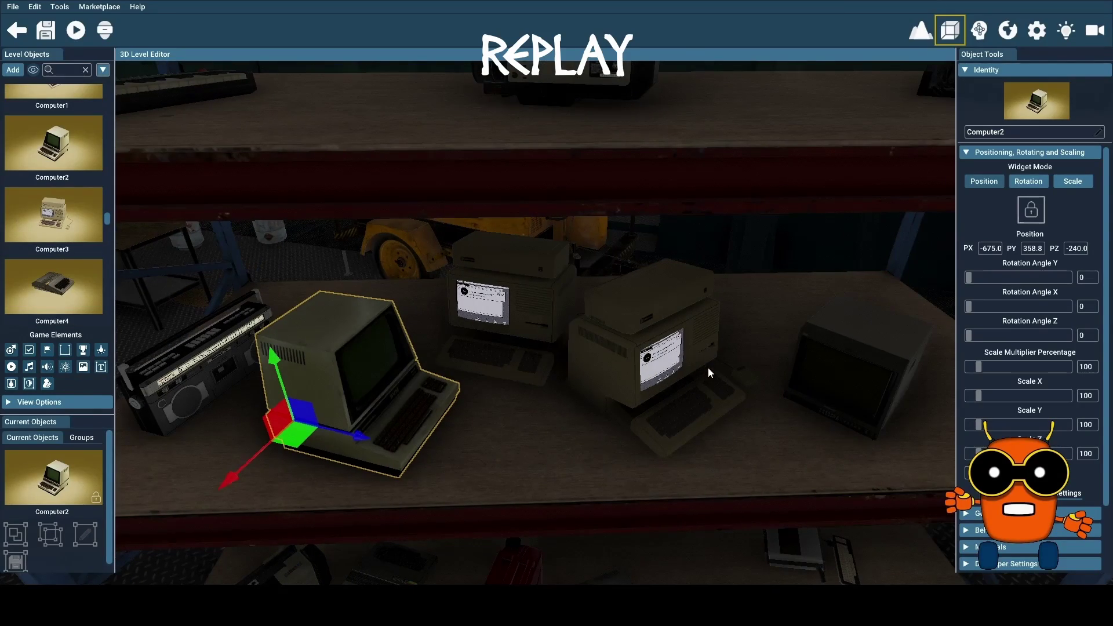
left_click(199, 379)
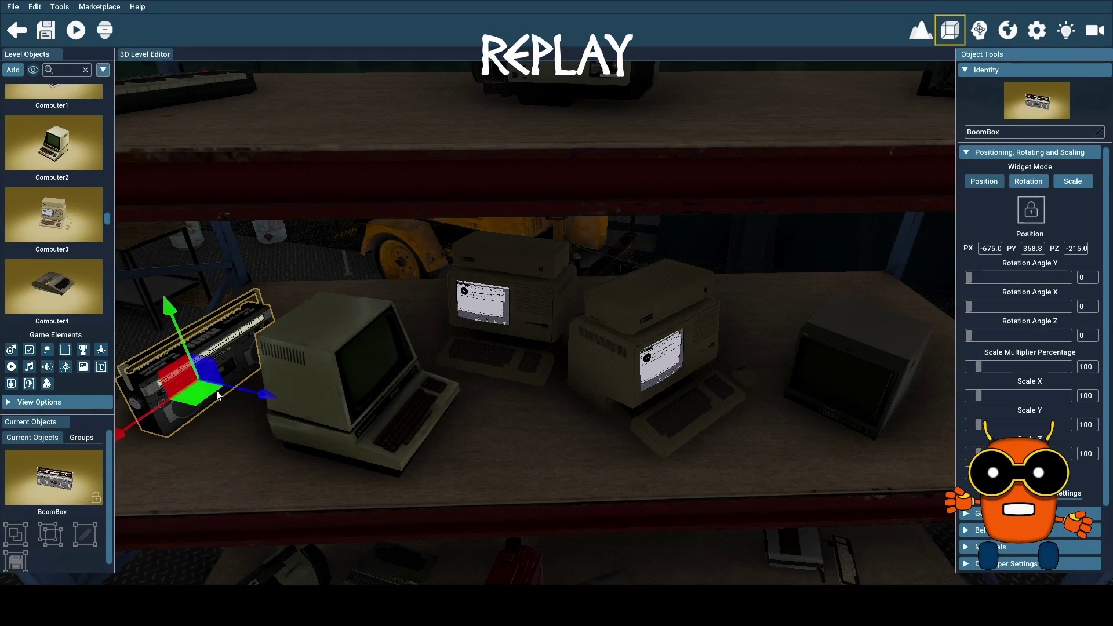
left_click_drag(211, 395, 518, 472)
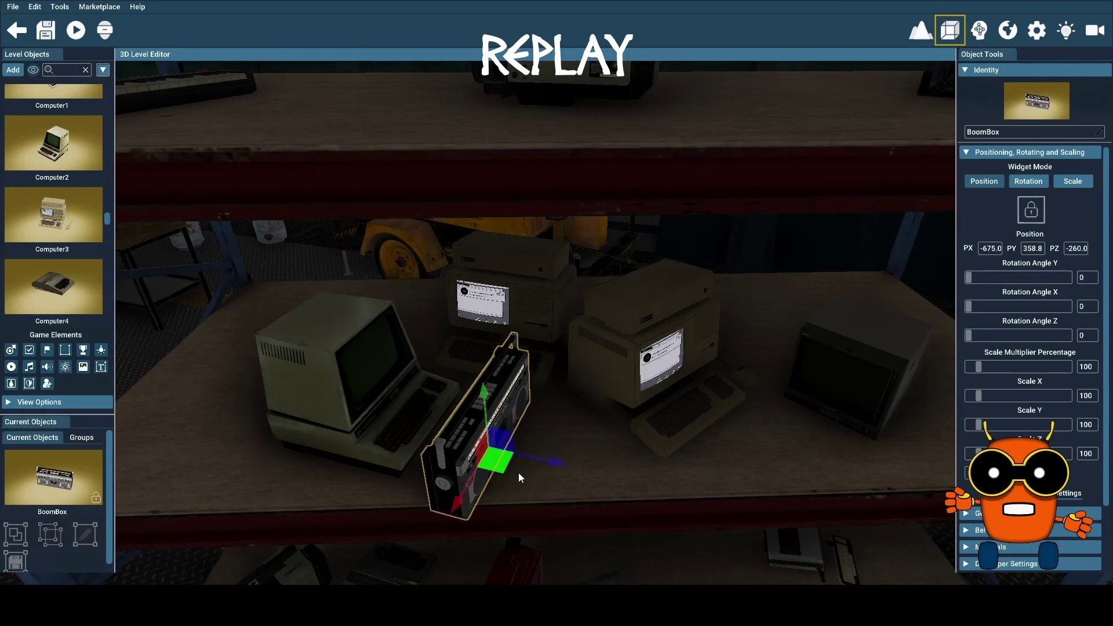
mouse_move(518, 472)
left_mouse_down()
mouse_move(781, 465)
mouse_move(286, 434)
left_mouse_up()
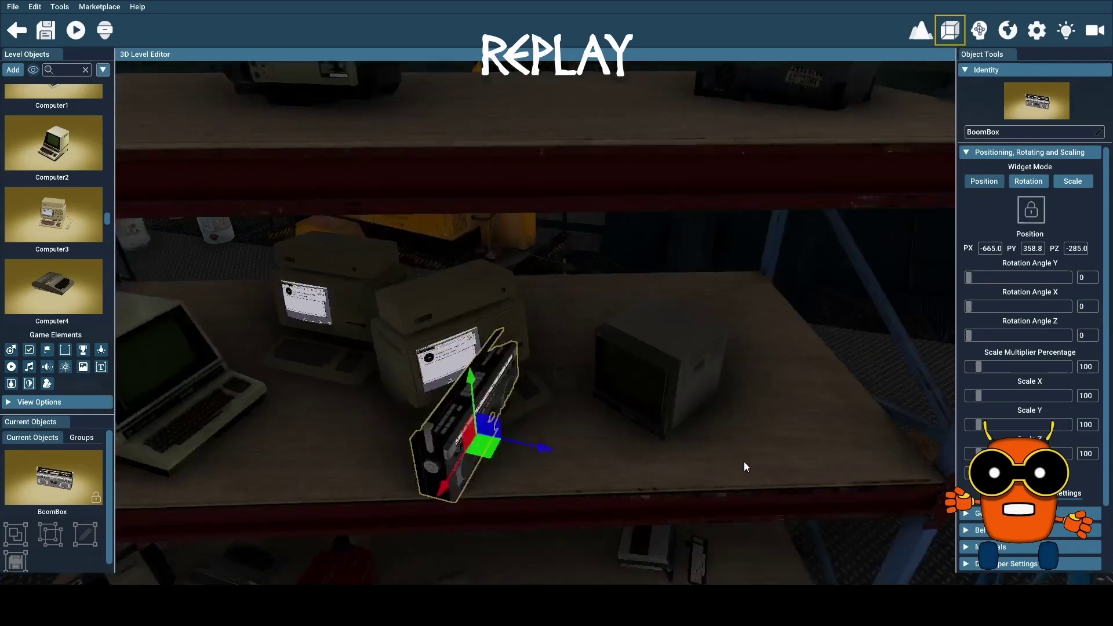
left_click_drag(169, 450, 604, 443)
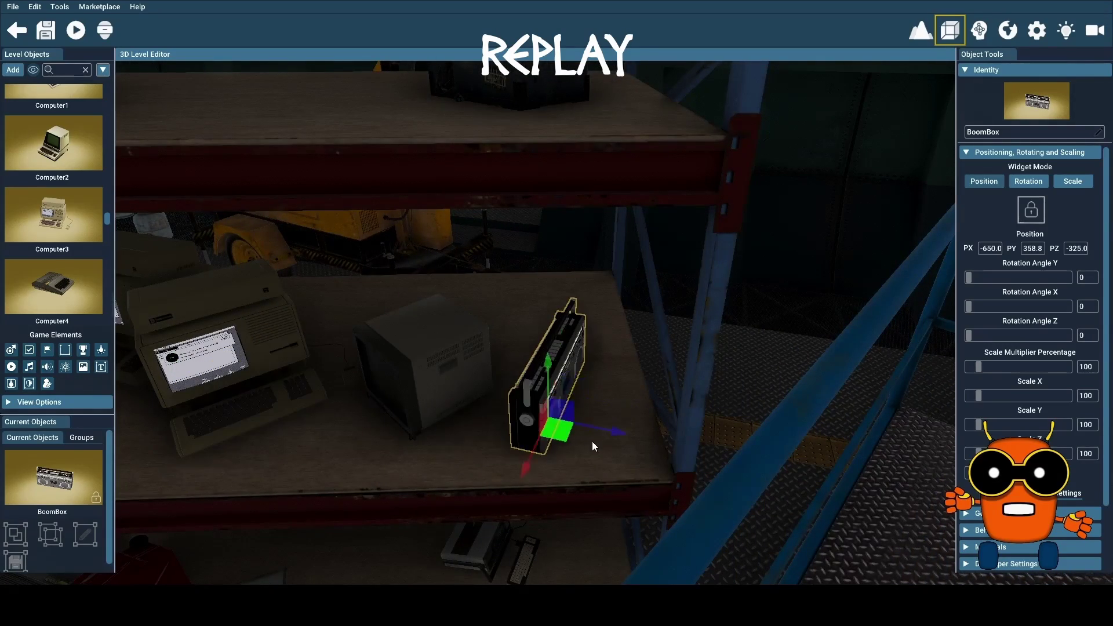
Step: Place another Computer2 among the computers on the shelf
left_click_drag(444, 440, 348, 429)
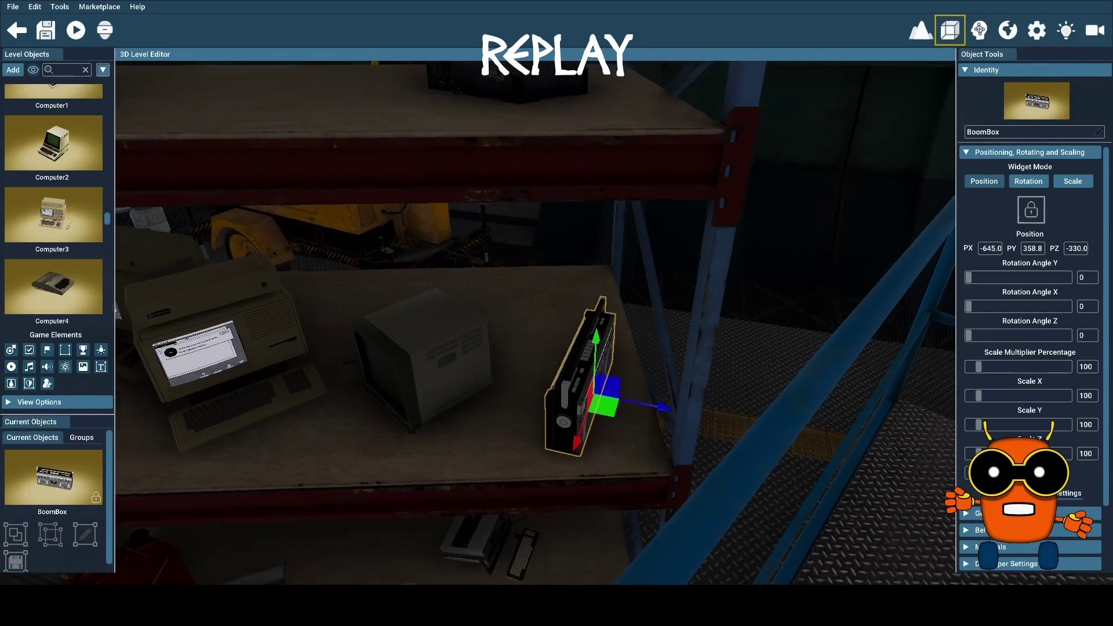
key("a")
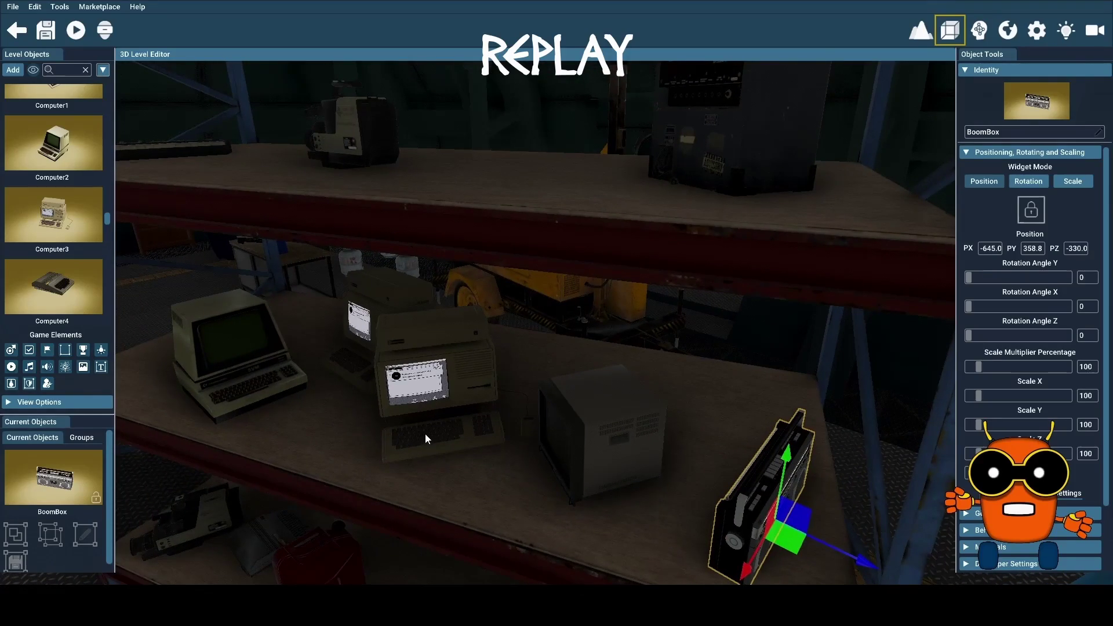
mouse_move(53, 143)
left_mouse_down()
mouse_move(599, 357)
mouse_move(555, 369)
left_mouse_up()
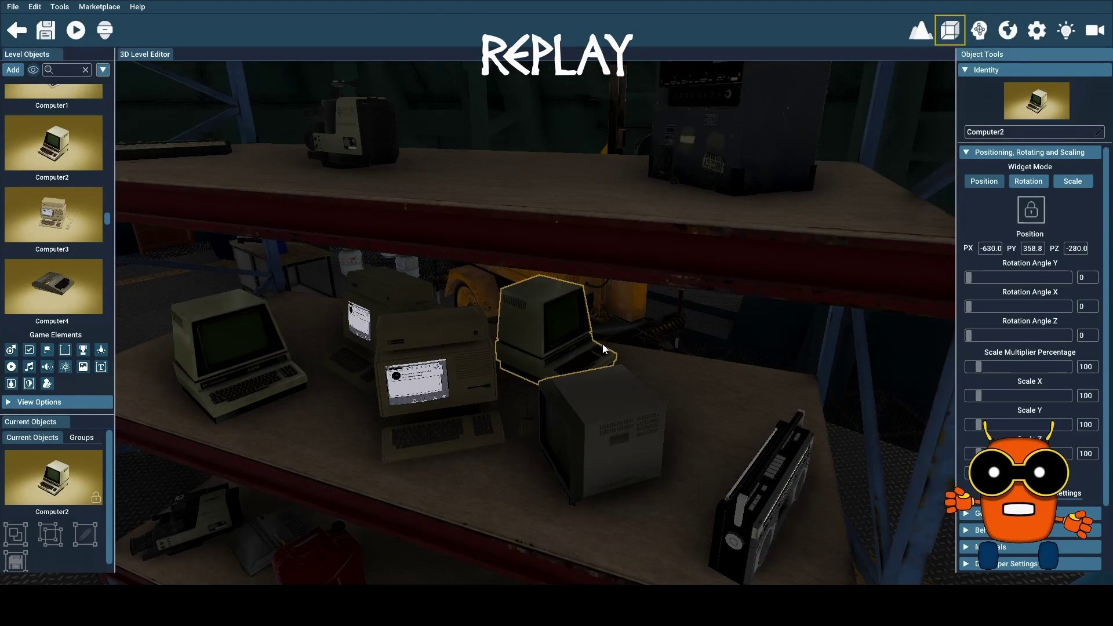
Step: Turn the new Computer2 to show its back, then add another Computer2 at the lower shelf's right end at 238°
left_click(518, 352)
left_click_drag(527, 404, 631, 368)
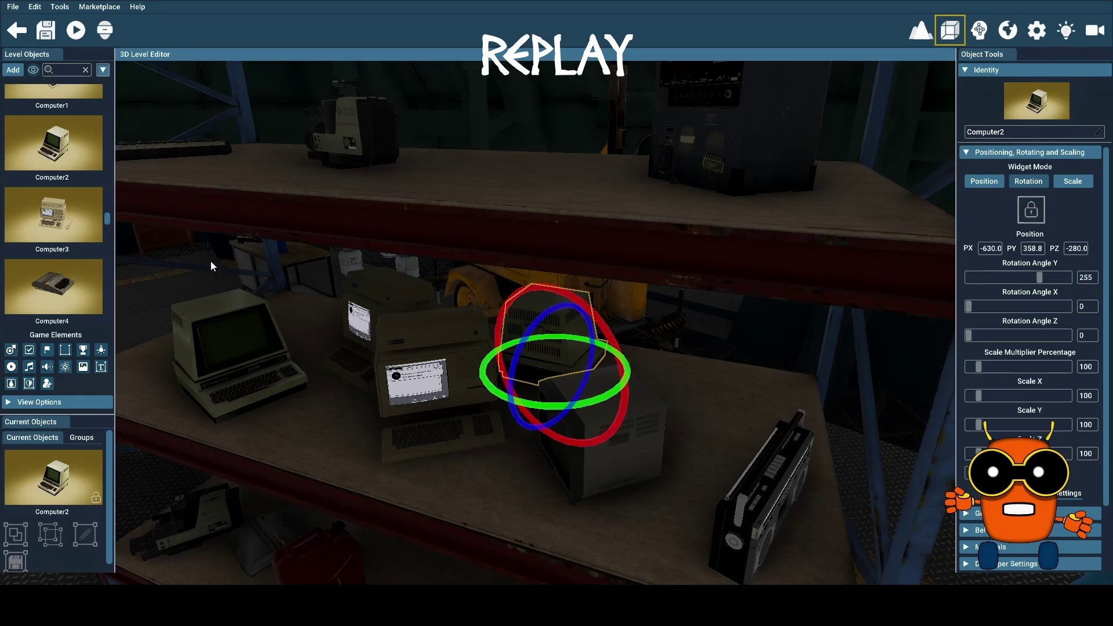
left_click_drag(60, 143, 715, 411)
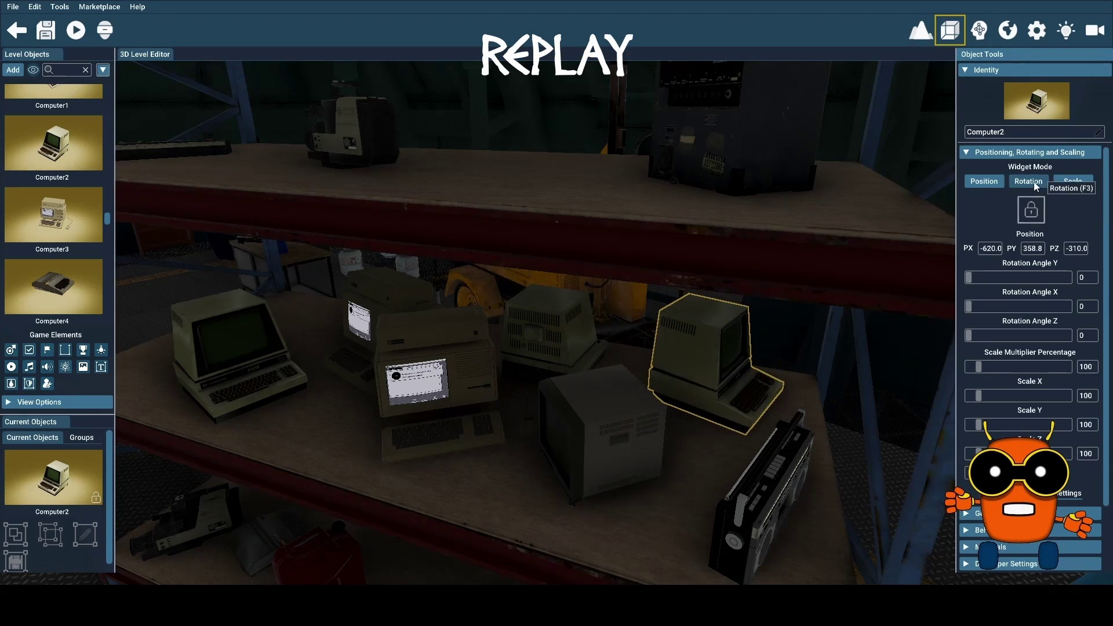
left_click(714, 408)
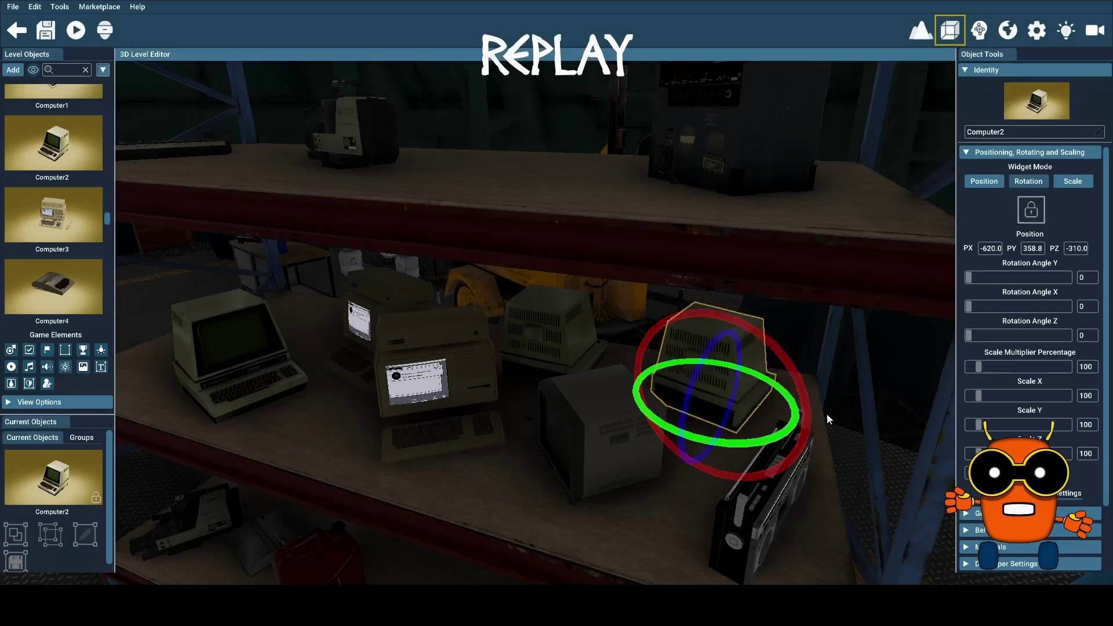
left_click_drag(702, 440, 835, 382)
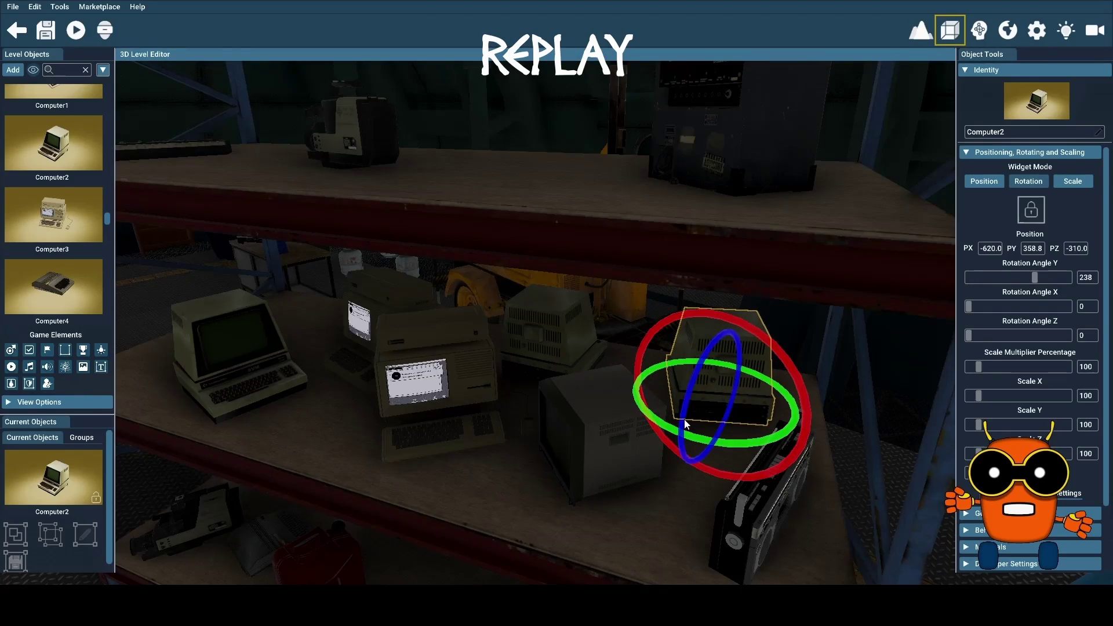
scroll(32, 215, "up", 2)
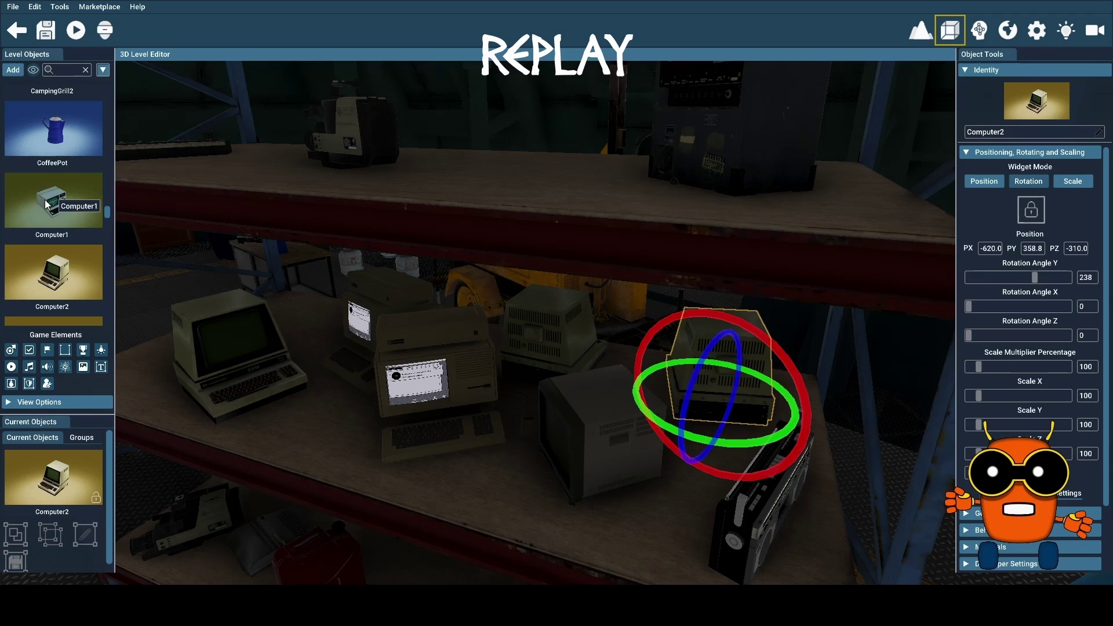
Step: Add Computer1 at -650.0, 358.8, -215.0, turned 298° around its vertical axis
left_click_drag(46, 204, 295, 267)
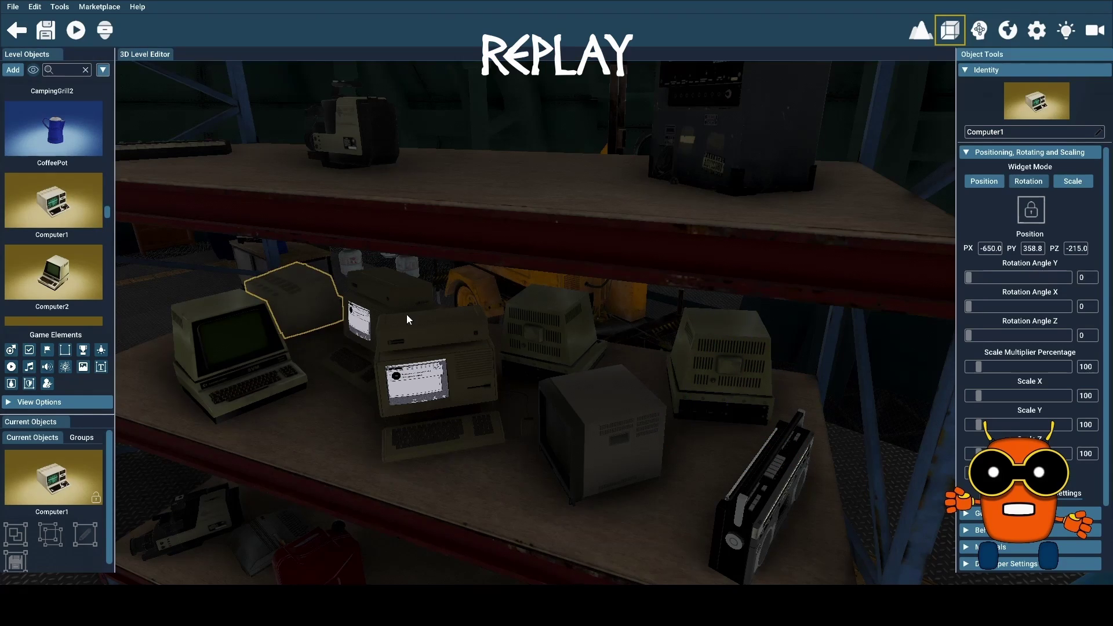
left_click(310, 310)
mouse_move(307, 356)
left_mouse_down()
mouse_move(366, 345)
mouse_move(656, 353)
left_mouse_up()
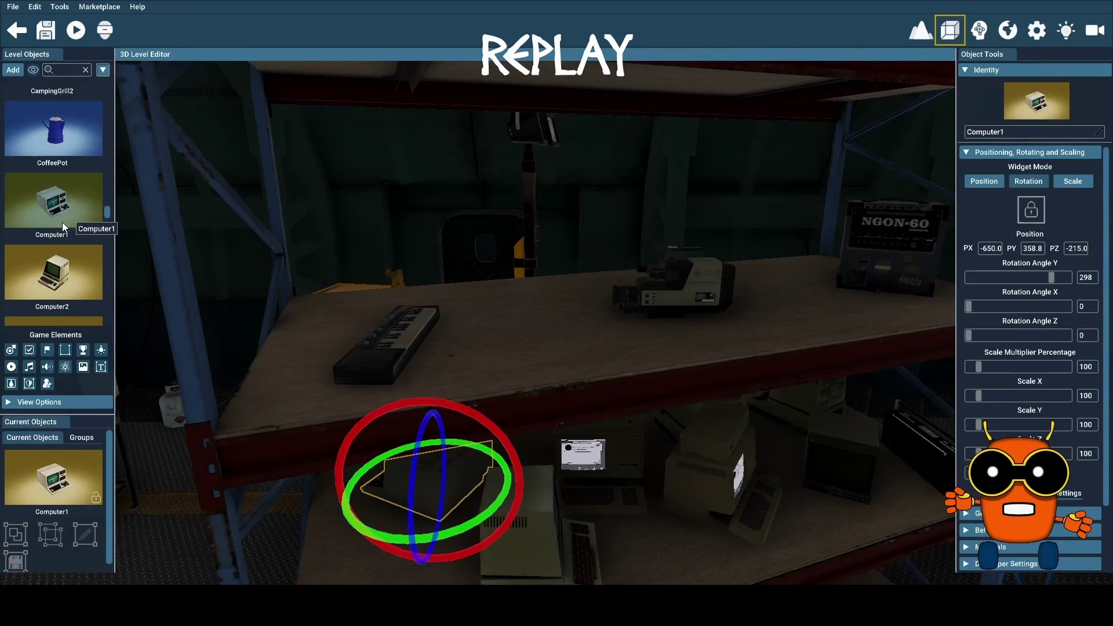
Step: Place the CoffeePot at the upper shelf's left end and CampingGrill2 behind the keyboard
scroll(61, 222, "up", 2)
left_click(83, 249)
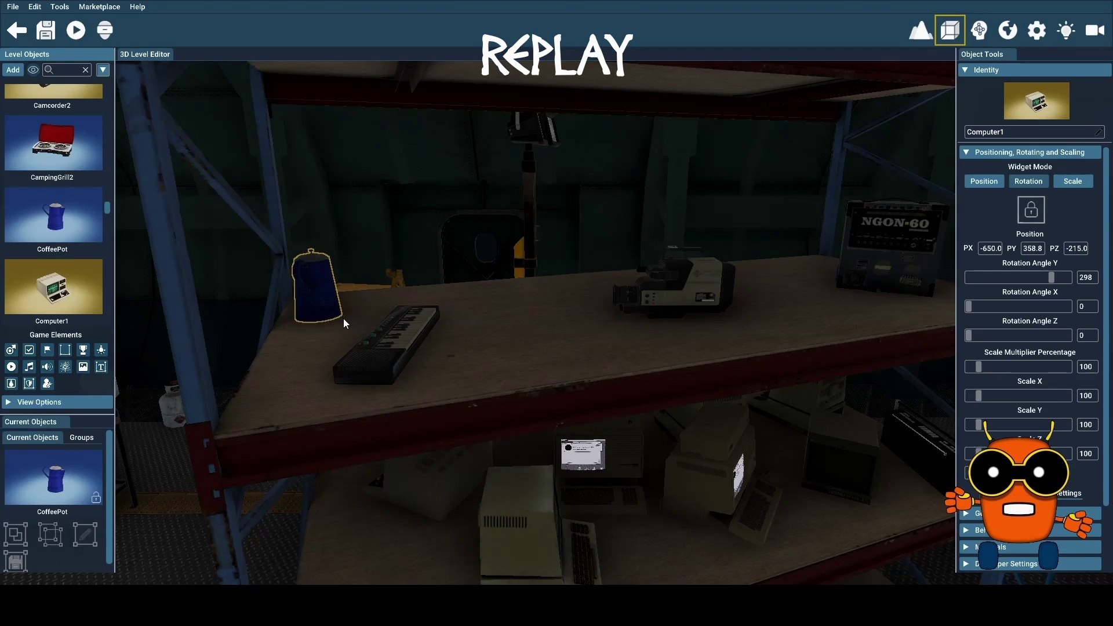
left_click_drag(333, 281, 343, 319)
left_click_drag(65, 156, 521, 239)
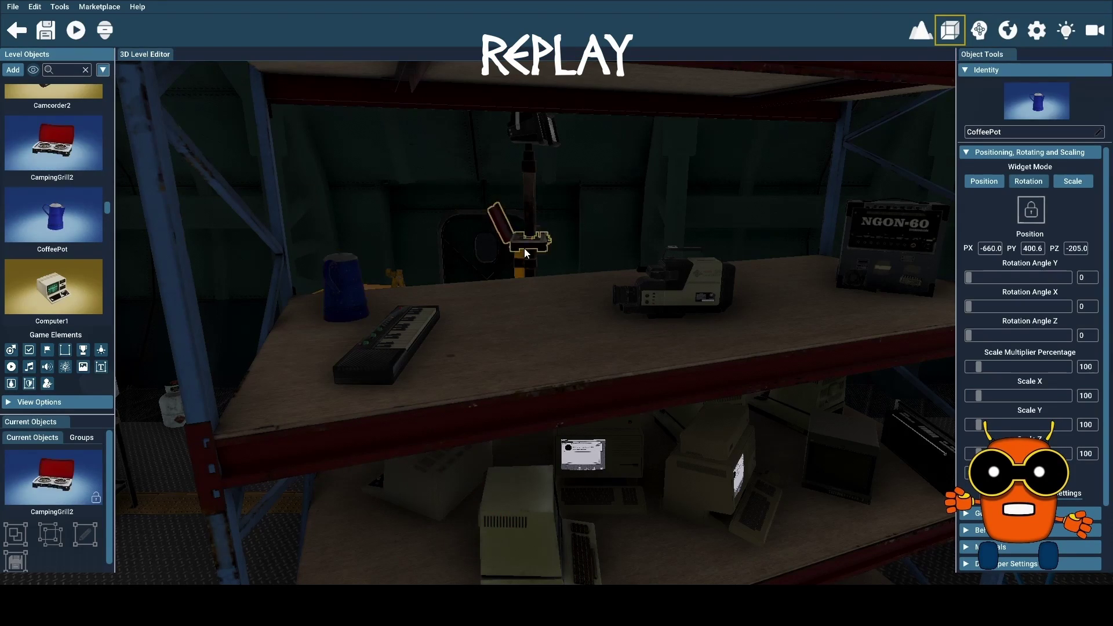
left_click_drag(531, 303, 530, 305)
Step: Add Camcorder2 to the upper shelf and stand it upright
scroll(75, 174, "up", 3)
mouse_move(58, 200)
left_mouse_down()
mouse_move(538, 315)
mouse_move(617, 363)
mouse_move(786, 277)
left_mouse_up()
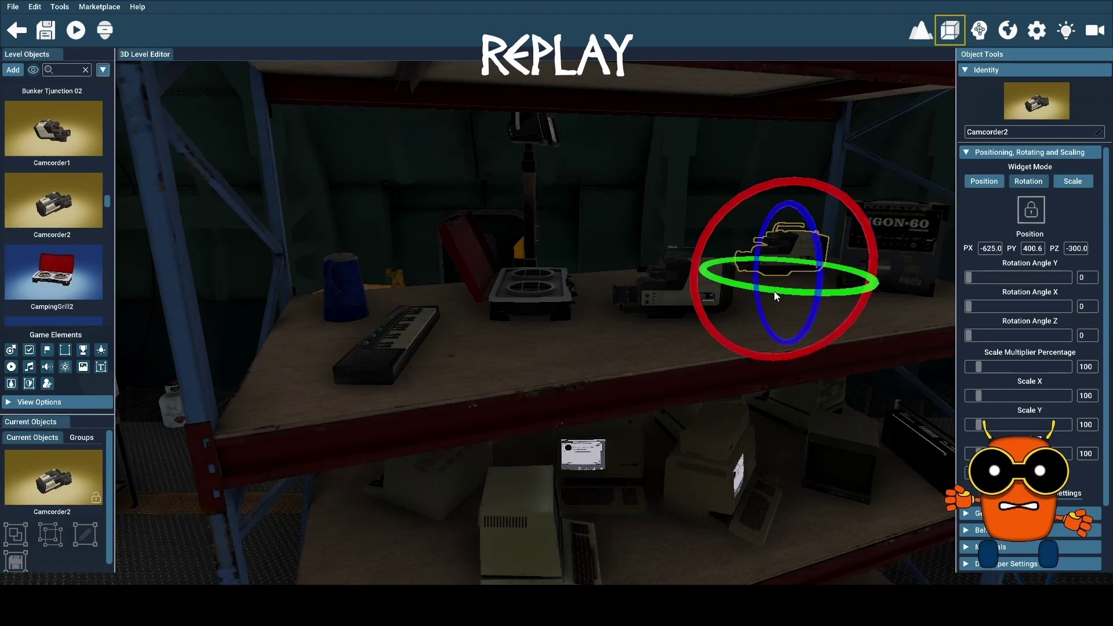
left_click_drag(766, 289, 891, 297)
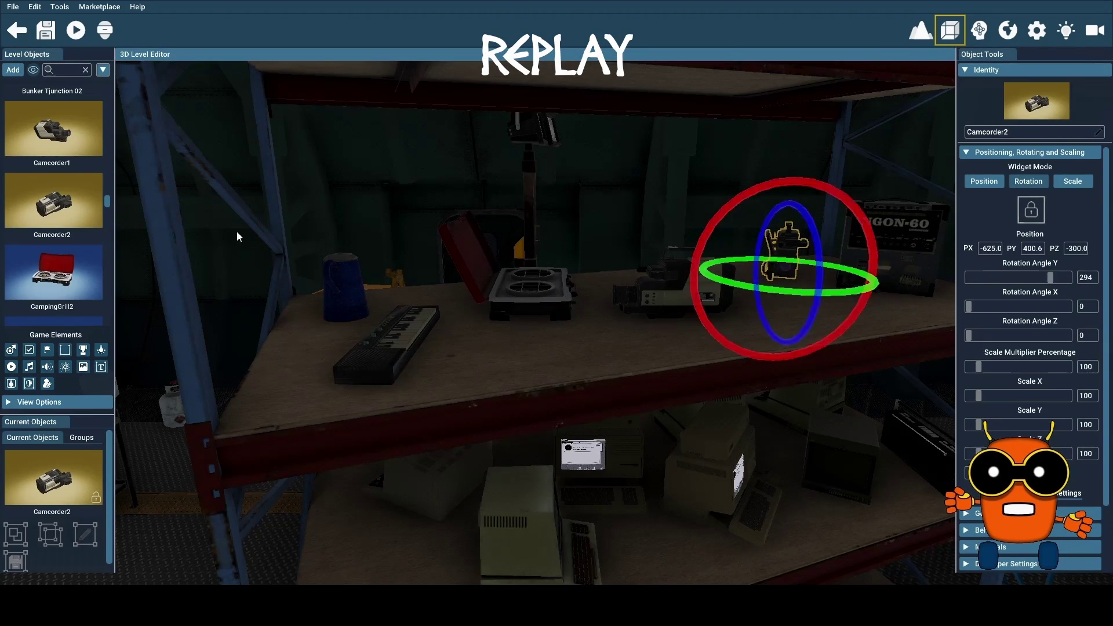
Step: Add the BoomBox beside the keyboard, turned 140° to face front, then save and play-test the level
scroll(76, 244, "up", 2)
scroll(78, 253, "up", 2)
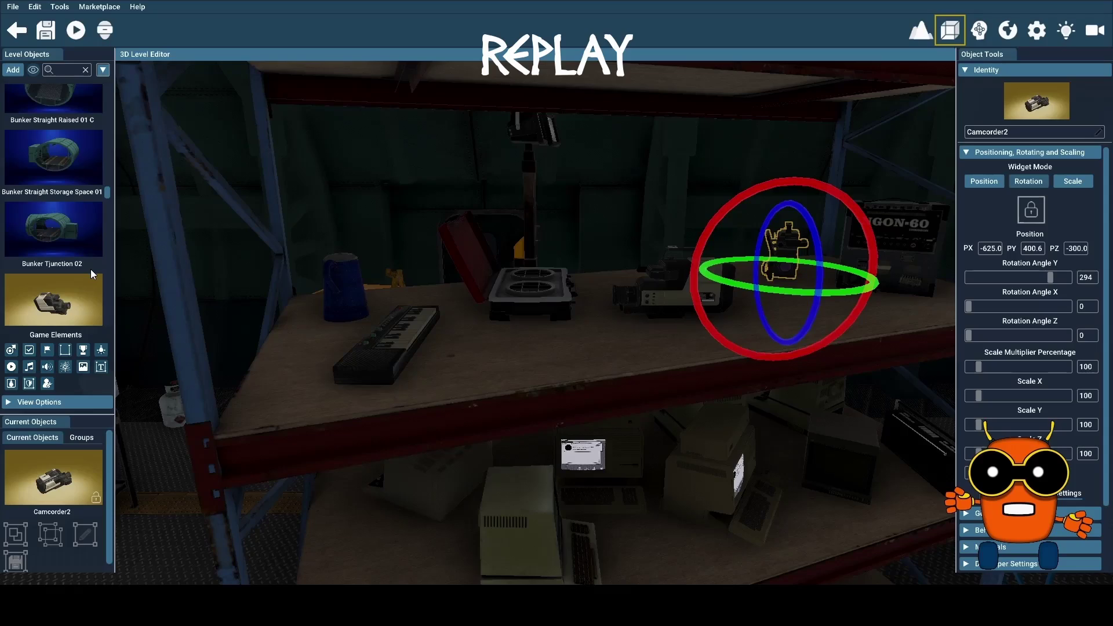
scroll(91, 269, "up", 2)
scroll(89, 269, "up", 2)
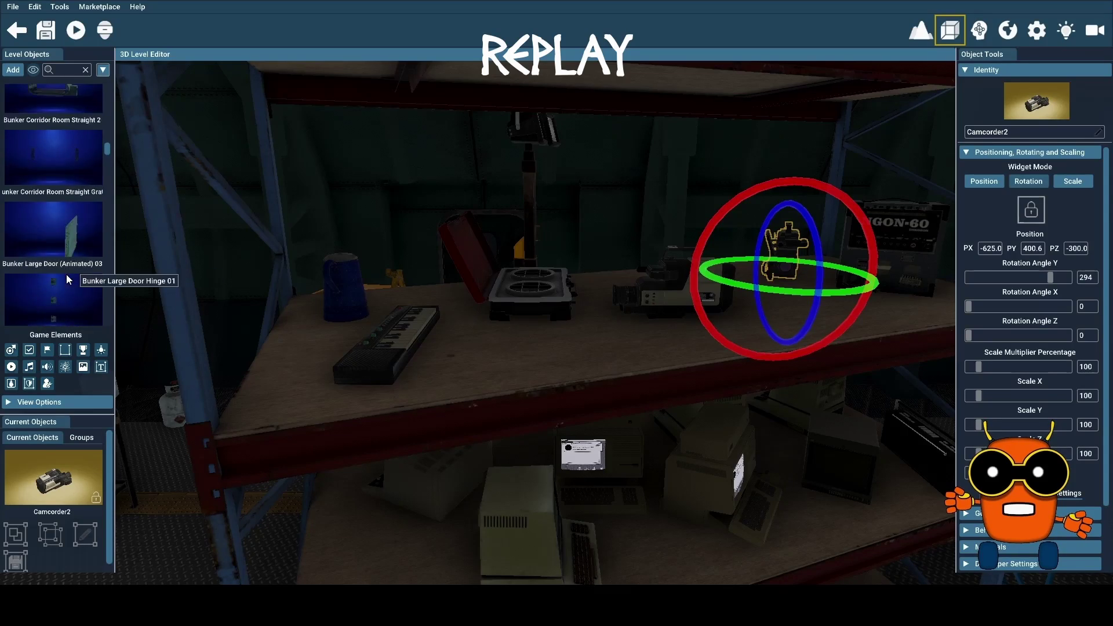
scroll(66, 274, "up", 2)
scroll(66, 273, "up", 2)
scroll(65, 274, "up", 2)
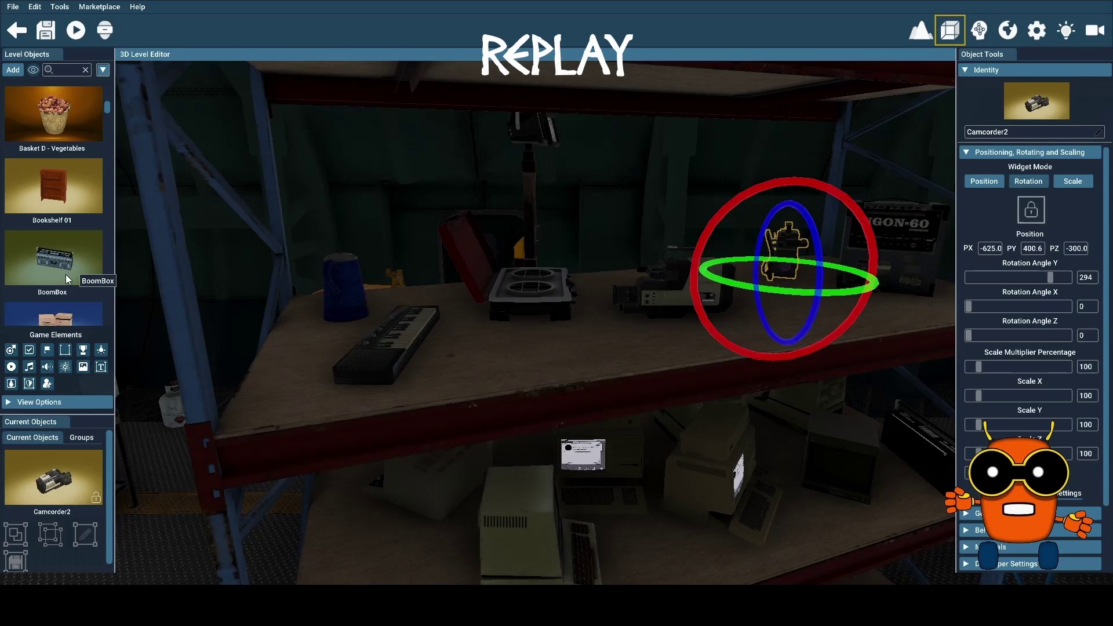
scroll(65, 274, "up", 1)
scroll(64, 274, "up", 1)
scroll(65, 274, "down", 1)
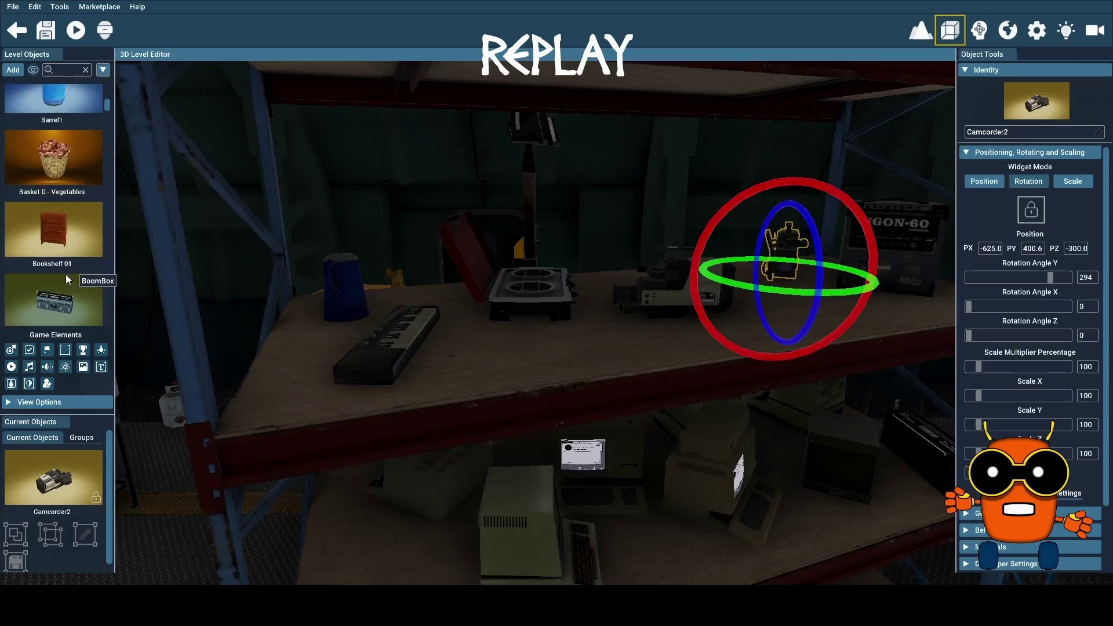
scroll(65, 274, "down", 1)
left_click_drag(411, 267, 360, 255)
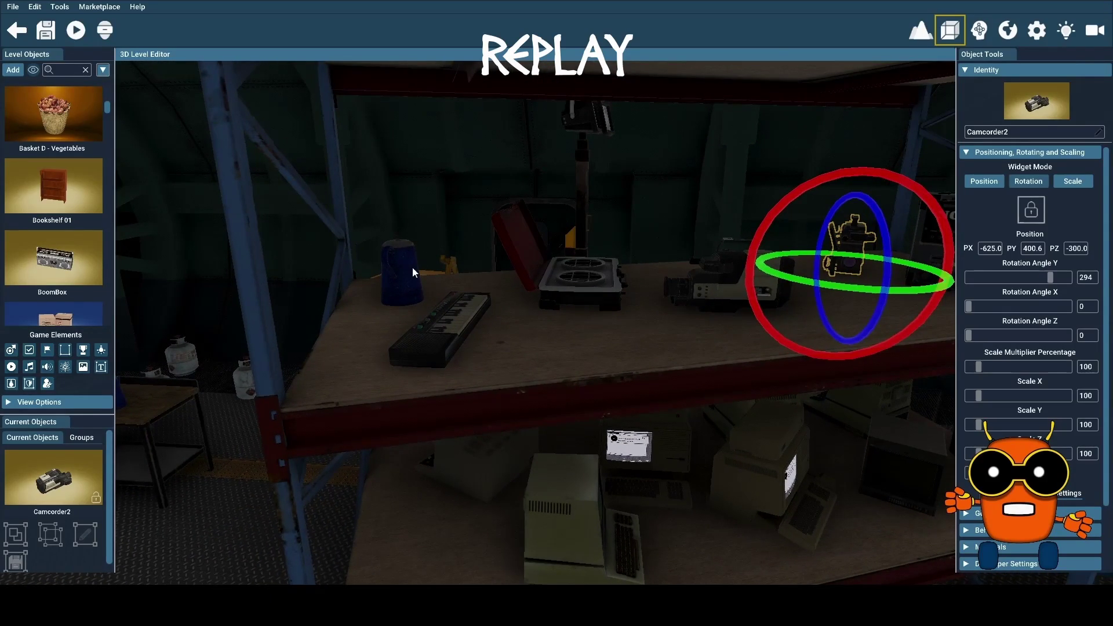
left_click_drag(106, 254, 555, 356)
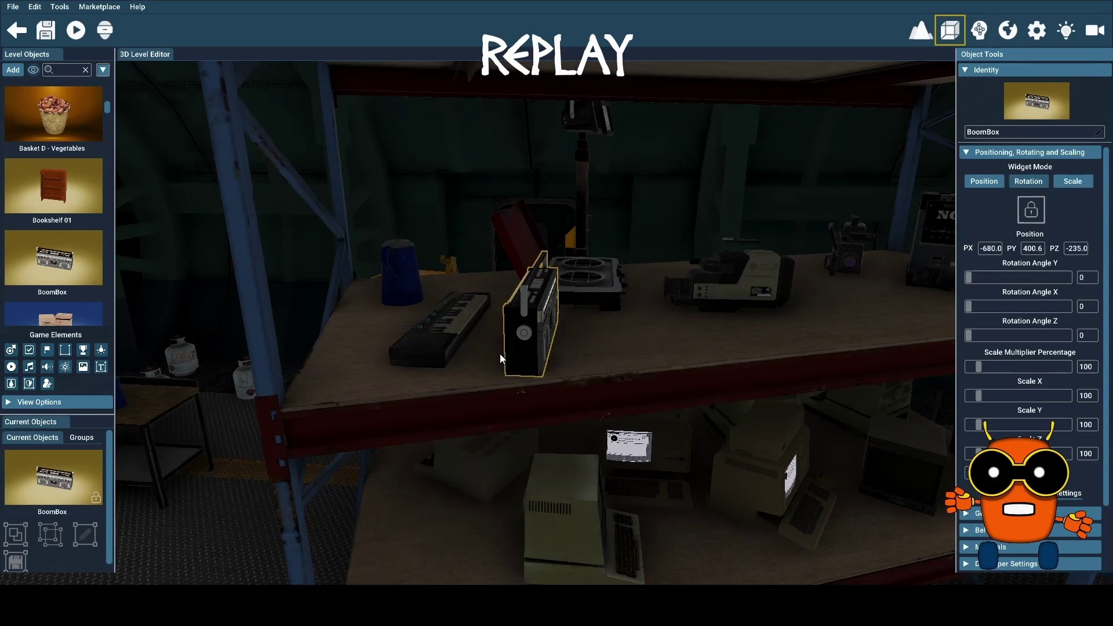
left_click(524, 342)
left_click_drag(511, 371, 477, 348)
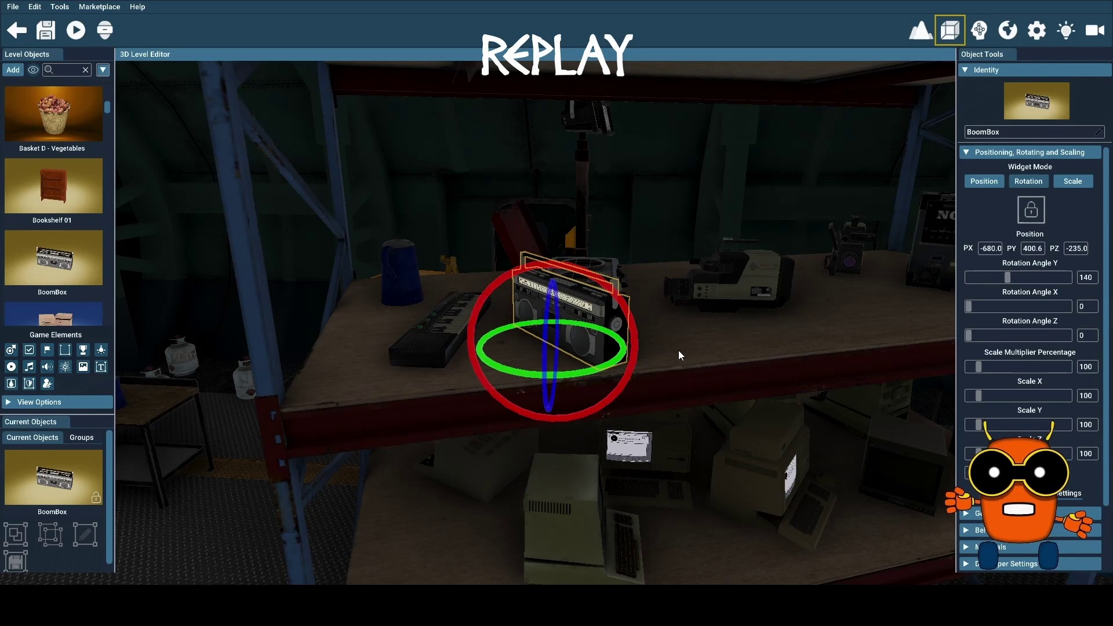
key("ctrl+s")
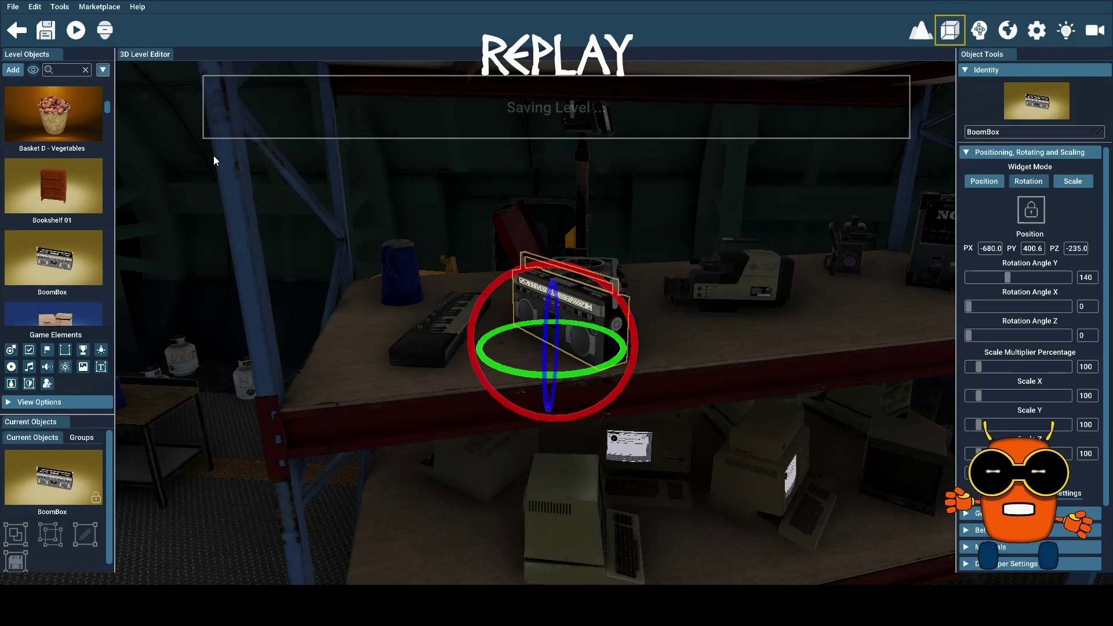
left_click(76, 31)
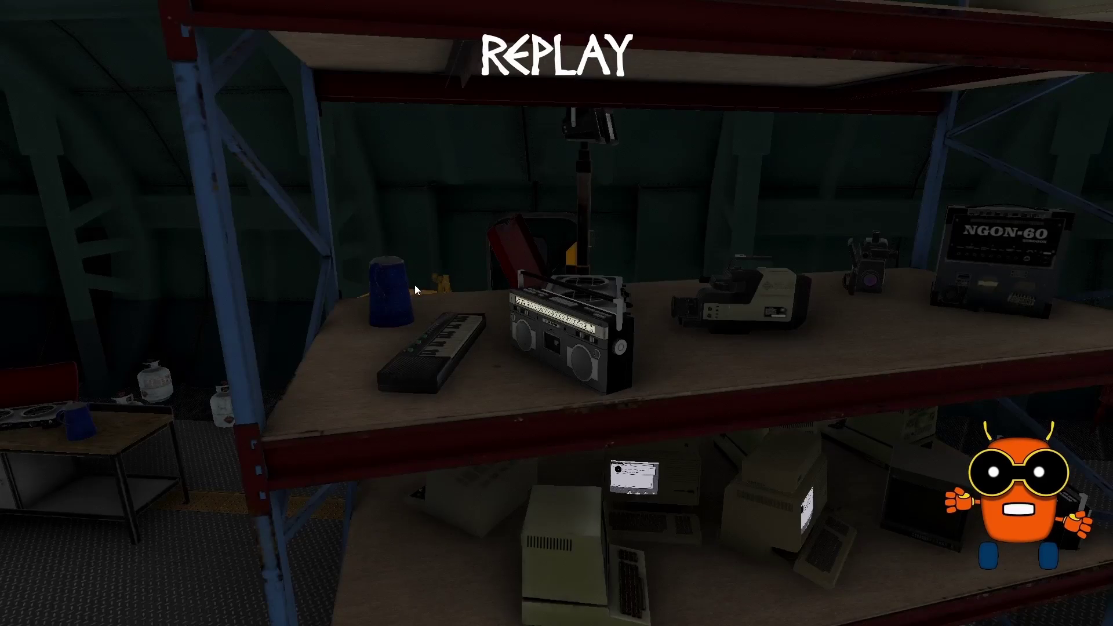
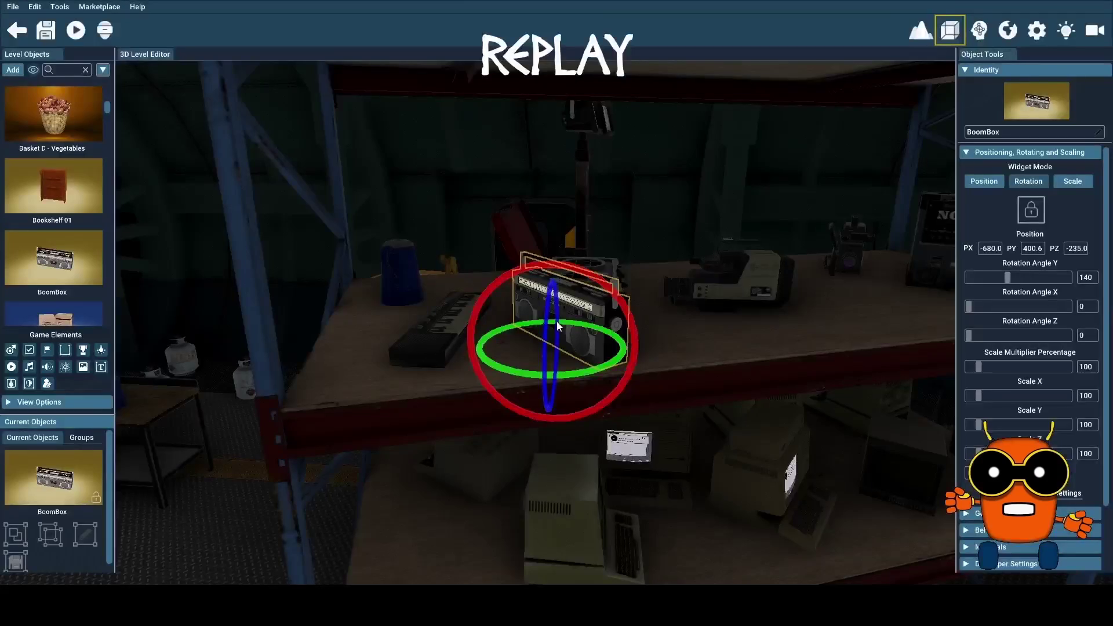
Step: Pick the Slide-Projector tile from the Retro pack in the Object Library
left_click(13, 6)
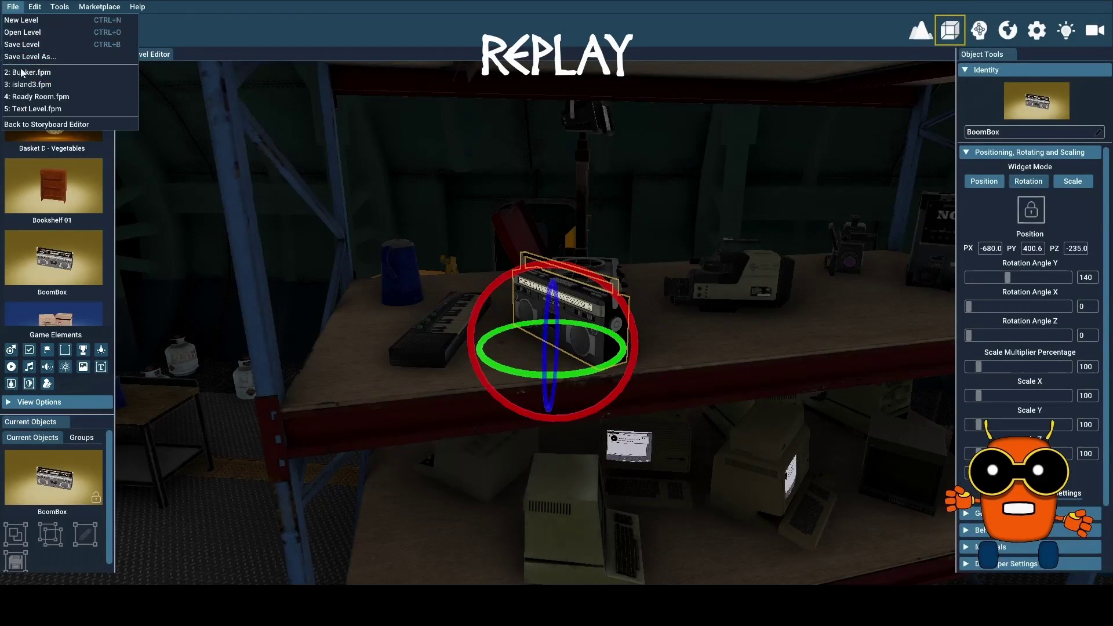
left_click(235, 33)
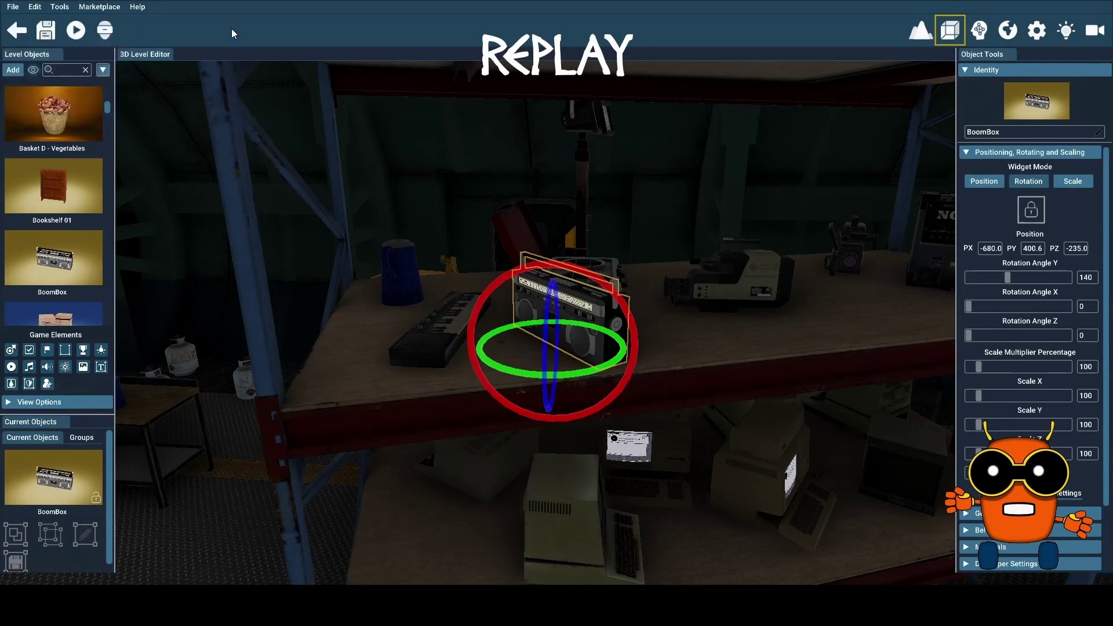
left_click(12, 71)
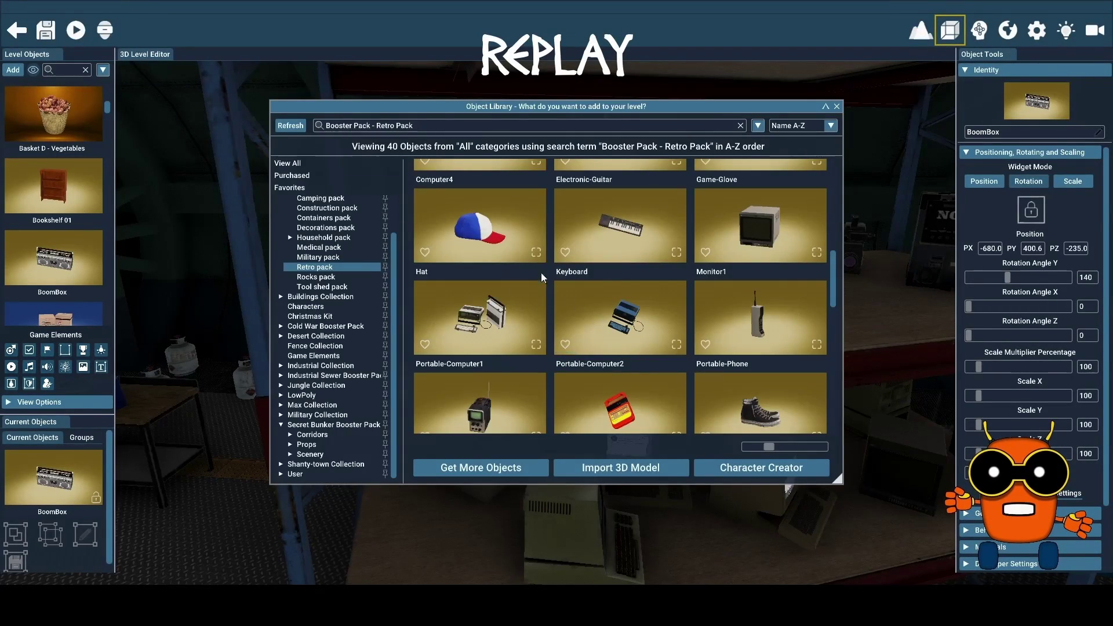
scroll(578, 294, "down", 3)
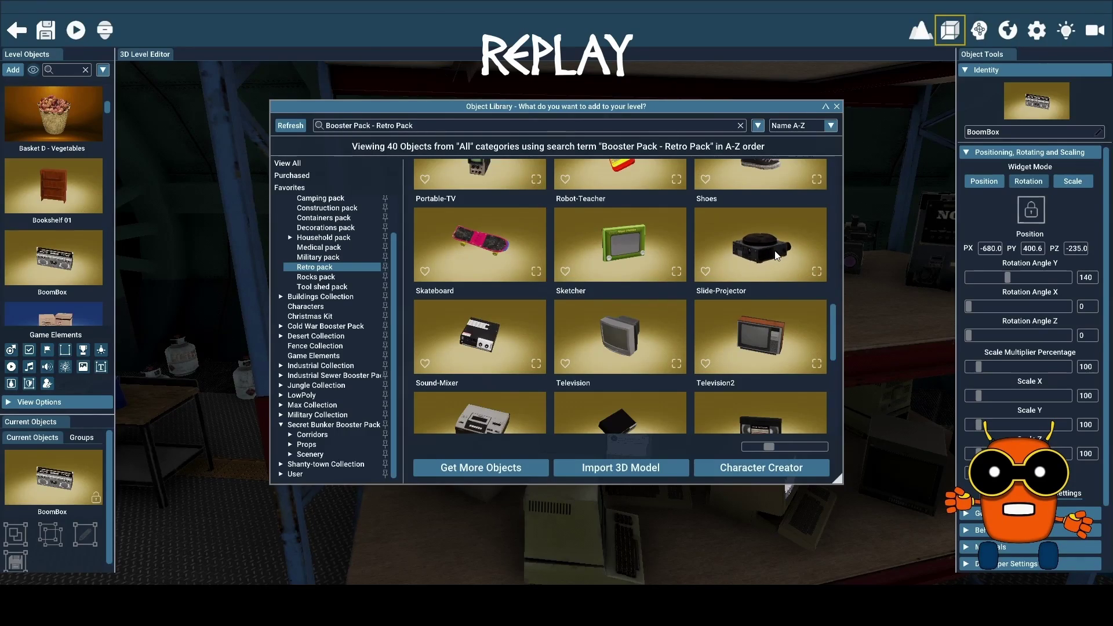
scroll(776, 255, "down", 1)
scroll(776, 256, "up", 1)
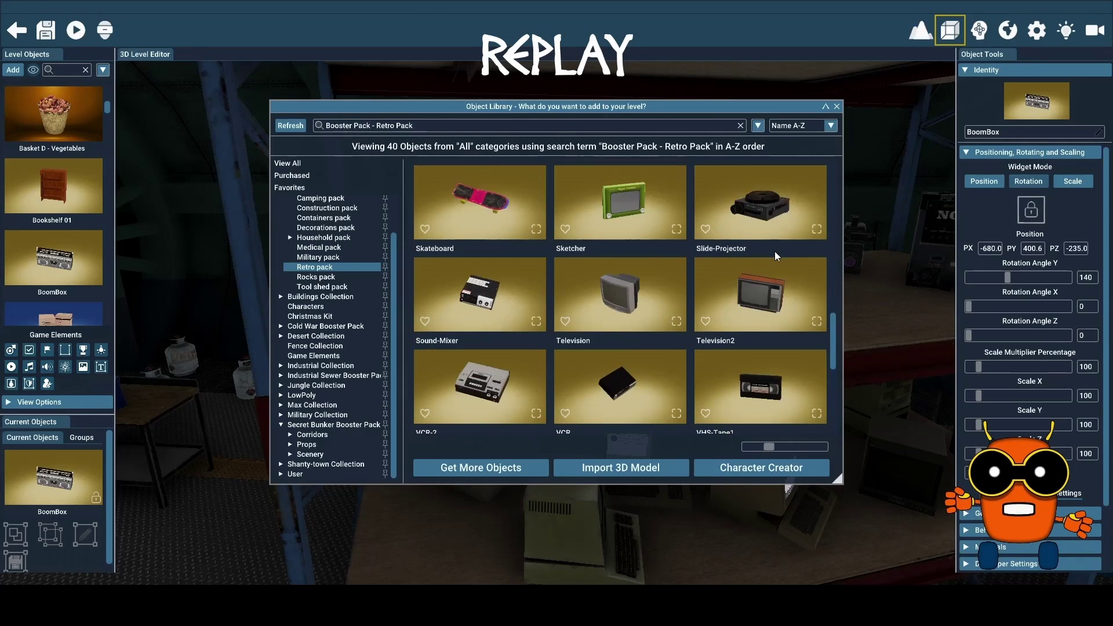
left_click(761, 207)
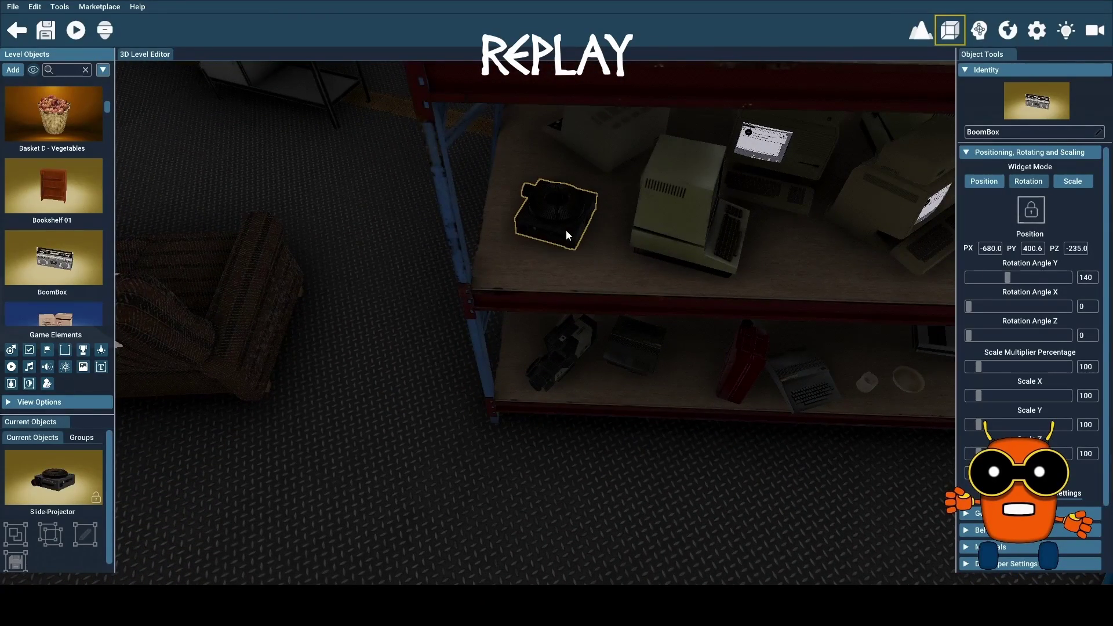
Step: Place the Slide-Projector on the computer shelf and drop a Sound-Mixer beside the boombox
left_click(567, 232)
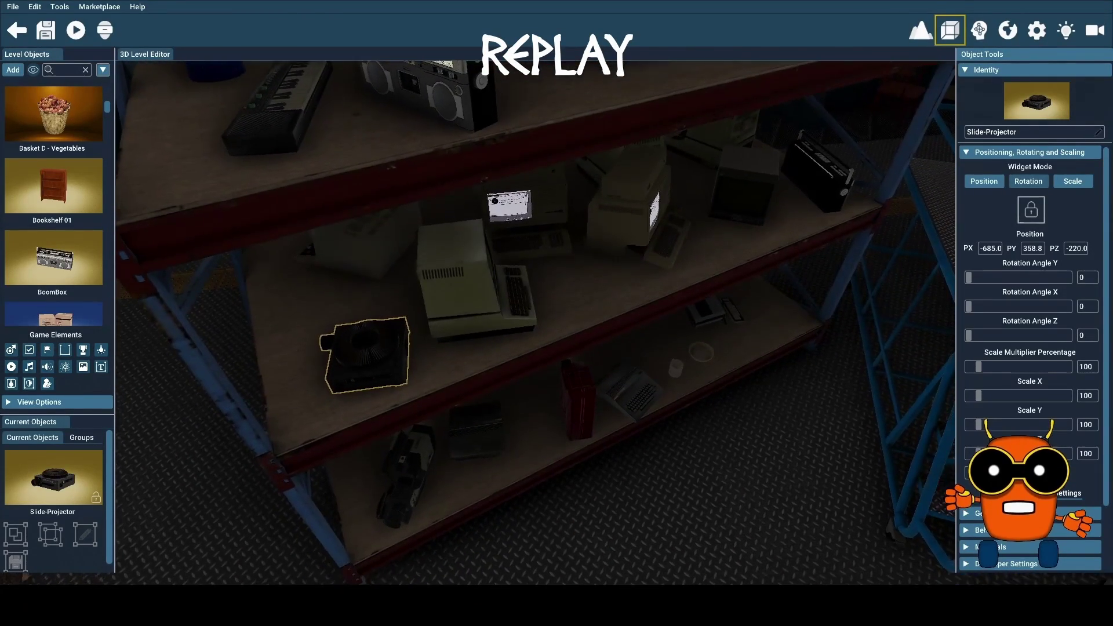
left_click(15, 73)
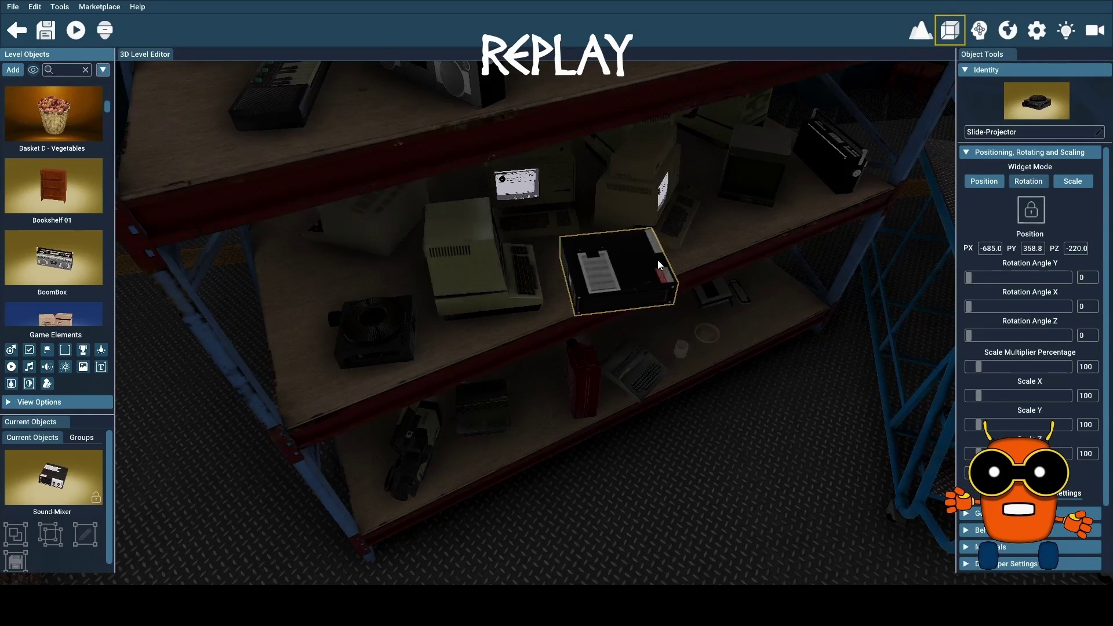
key("w")
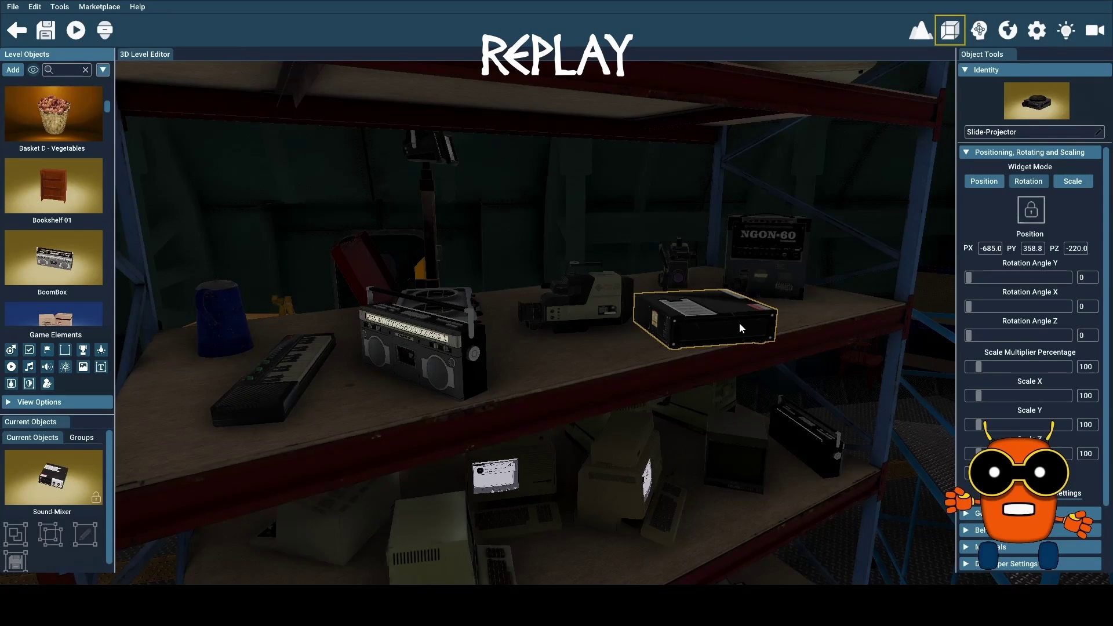
left_click(740, 328)
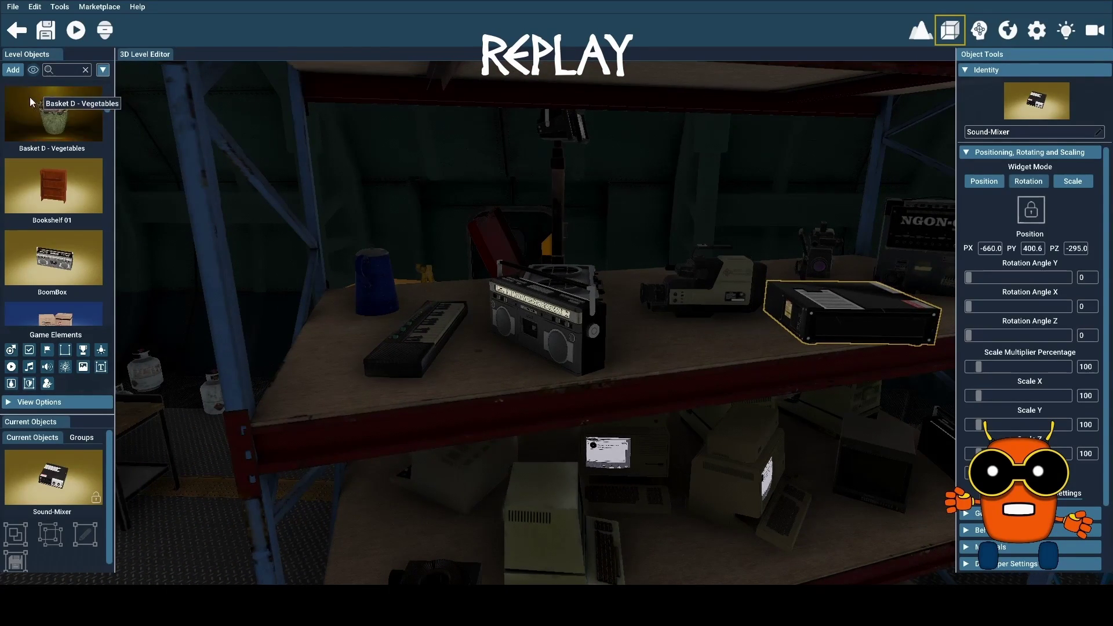
Step: Add a VCR-2 from the library and rotate it to a Y rotation of 96
left_click(13, 70)
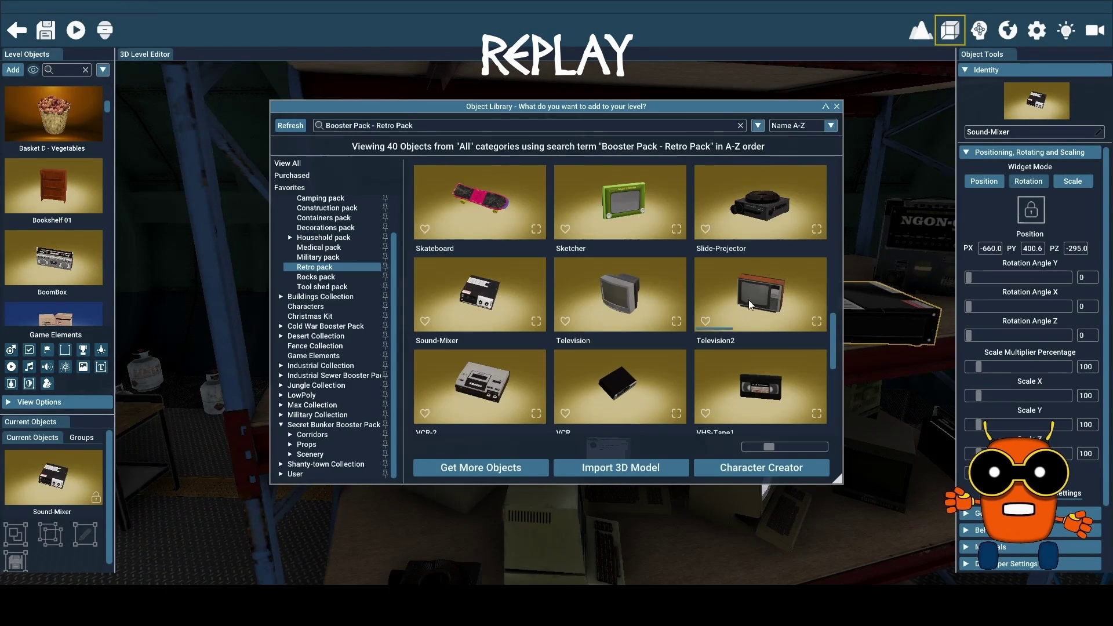
scroll(757, 306, "down", 3)
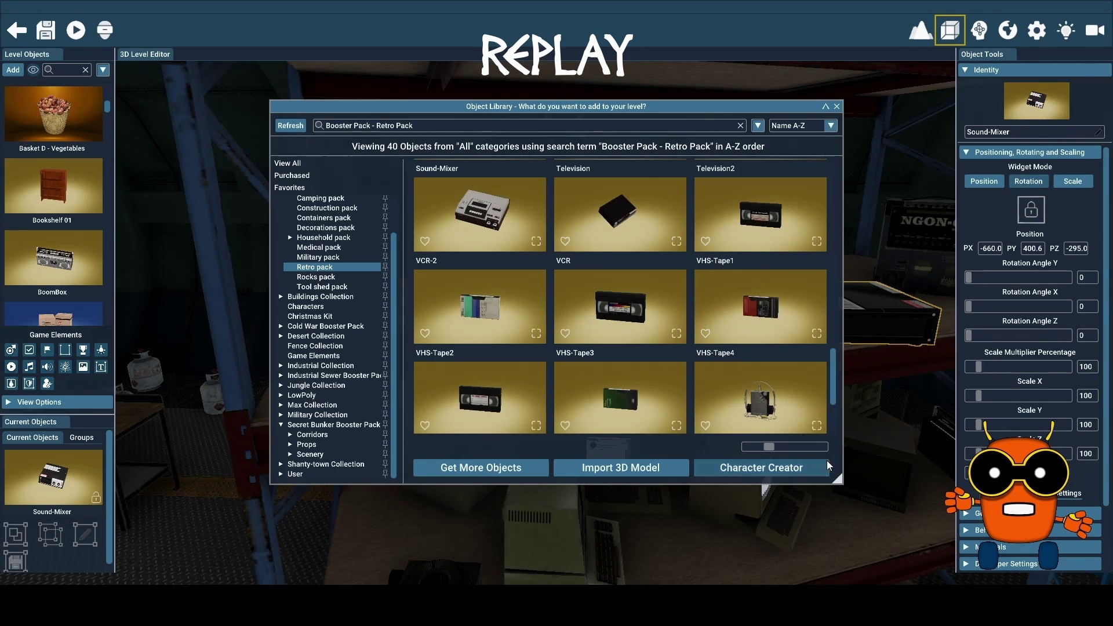
left_click(487, 218)
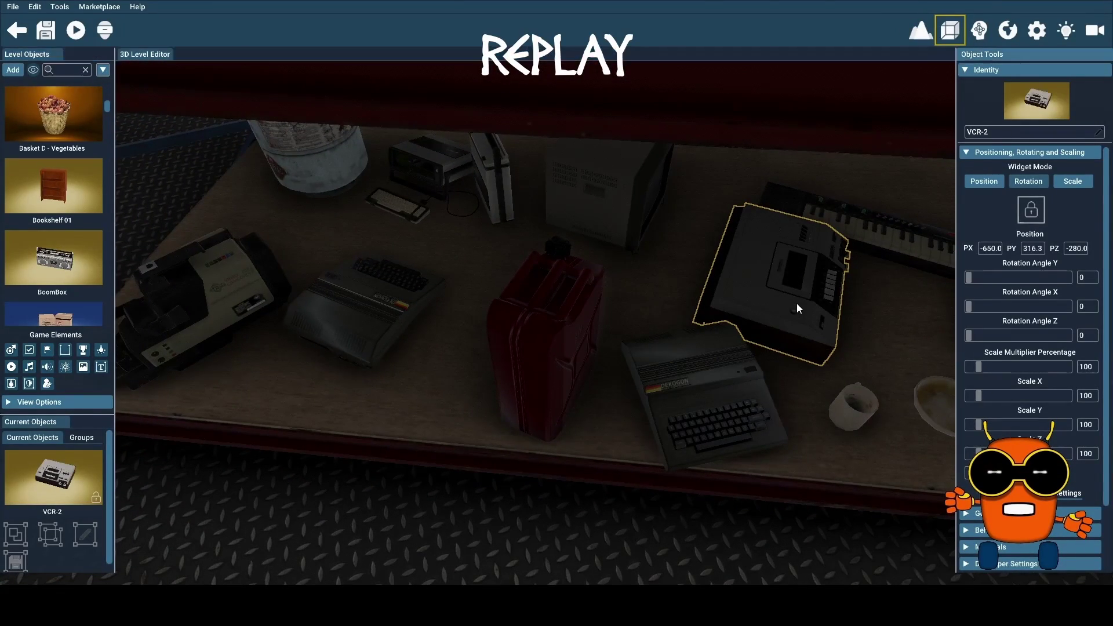
left_click(1040, 180)
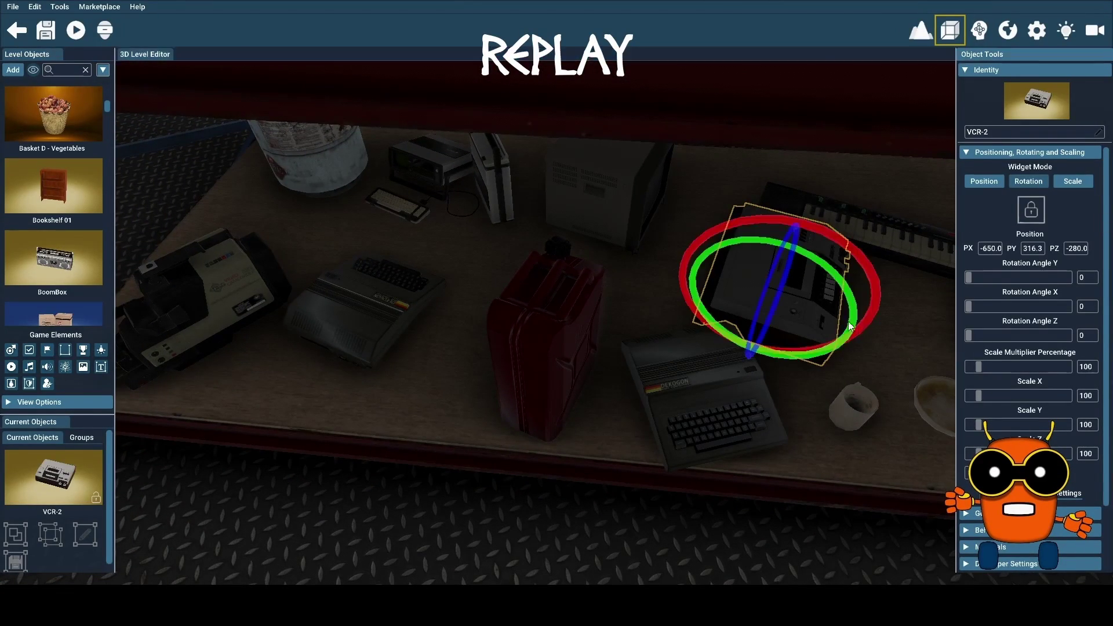
left_click_drag(857, 316, 760, 336)
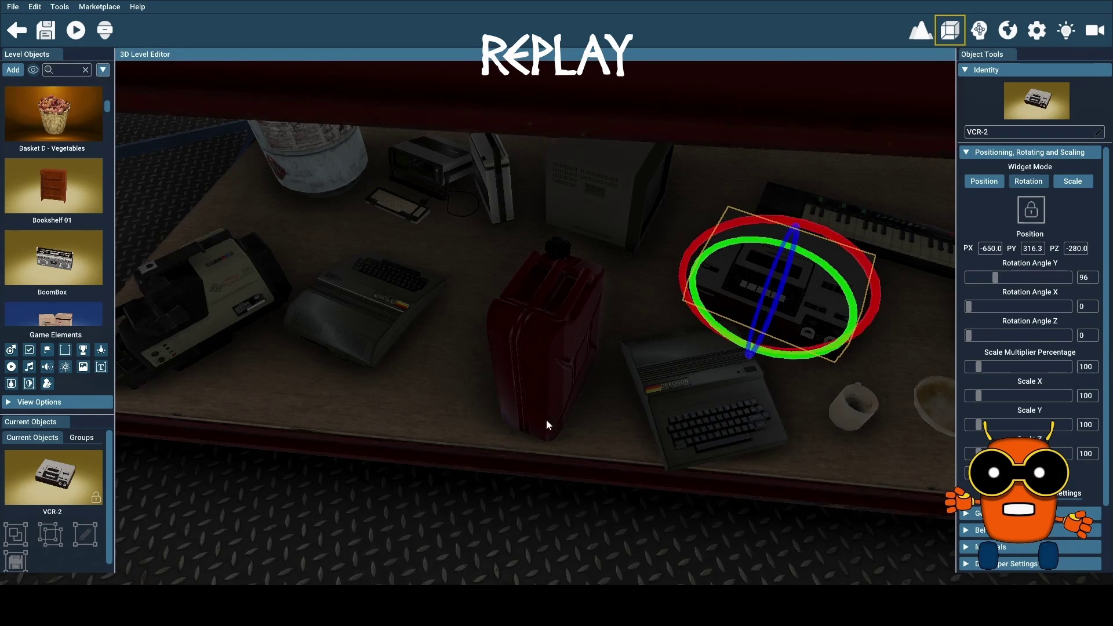
Step: Move the VCR-2 up onto the shelf holding the keyboard
scroll(536, 422, "down", 2)
scroll(548, 424, "down", 5)
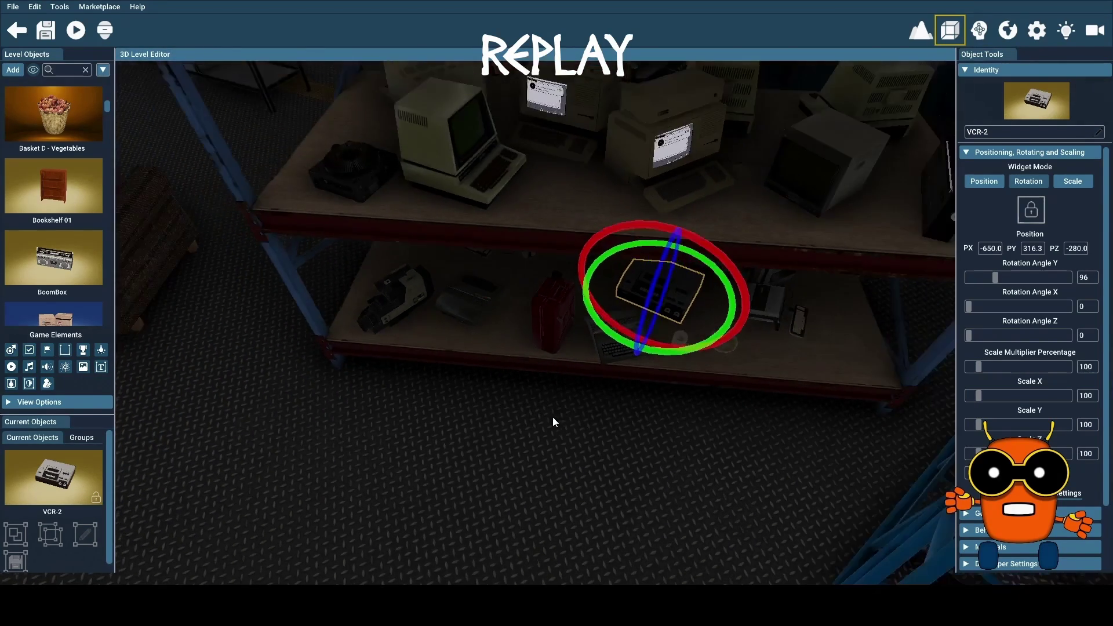
scroll(555, 416, "down", 3)
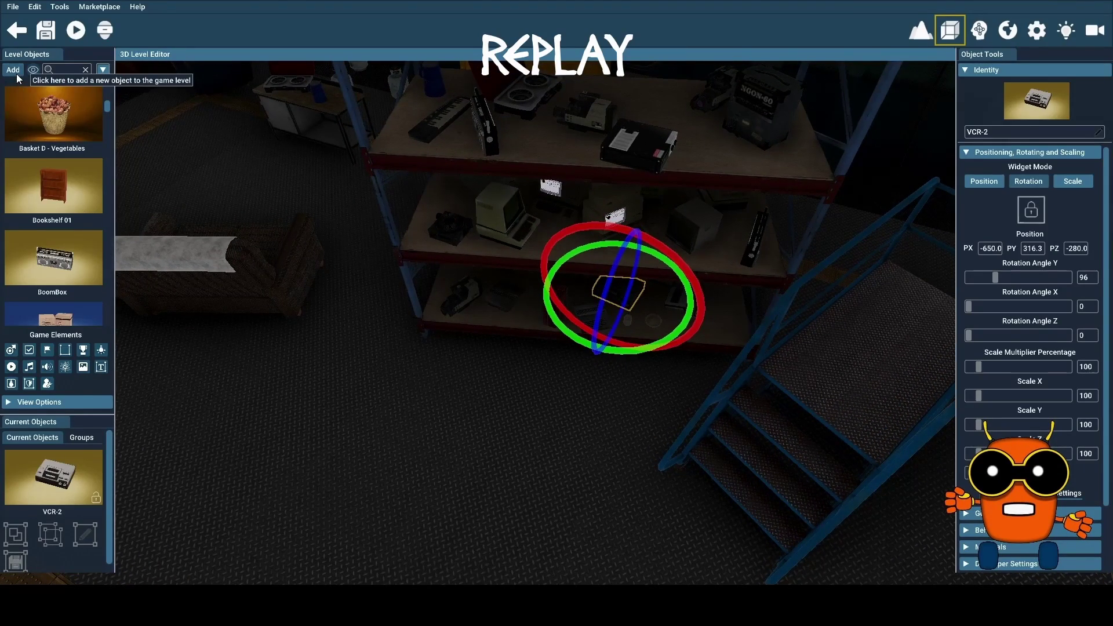
mouse_move(58, 473)
left_mouse_down()
mouse_move(713, 221)
mouse_move(646, 134)
left_mouse_up()
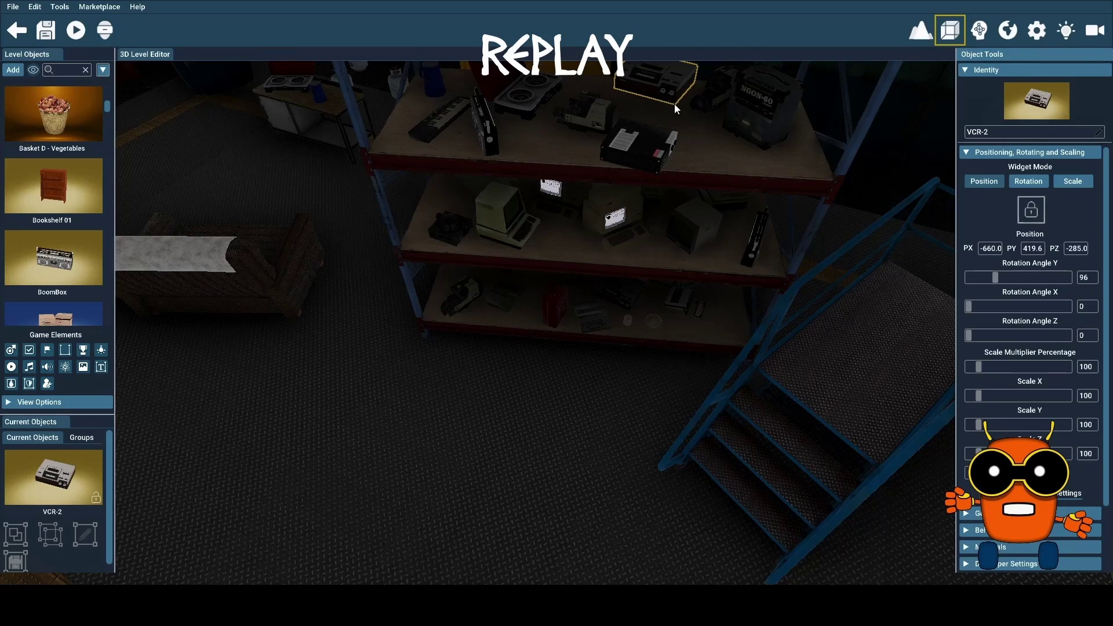
Step: Push the amplifier back on the top shelf and raise it slightly
scroll(674, 116, "down", 5)
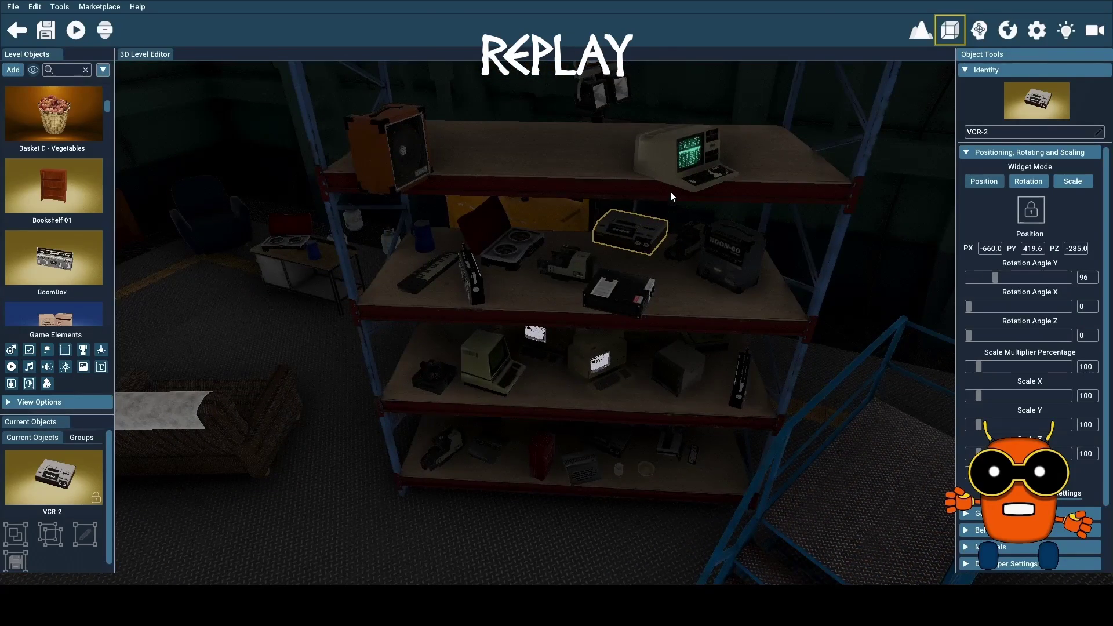
scroll(663, 189, "up", 5)
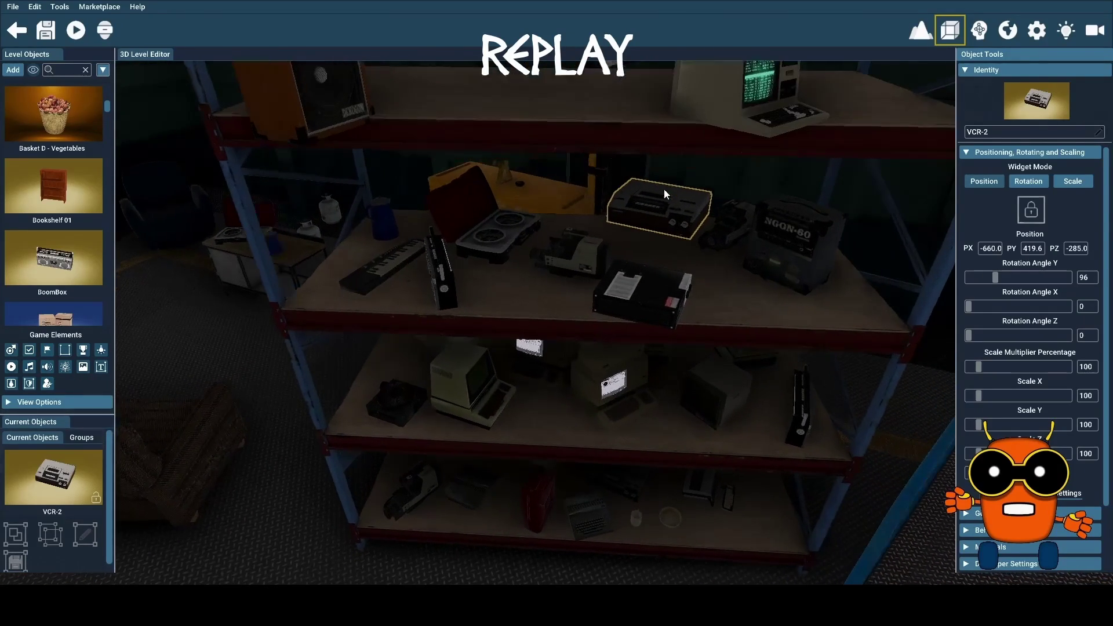
left_click(329, 102)
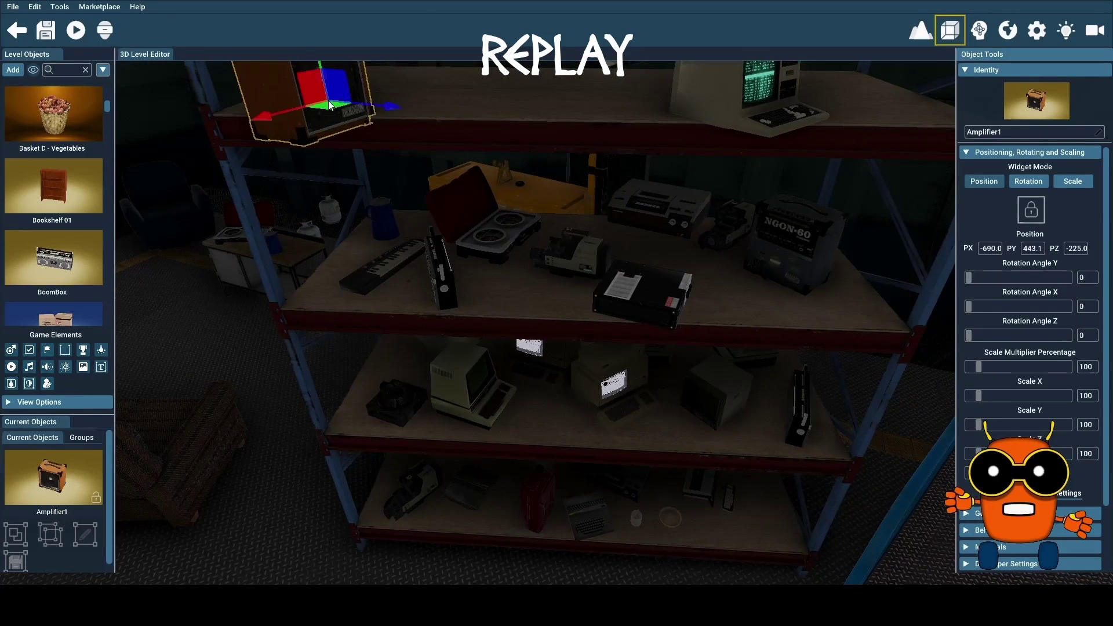
left_click_drag(324, 110, 381, 90)
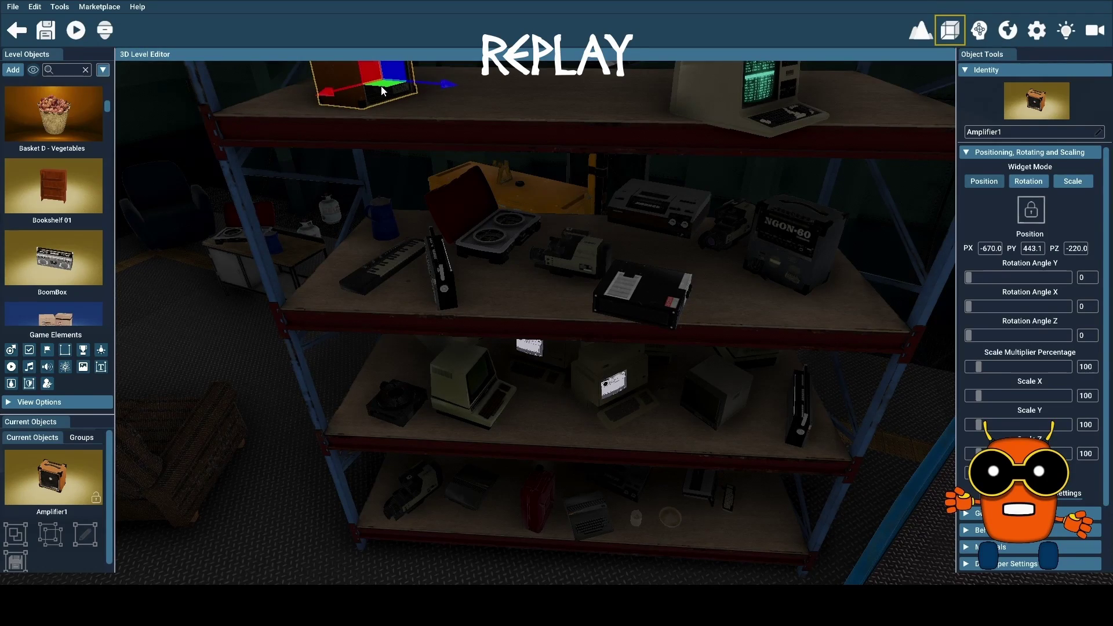
key("w")
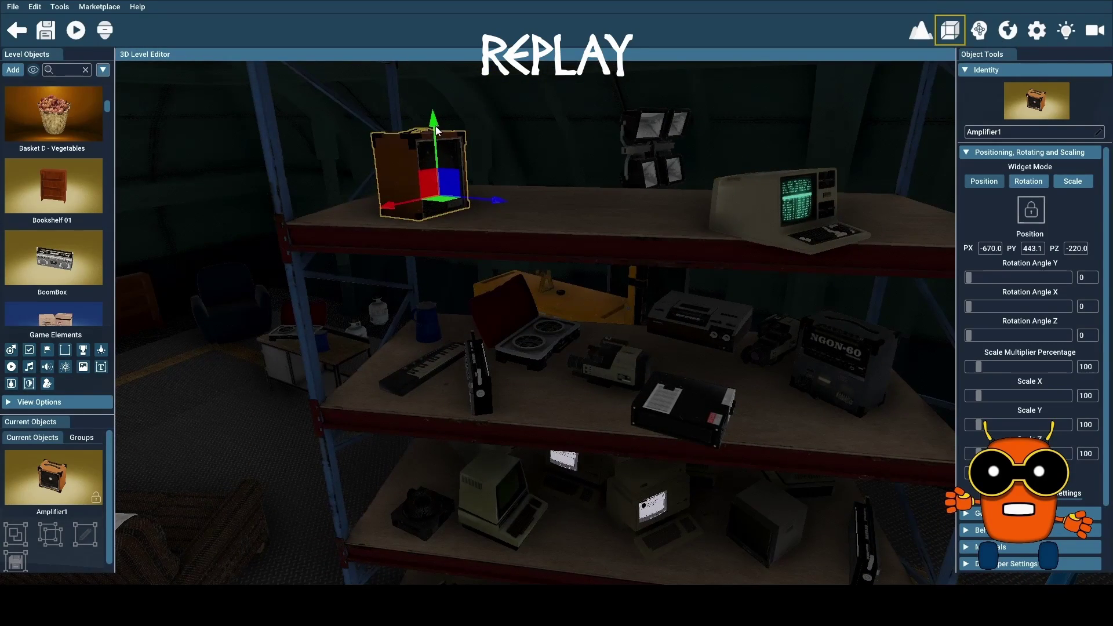
left_click_drag(437, 136, 437, 117)
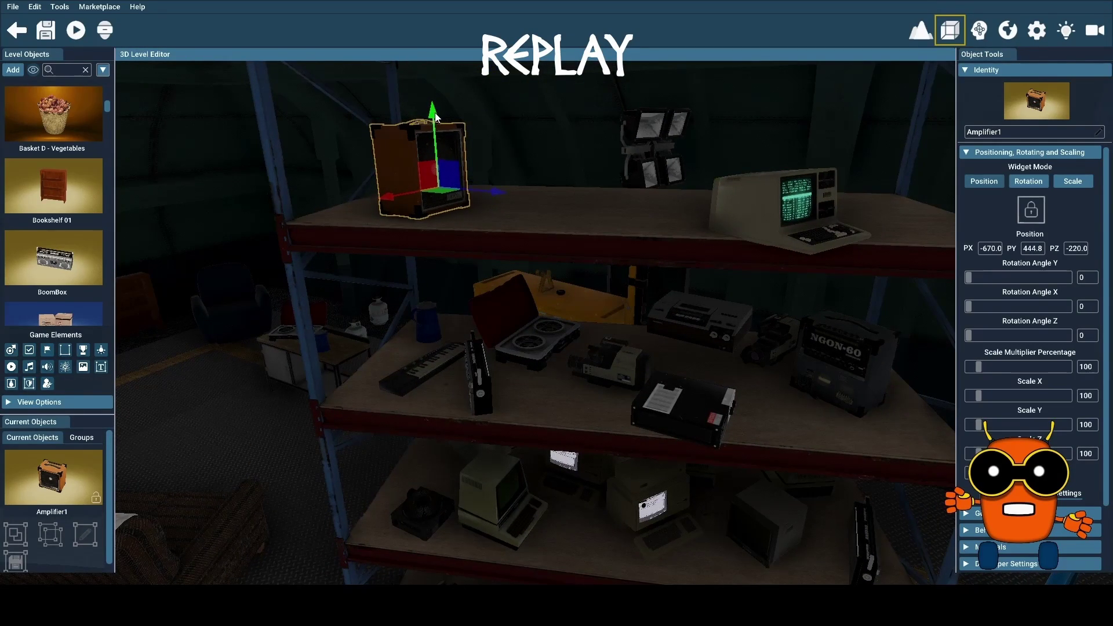
Step: Slide the computer back along the top shelf and lift it slightly above it
left_click(764, 219)
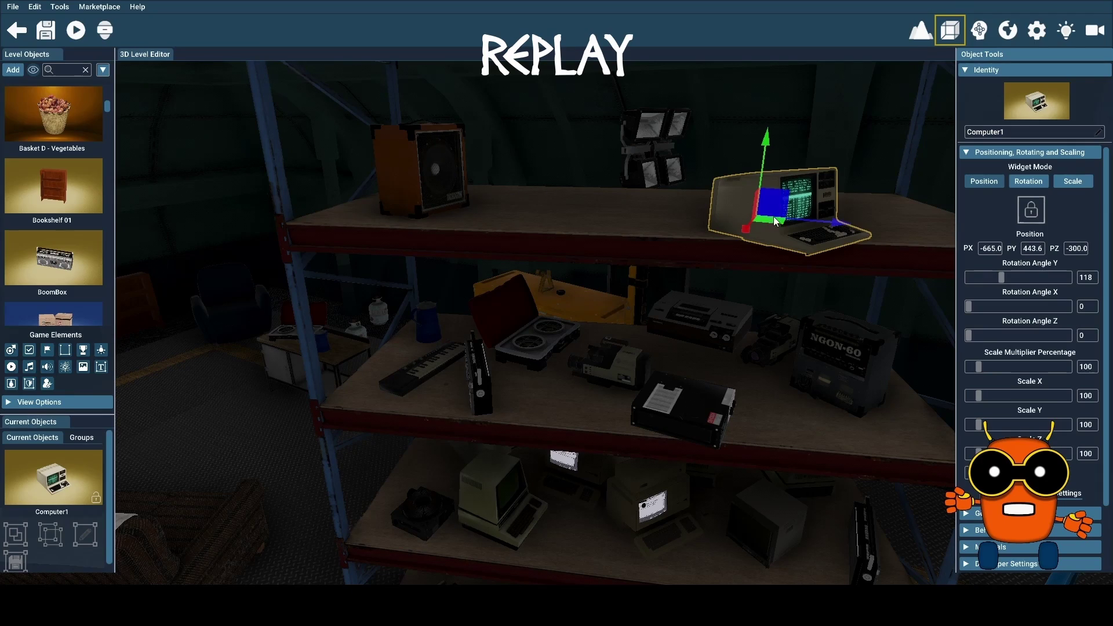
left_click_drag(774, 221, 733, 208)
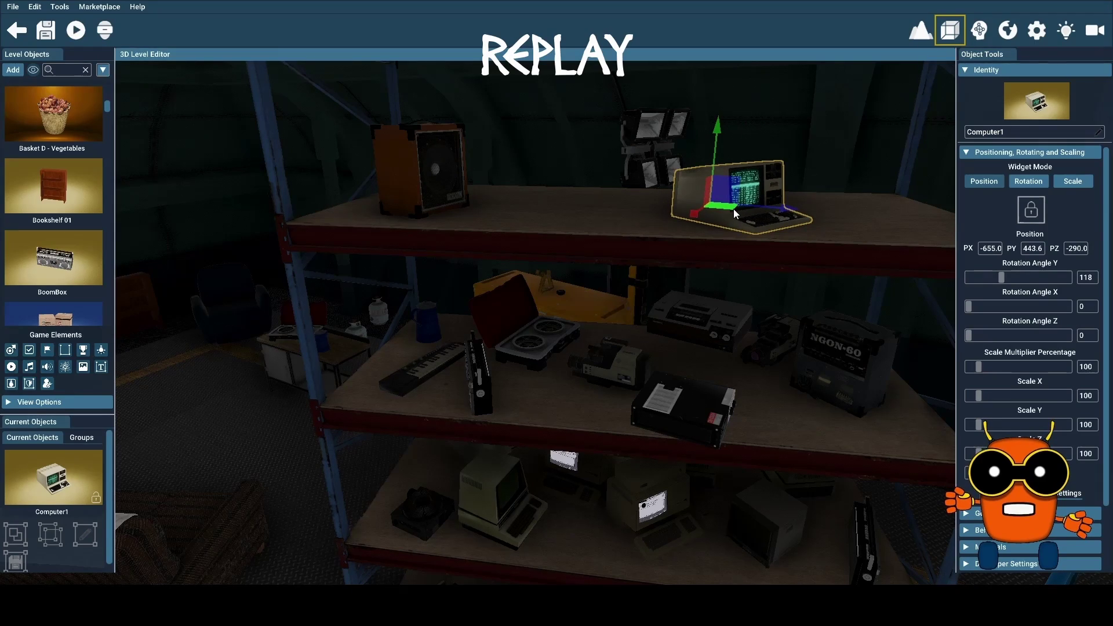
mouse_move(720, 132)
left_mouse_down()
mouse_move(718, 115)
mouse_move(723, 126)
left_mouse_up()
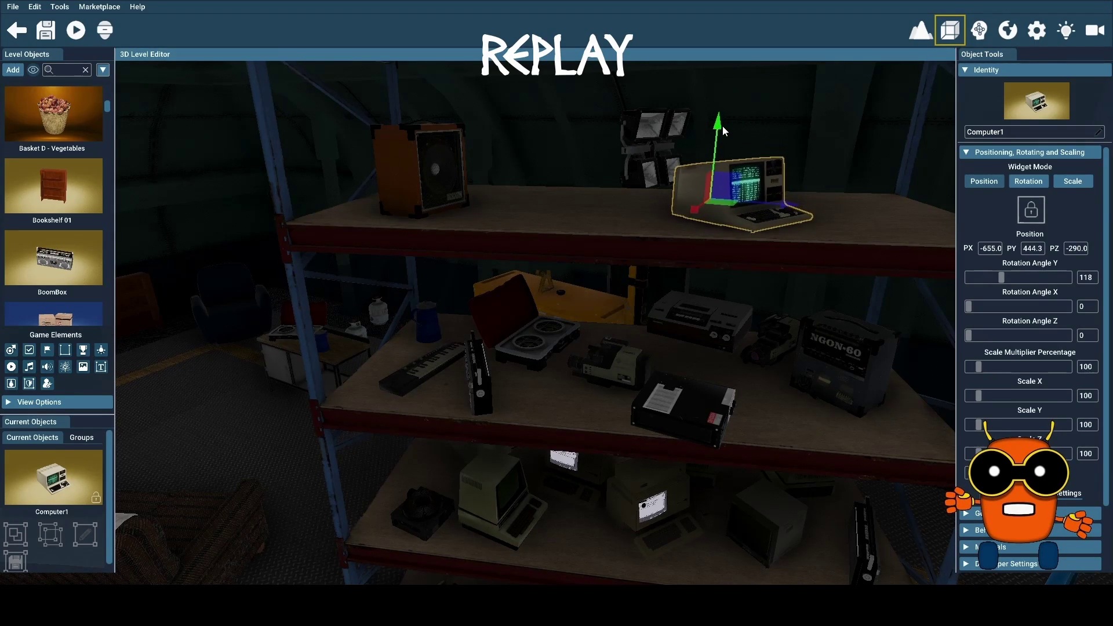
left_click(706, 330)
key("f")
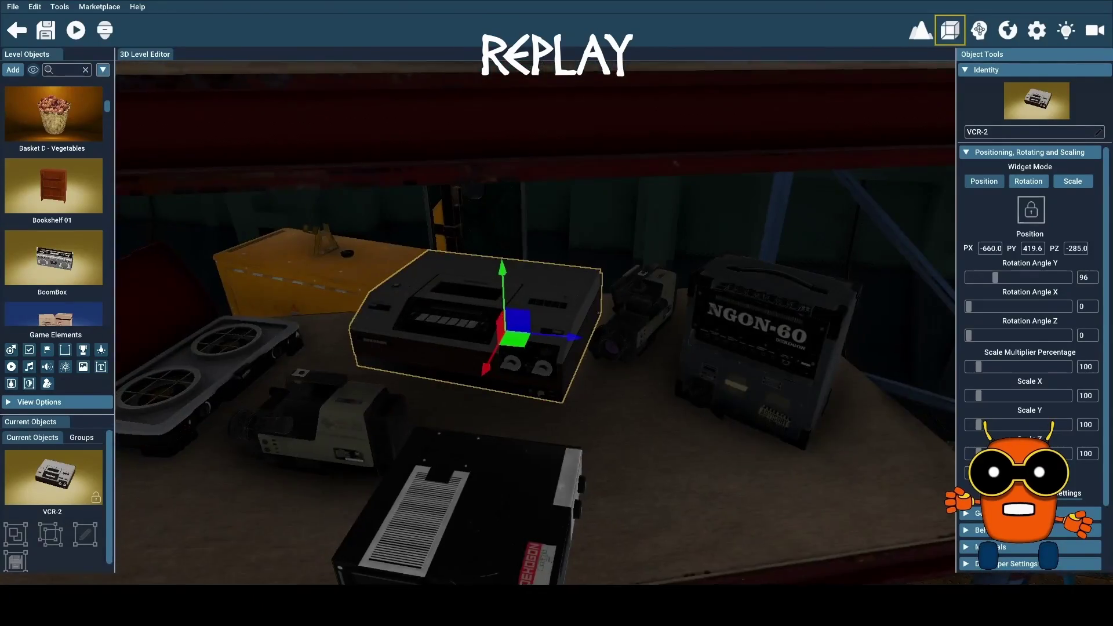
Step: Lower the VCR-2 deck onto the middle shelf and shift it to the shelf's left side
left_click_drag(571, 339, 552, 286)
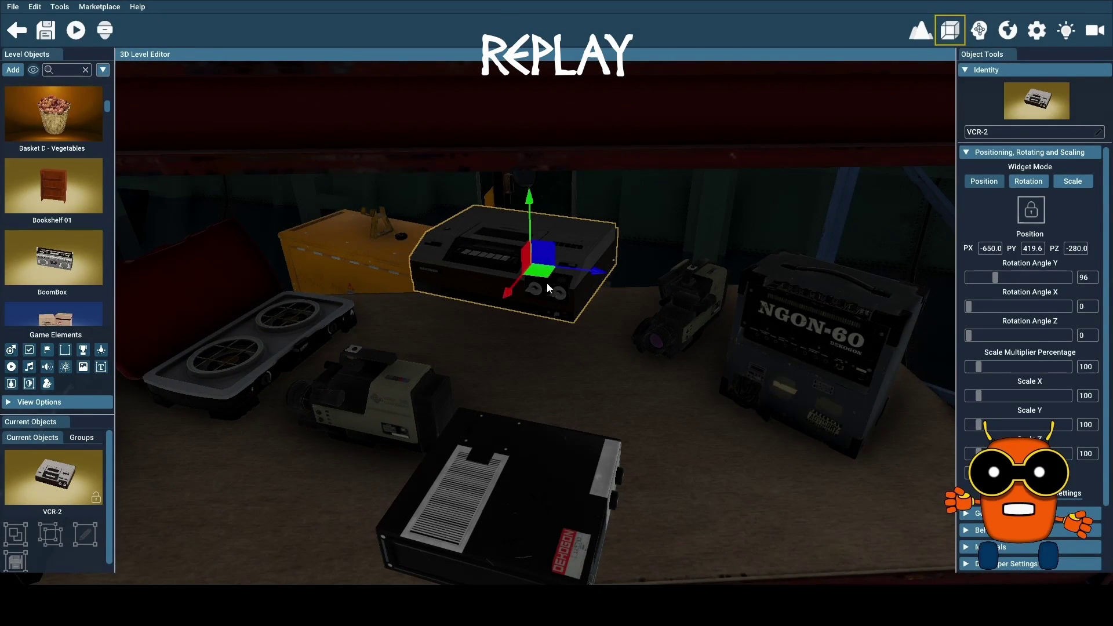
left_click_drag(542, 273, 528, 258)
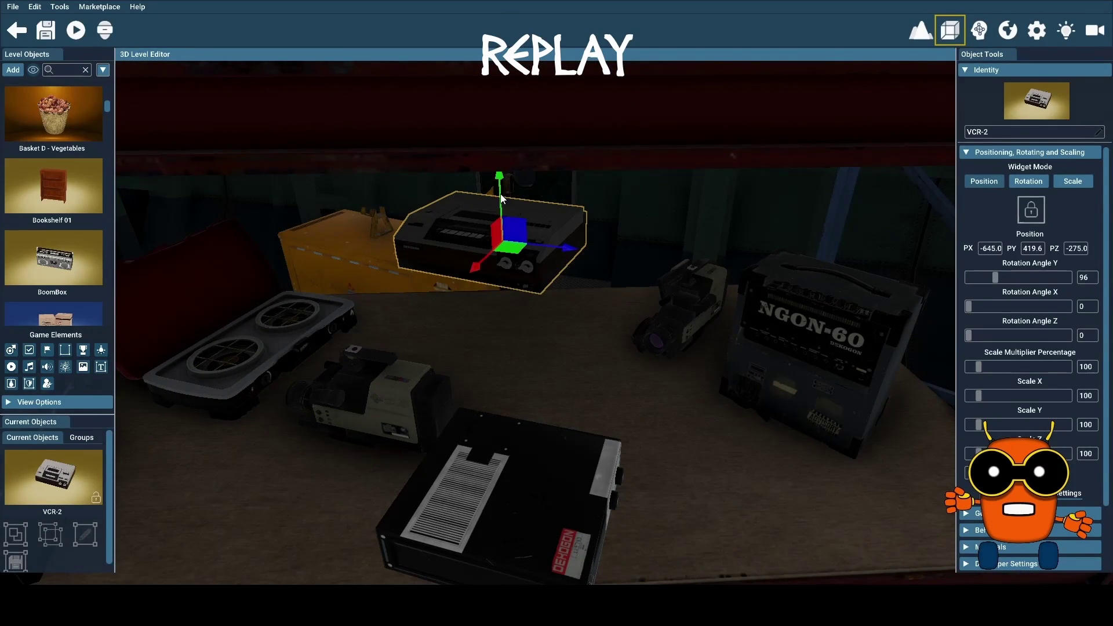
mouse_move(497, 179)
left_mouse_down()
mouse_move(541, 305)
mouse_move(536, 289)
left_mouse_up()
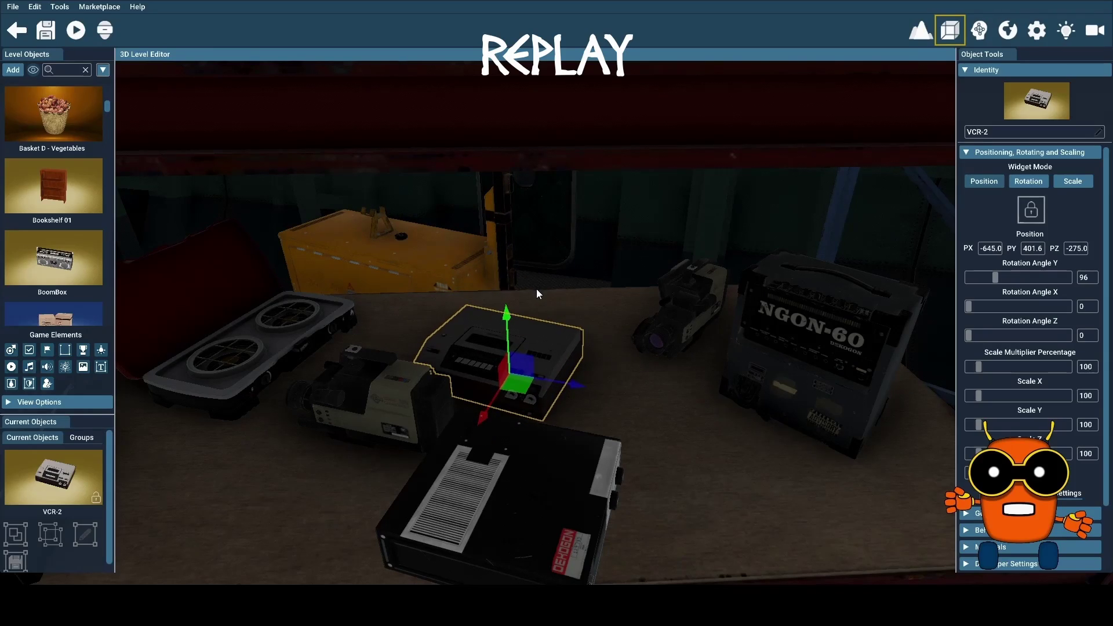
mouse_move(518, 385)
left_mouse_down()
mouse_move(551, 364)
mouse_move(549, 313)
left_mouse_up()
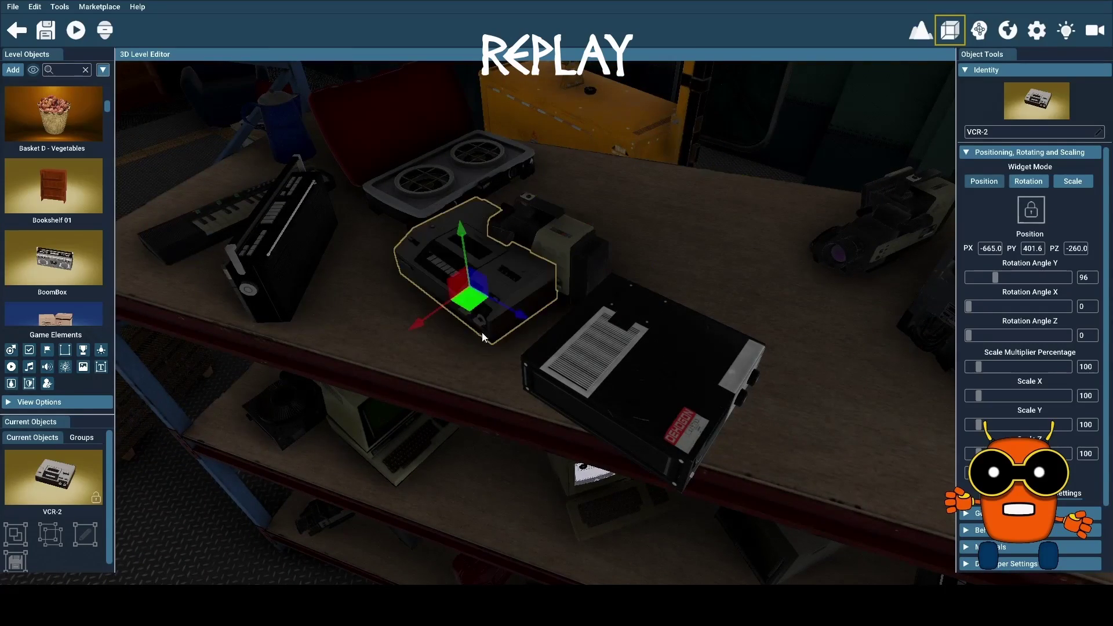
left_click_drag(714, 234, 414, 380)
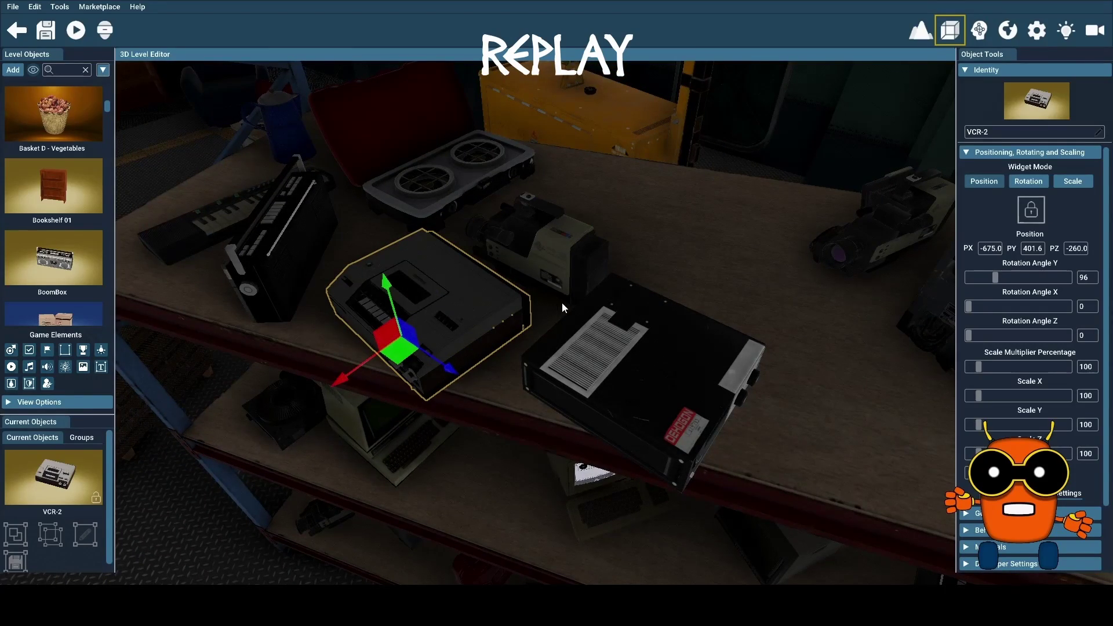
Step: Move the camcorder back and to the right on the middle shelf
left_click(561, 258)
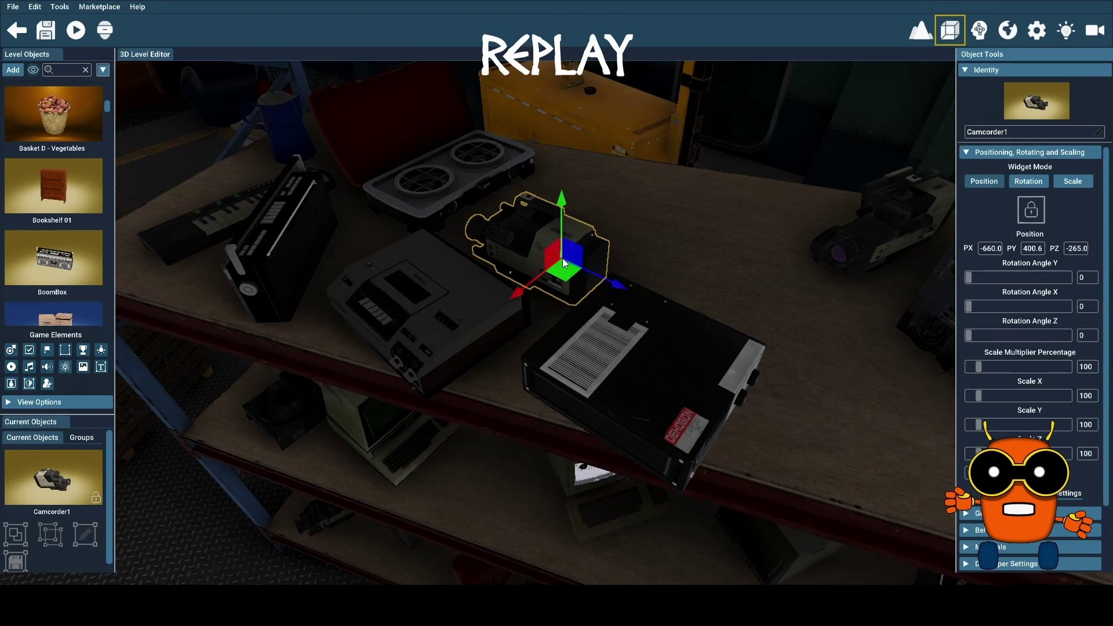
mouse_move(574, 278)
left_mouse_down()
mouse_move(643, 265)
mouse_move(767, 280)
mouse_move(847, 328)
mouse_move(696, 348)
left_mouse_up()
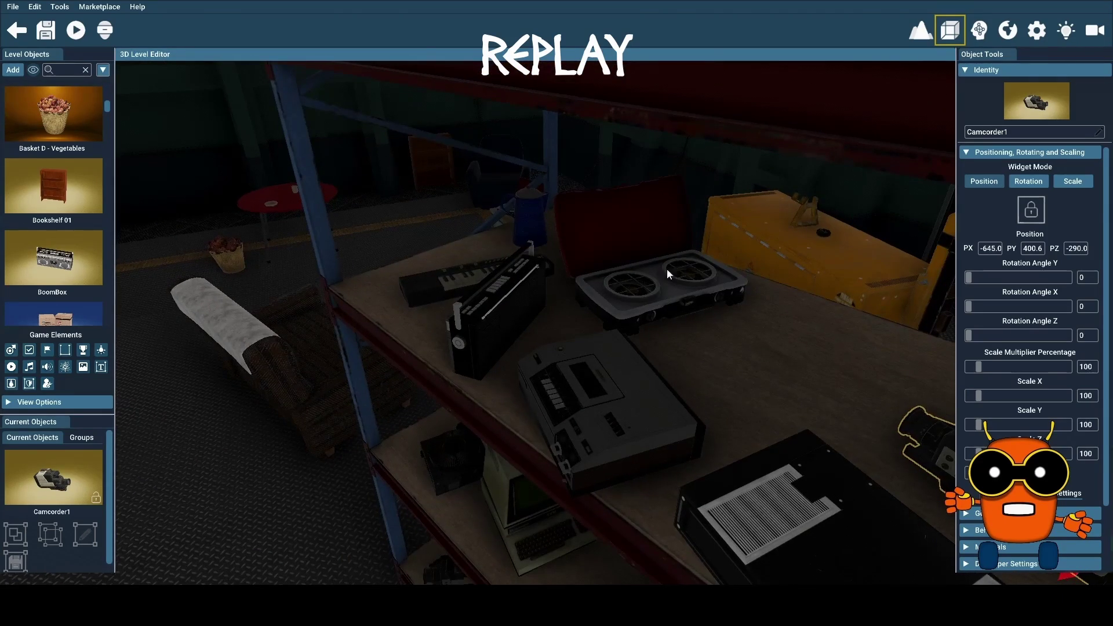
left_click_drag(369, 184, 276, 155)
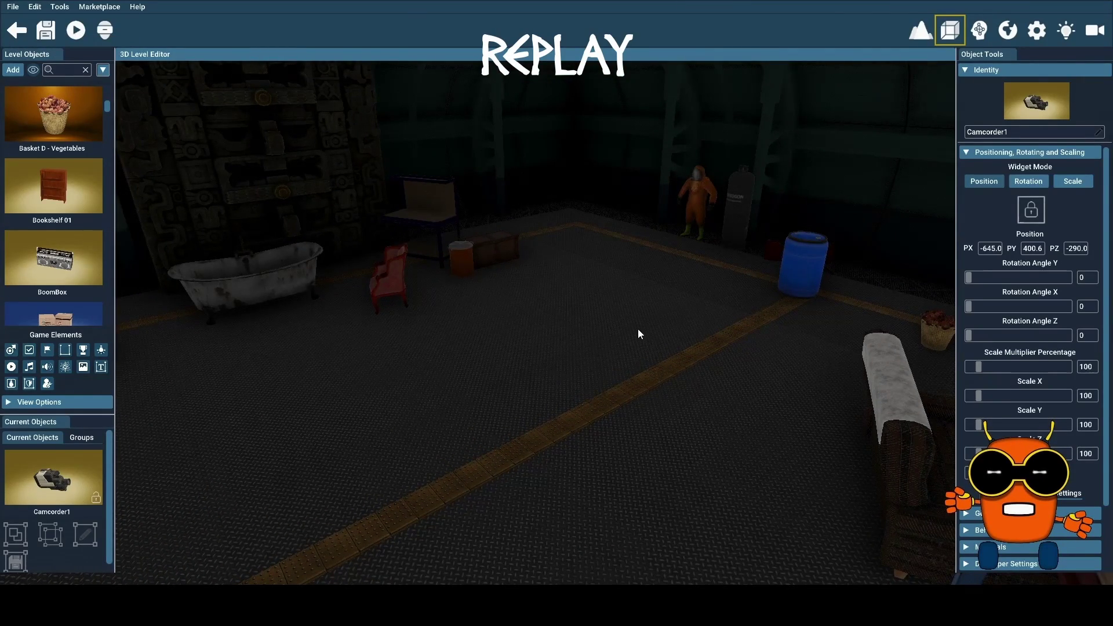
left_click(12, 6)
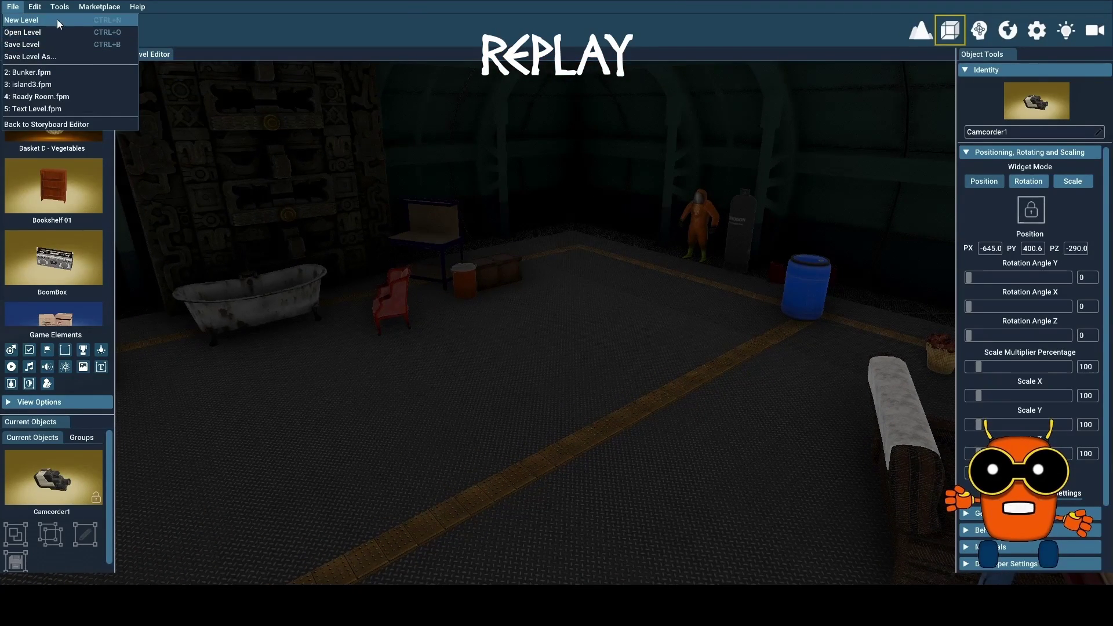
left_click(261, 155)
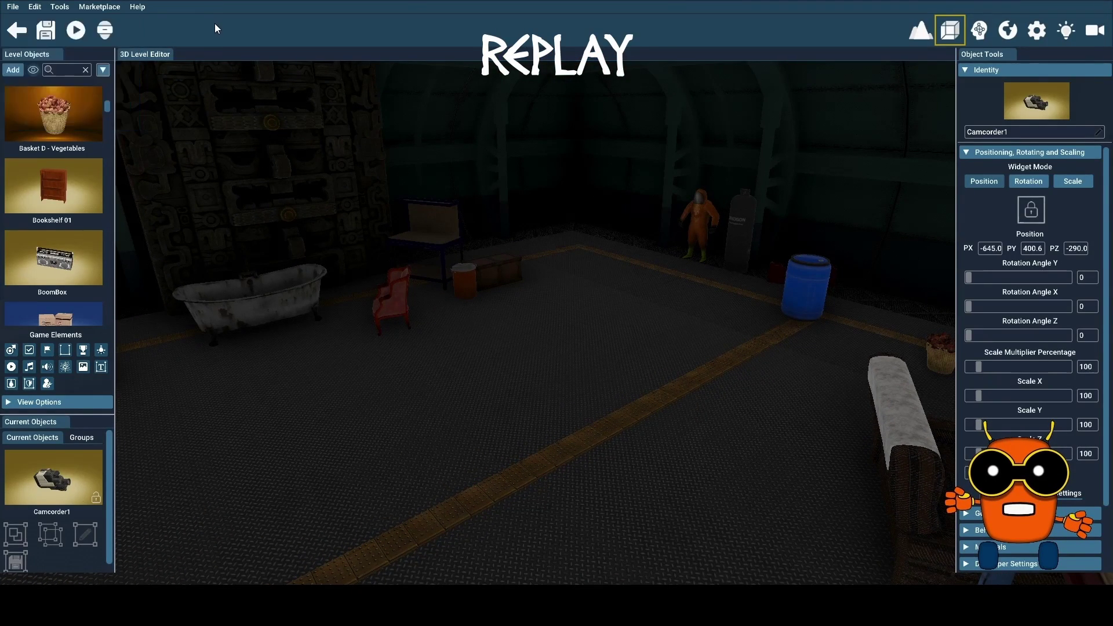
Step: Add the Television2 prop from the Retro pack onto the warehouse floor
left_click(13, 70)
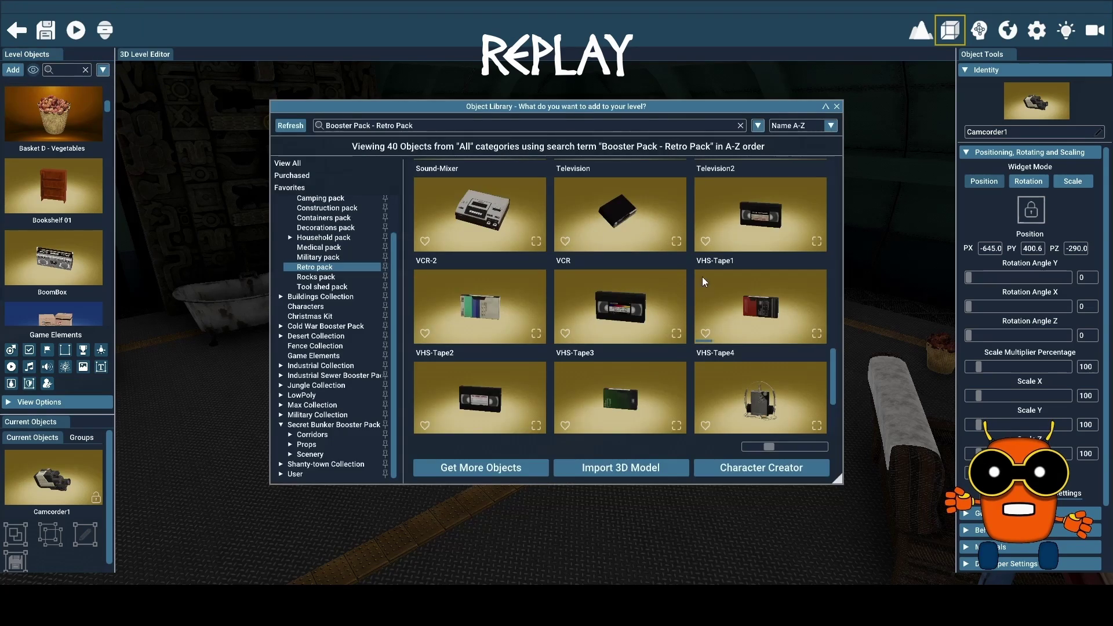
scroll(673, 280, "up", 1)
scroll(672, 280, "up", 1)
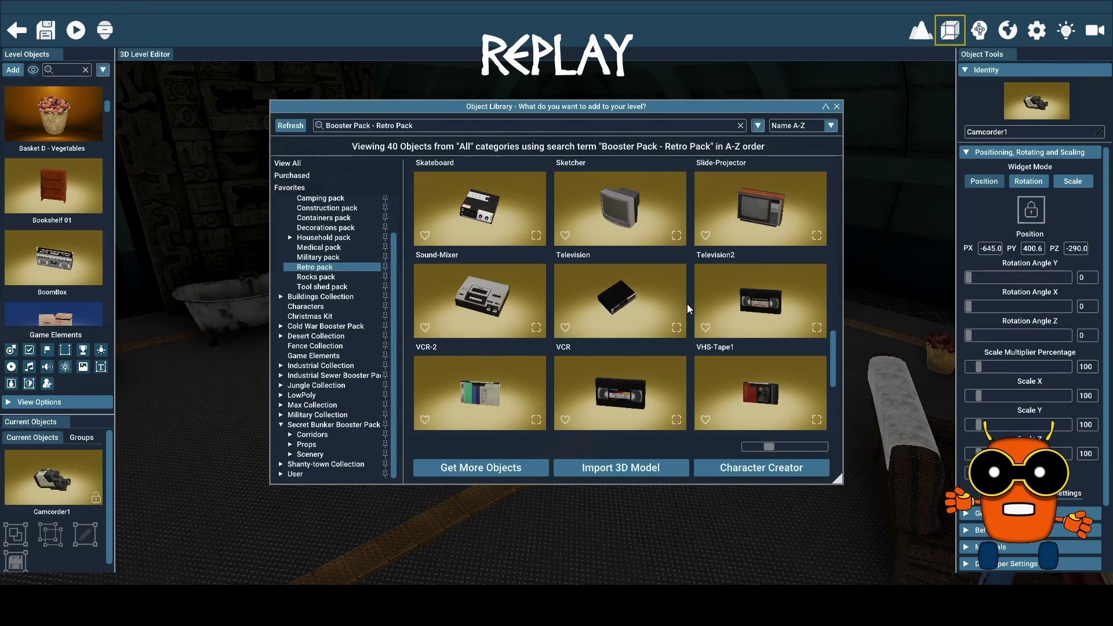
left_click(766, 214)
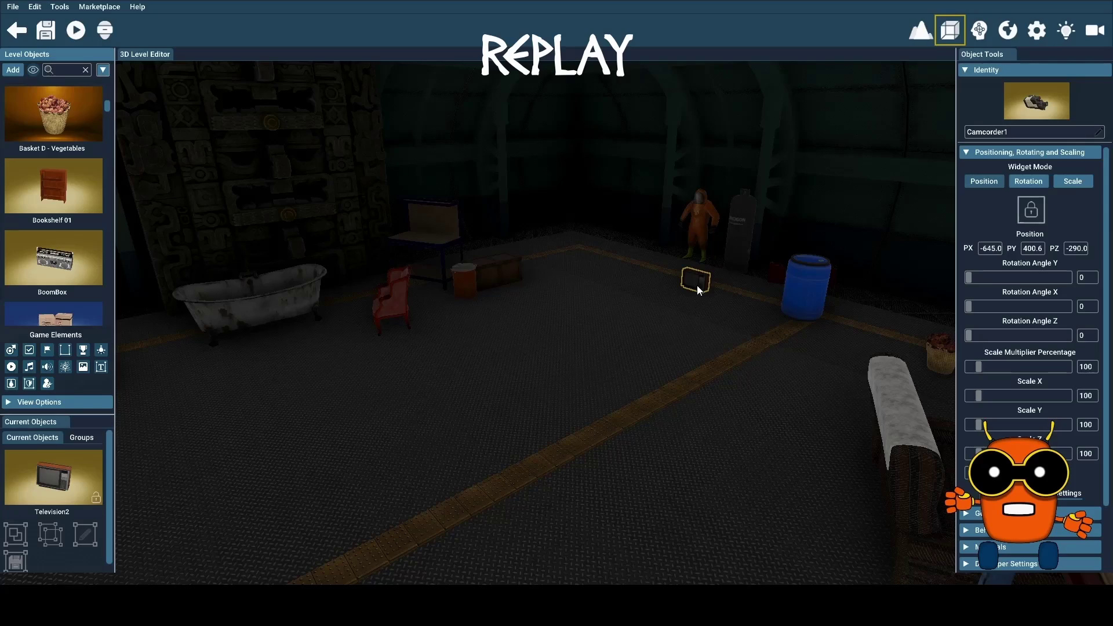
Step: Add the Television prop to the floor near the blue barrel
left_click(14, 72)
scroll(624, 210, "up", 1)
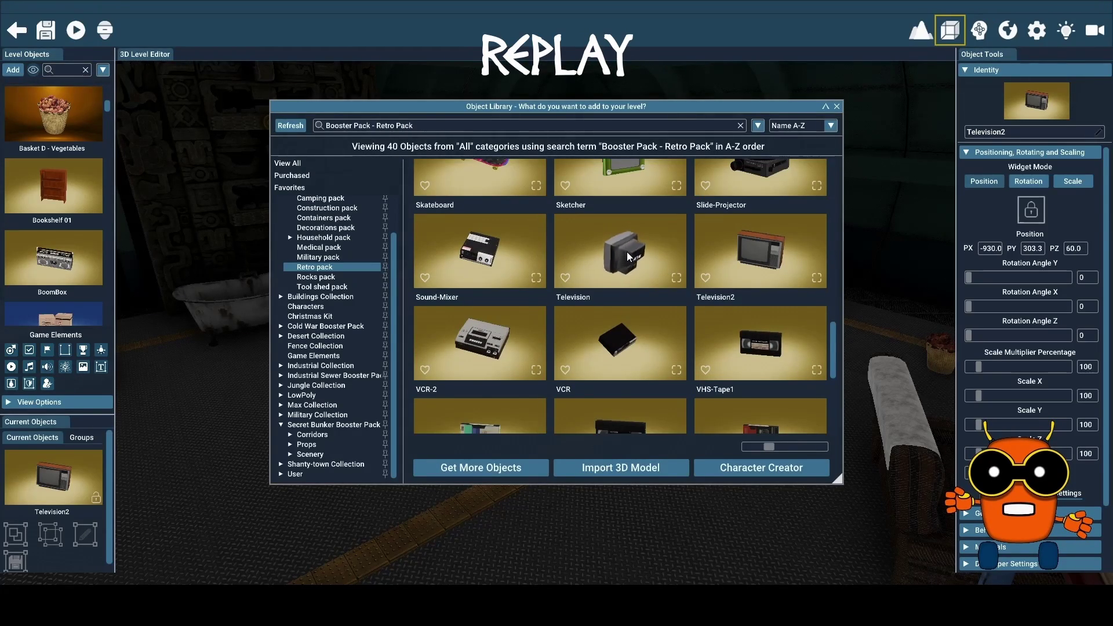
left_click(628, 252)
left_click(739, 312)
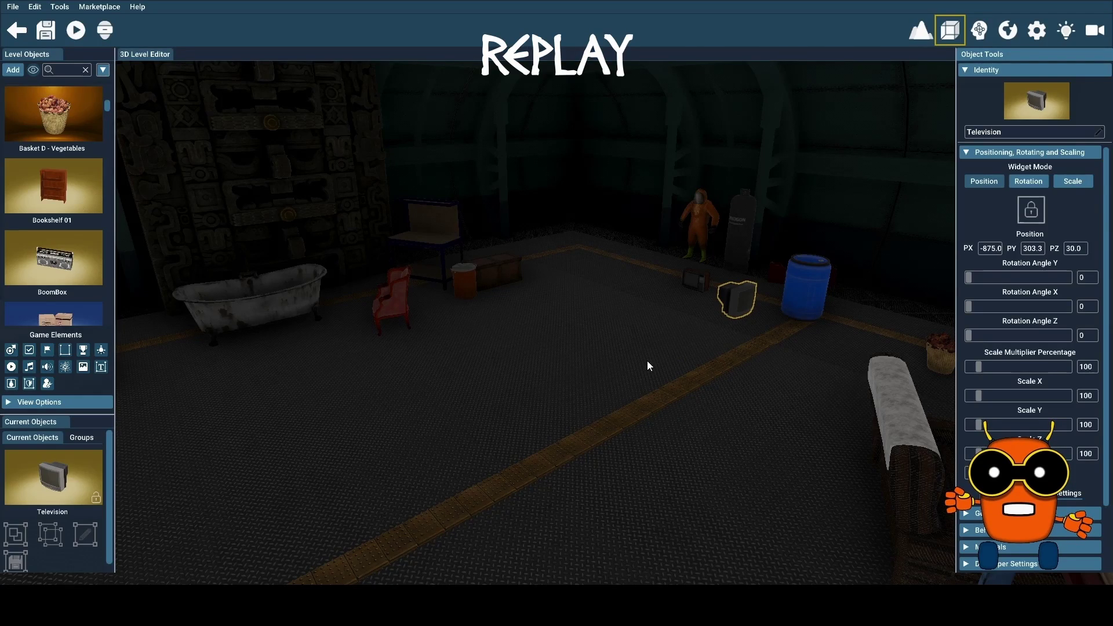
left_click(13, 69)
scroll(613, 340, "down", 10)
scroll(614, 339, "up", 2)
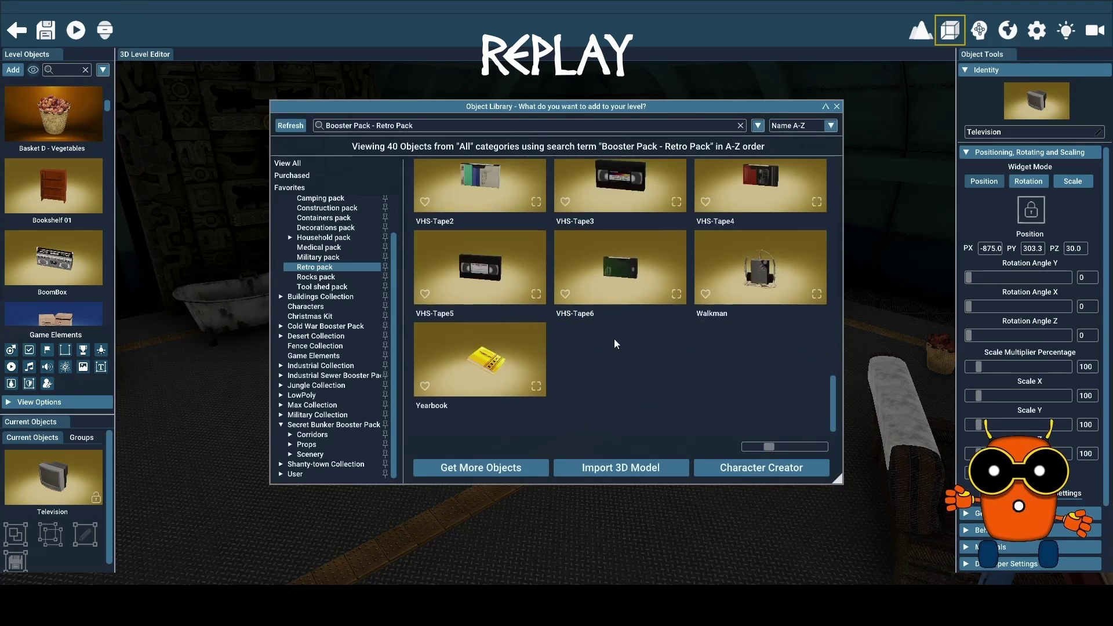
scroll(615, 339, "up", 2)
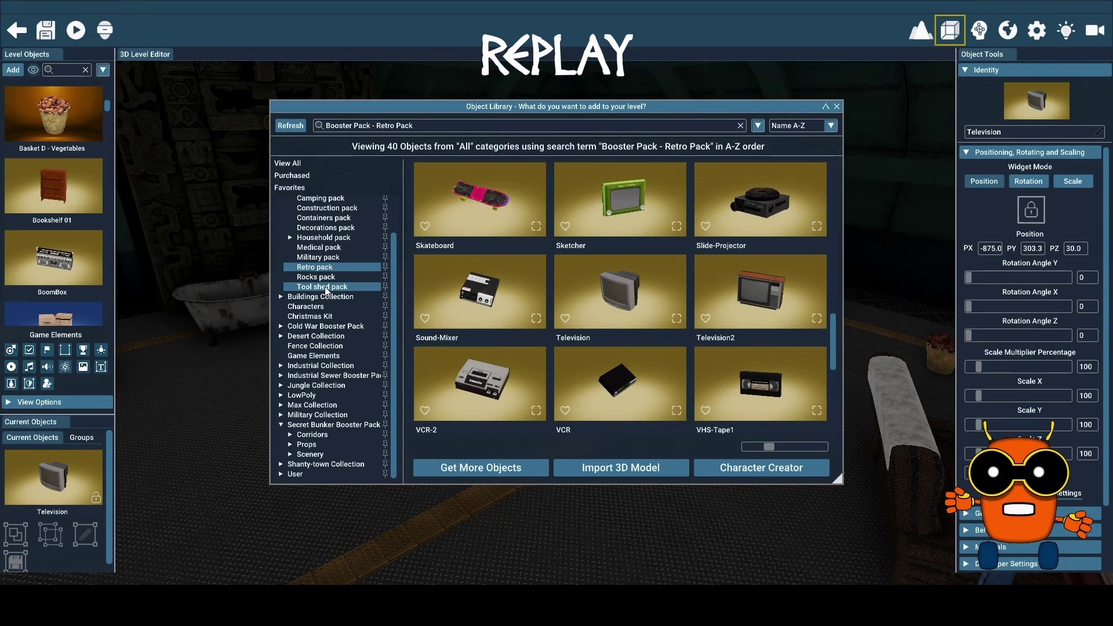
Step: Pick SM Cabinet 02a from the Household pack and drop it in the warehouse corner
left_click(342, 238)
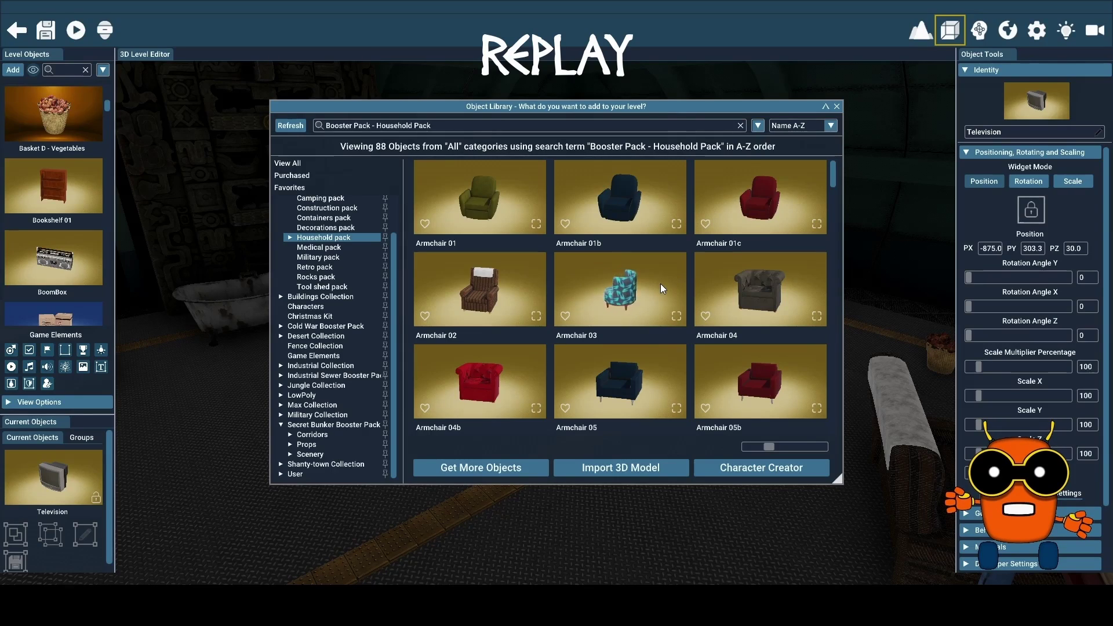
scroll(660, 283, "down", 5)
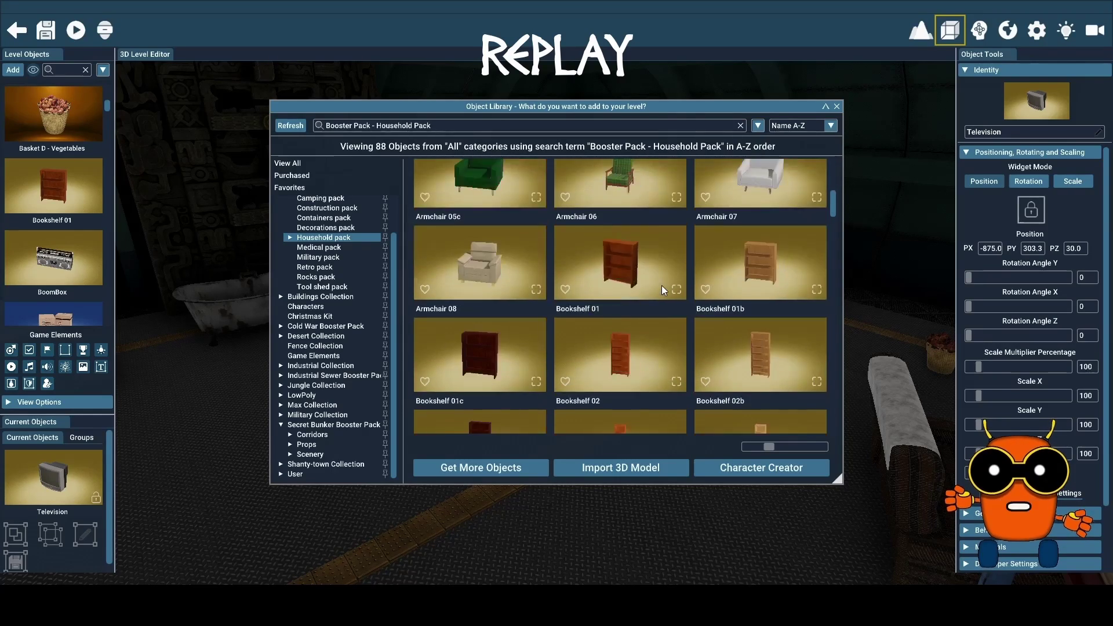
scroll(663, 285, "down", 2)
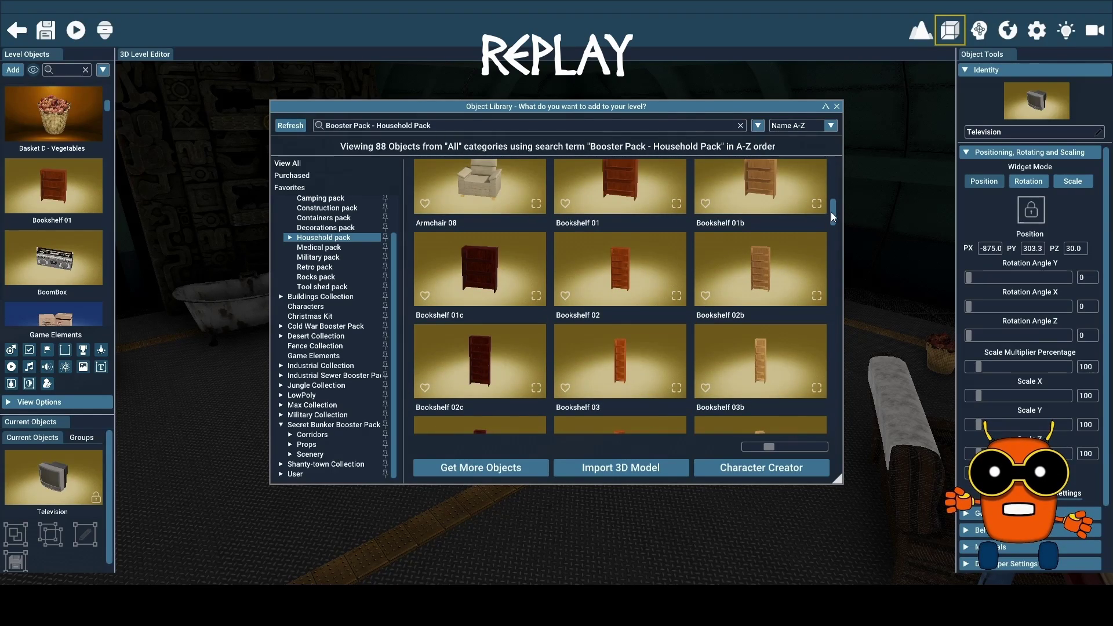
left_click_drag(833, 211, 856, 336)
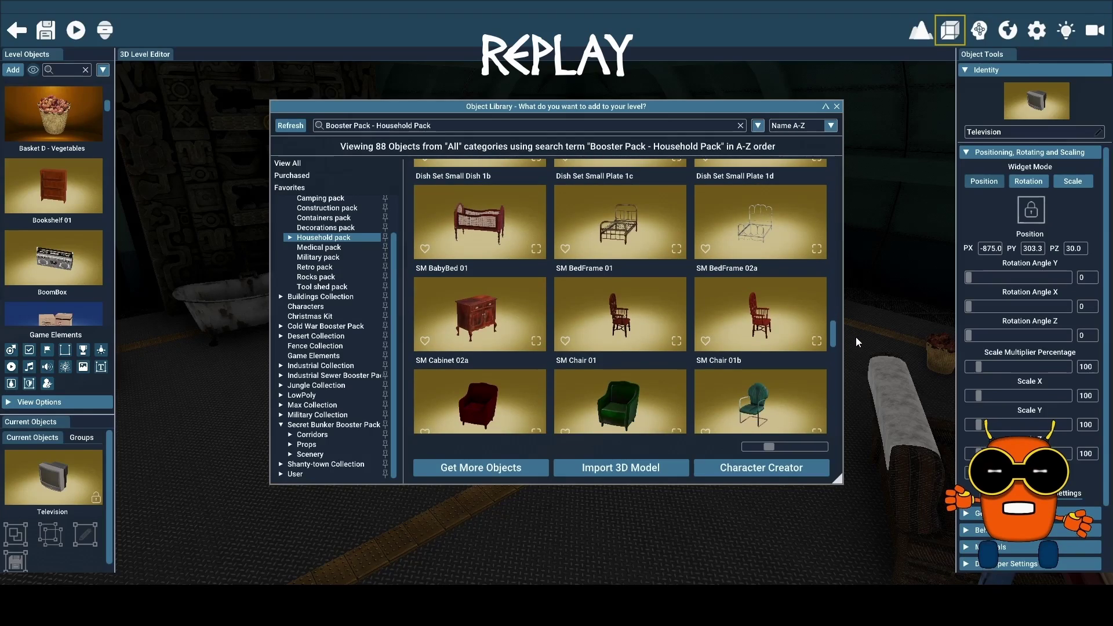
left_click_drag(856, 337, 857, 342)
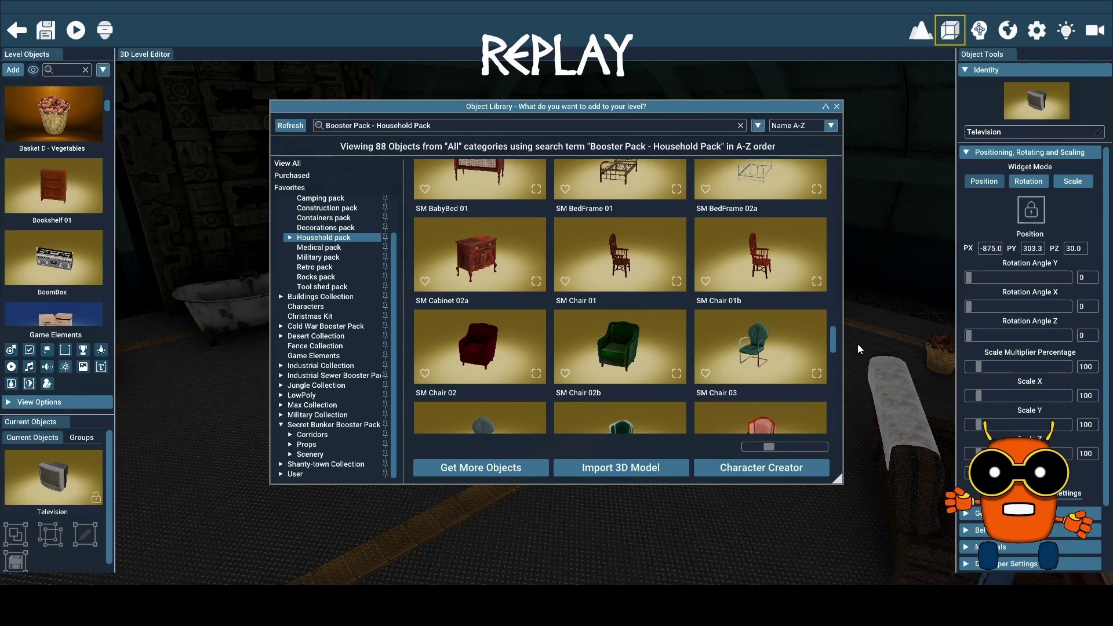
left_click(484, 258)
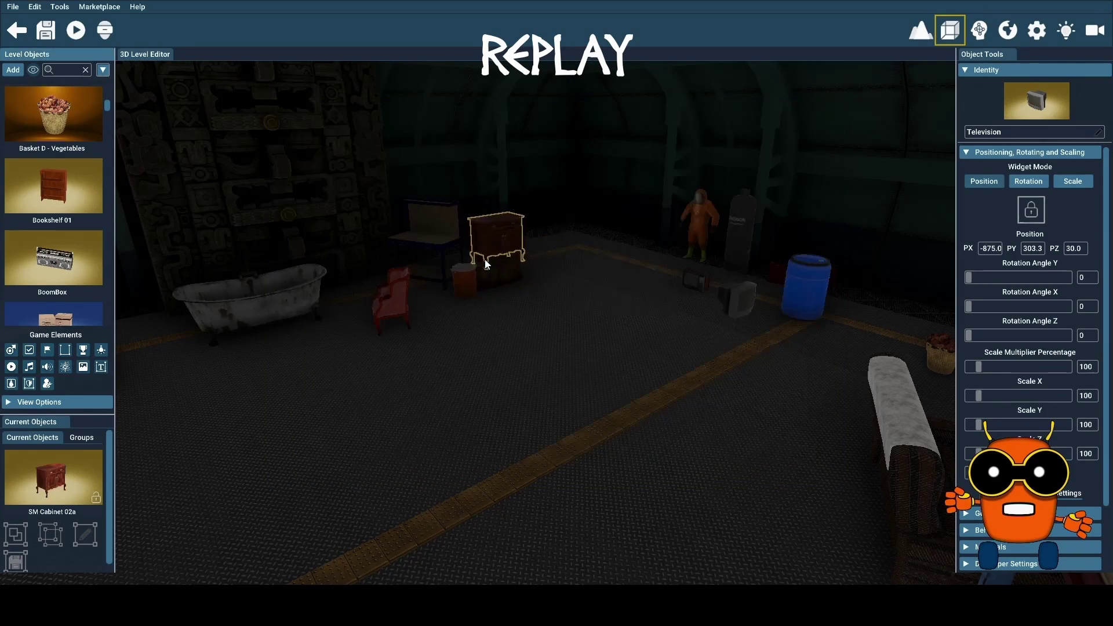
left_click(576, 237)
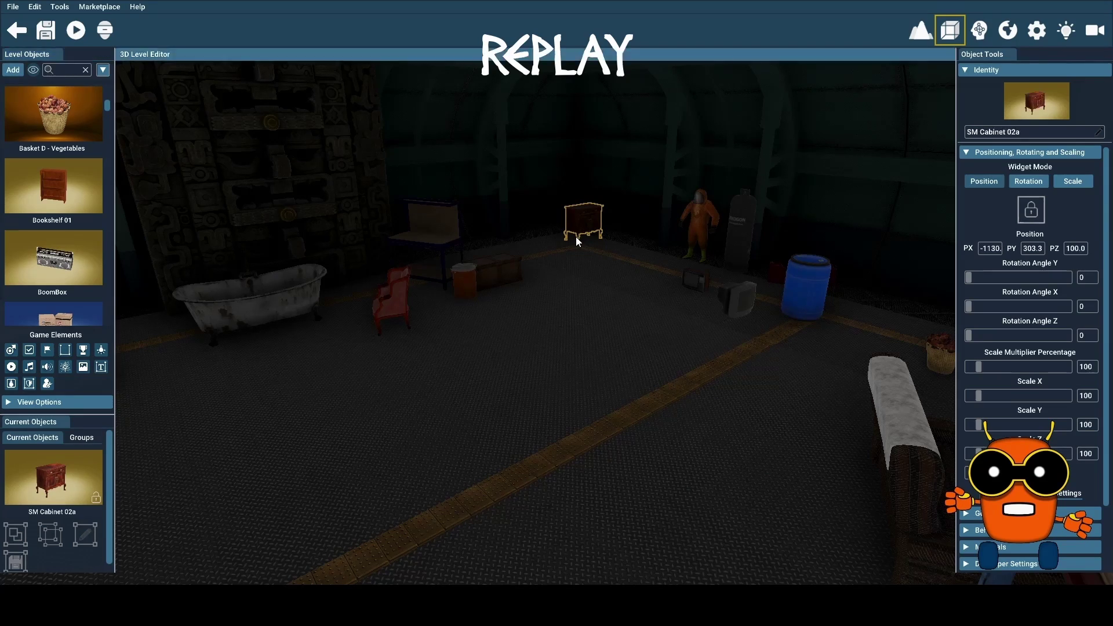
key("f")
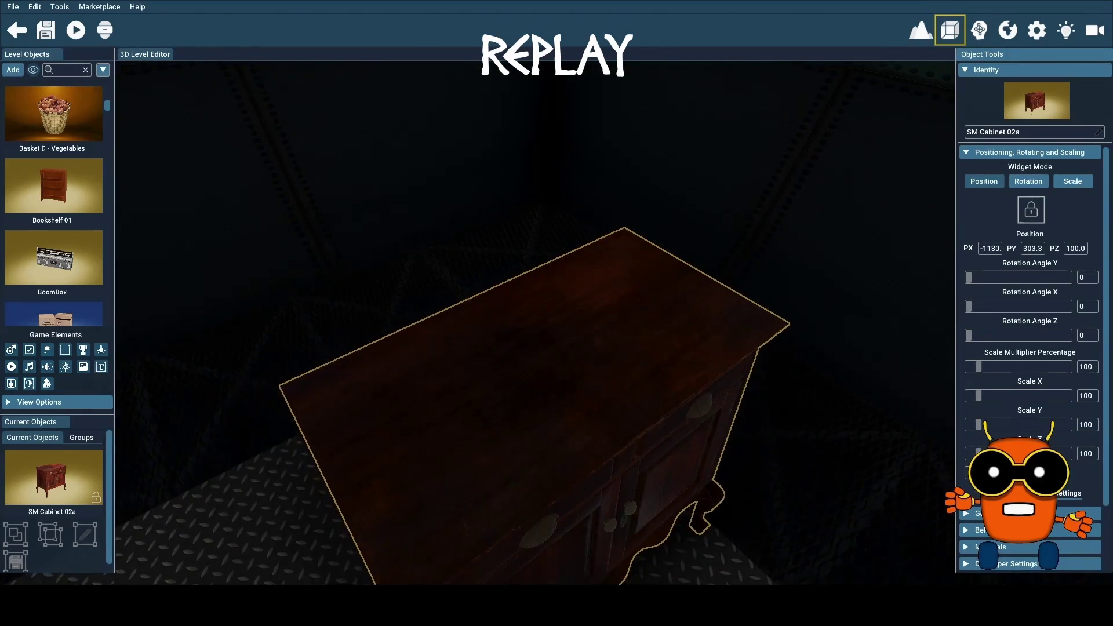
Step: Turn the cabinet to a Y rotation of 47 and shift it further into the corner
scroll(616, 276, "down", 3)
left_click(585, 382)
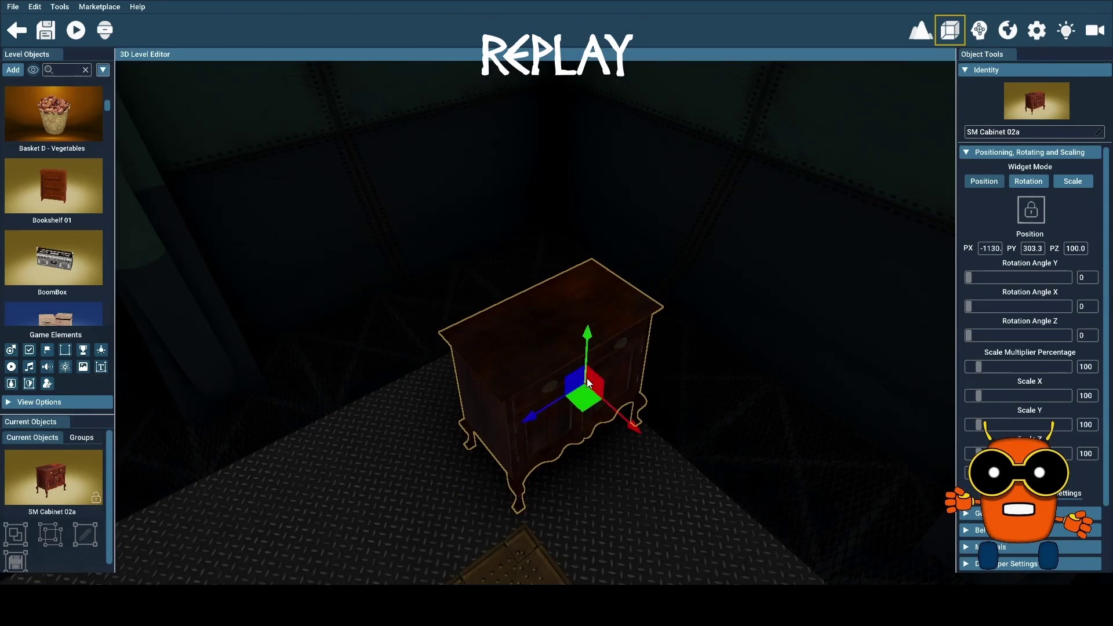
left_click(1029, 180)
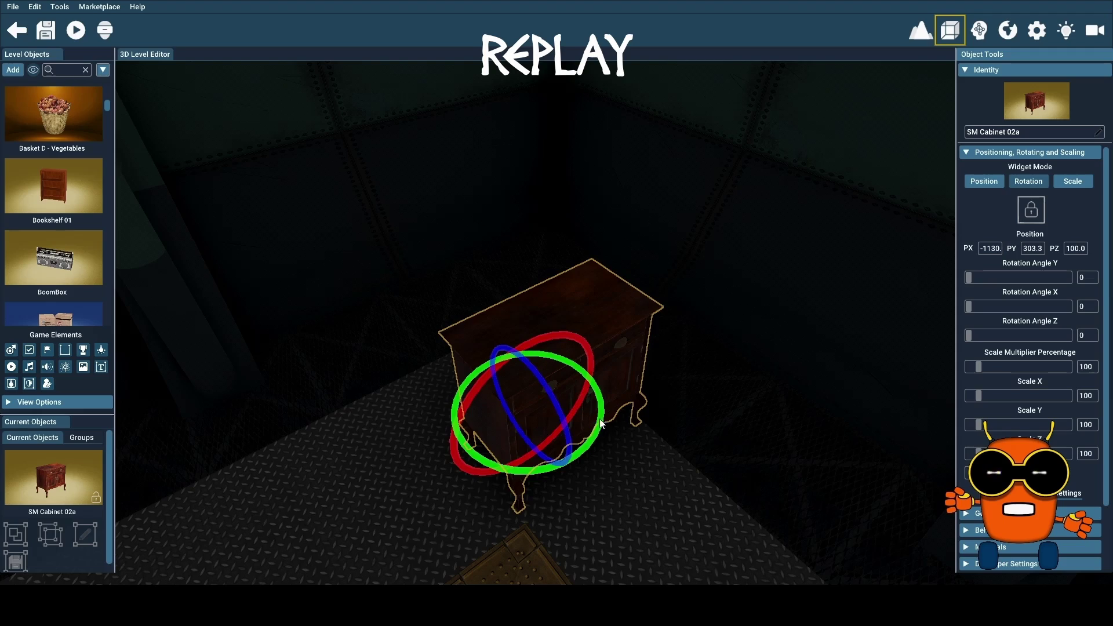
left_click_drag(600, 423, 545, 431)
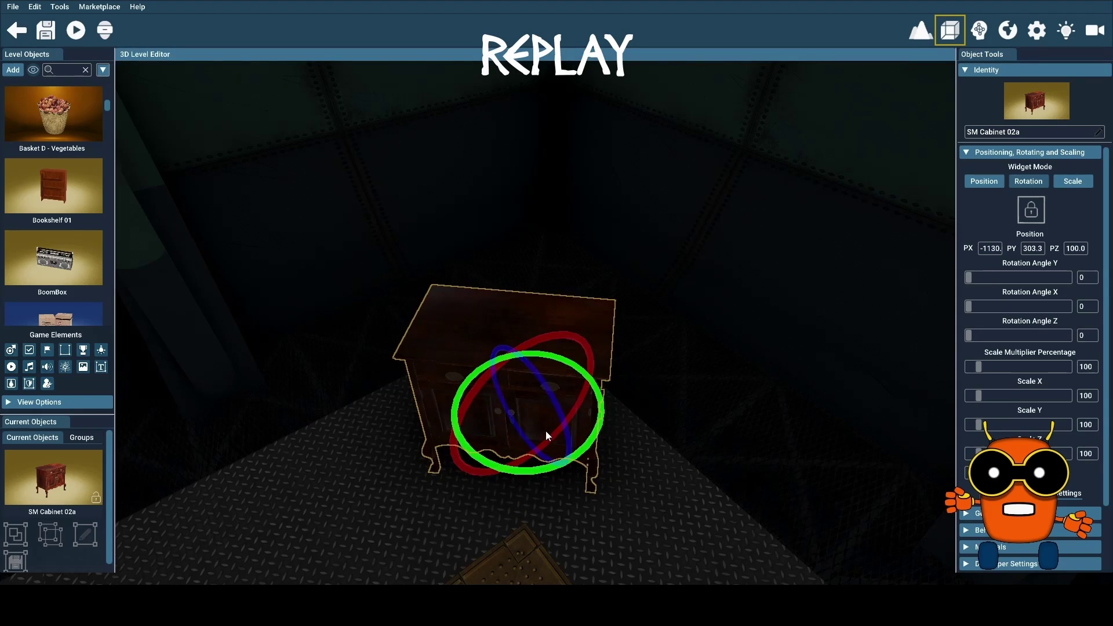
left_click(988, 181)
left_click_drag(585, 404, 601, 325)
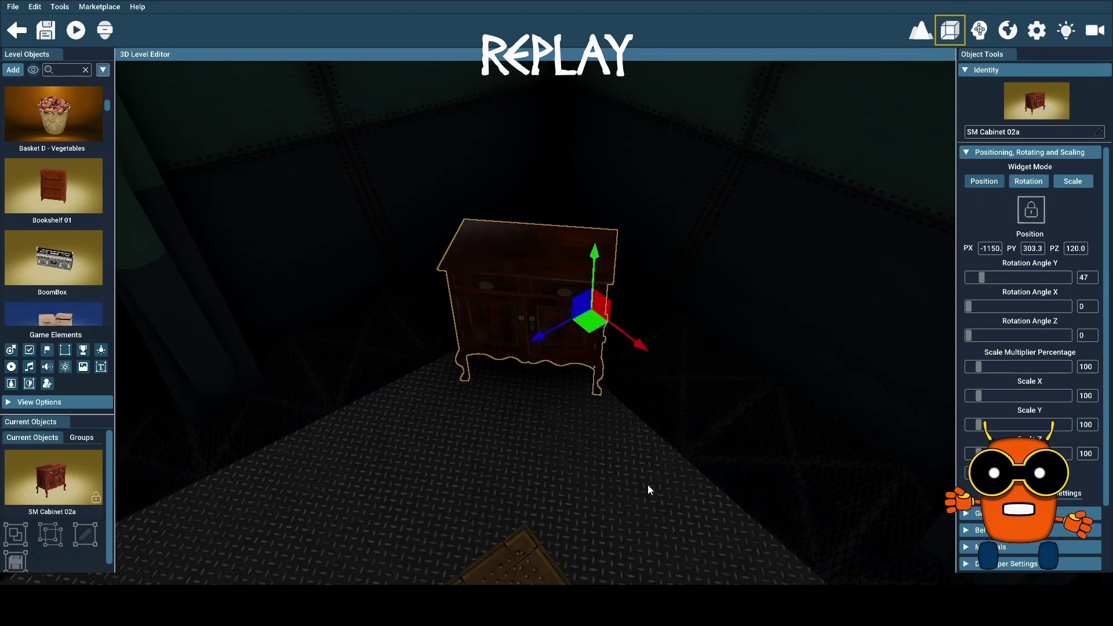
scroll(635, 482, "down", 5)
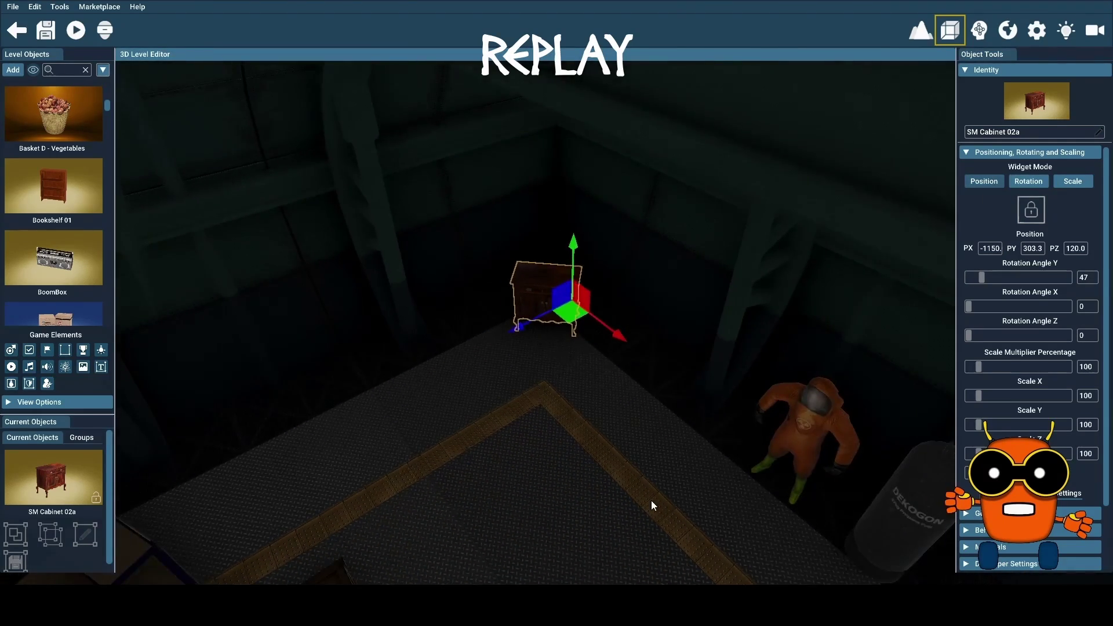
scroll(655, 502, "down", 3)
left_click(797, 516)
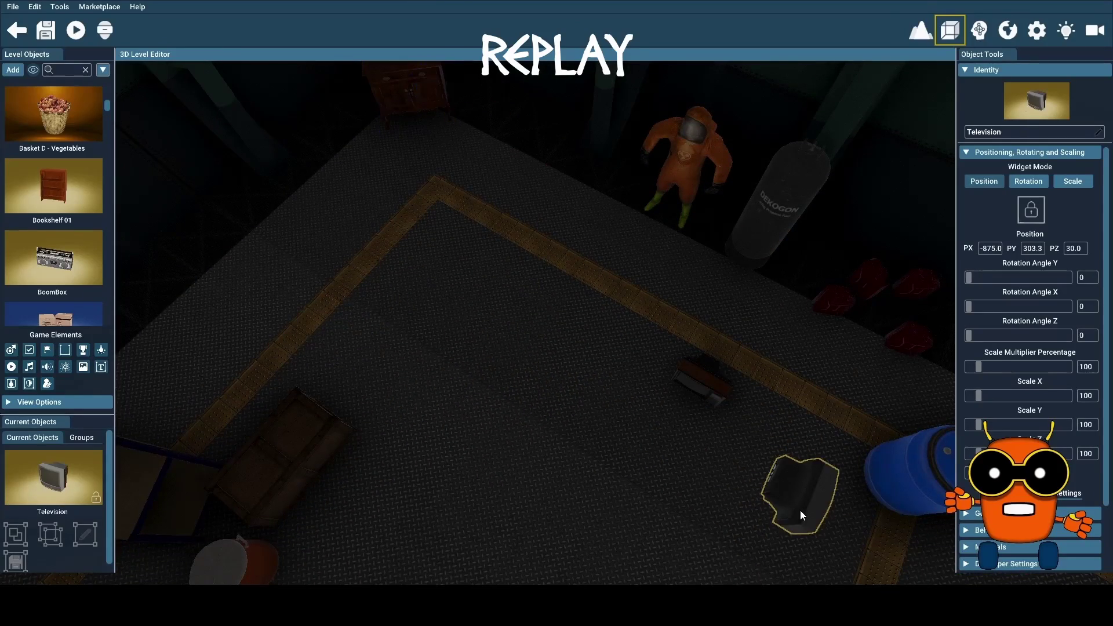
Step: Move the Television over the cabinet and raise it to sit on top
left_click(456, 198)
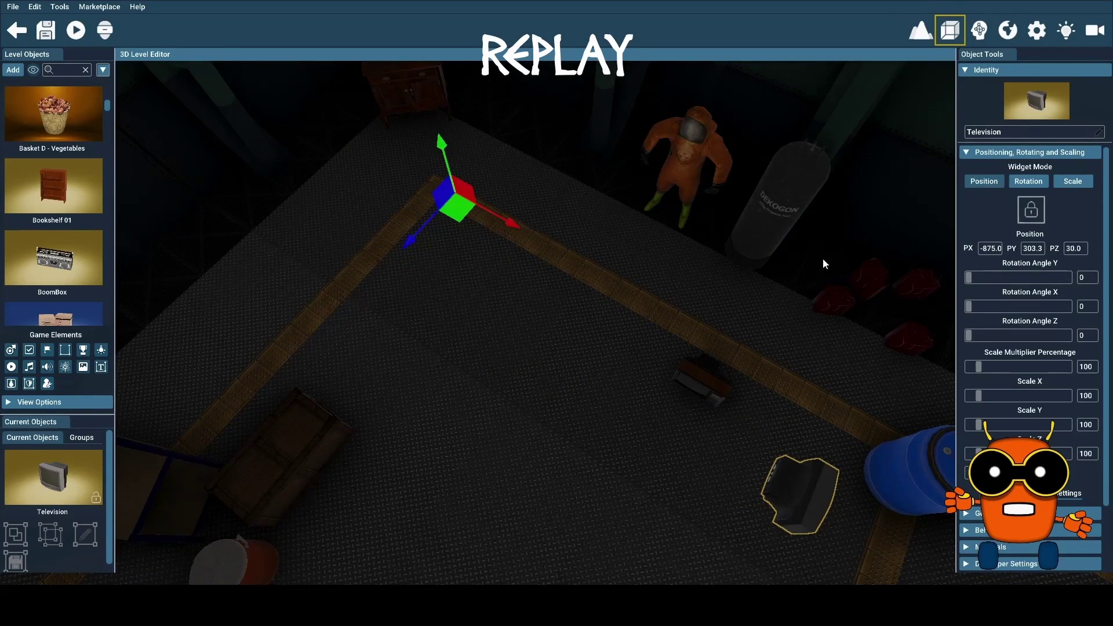
mouse_move(812, 510)
left_mouse_down()
mouse_move(409, 92)
mouse_move(409, 75)
left_mouse_up()
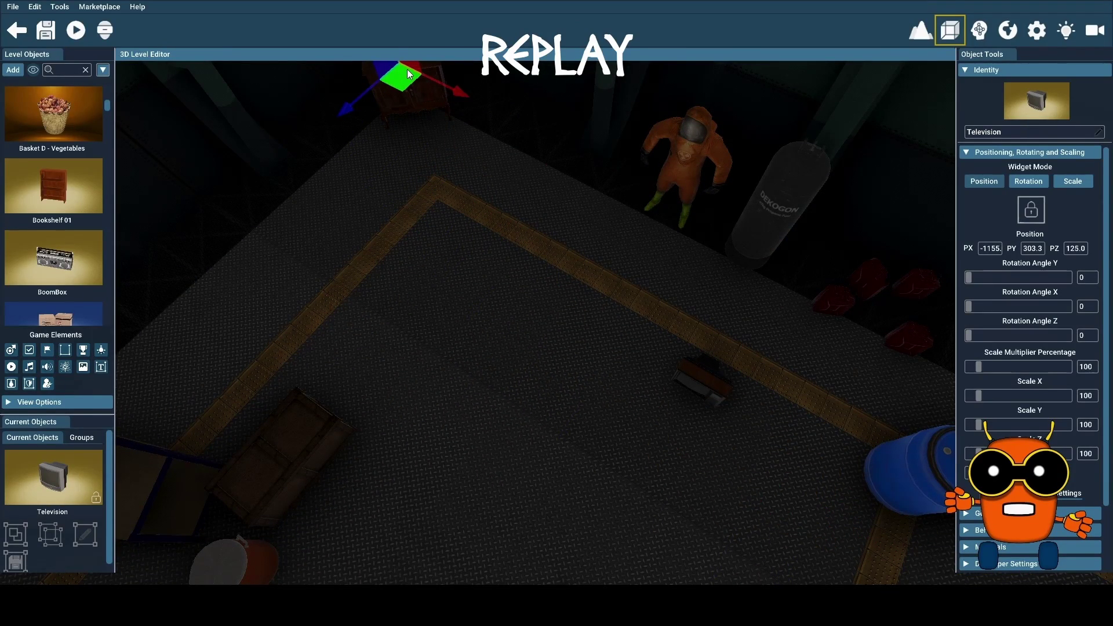
key("f")
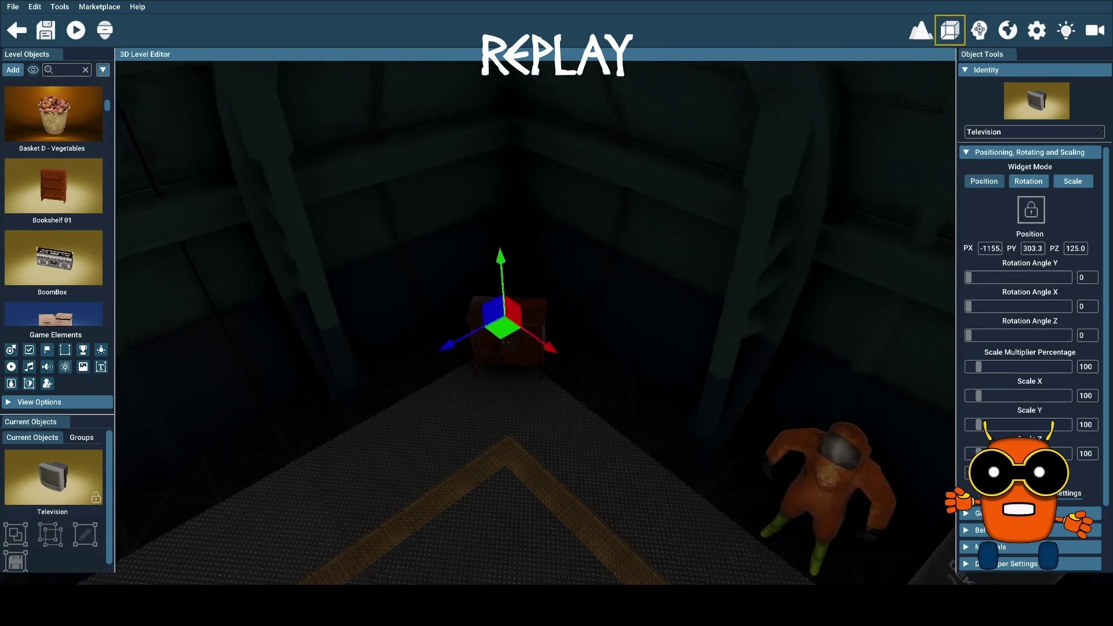
mouse_move(474, 226)
left_mouse_down()
mouse_move(472, 194)
mouse_move(463, 208)
left_mouse_up()
left_click_drag(459, 139, 462, 136)
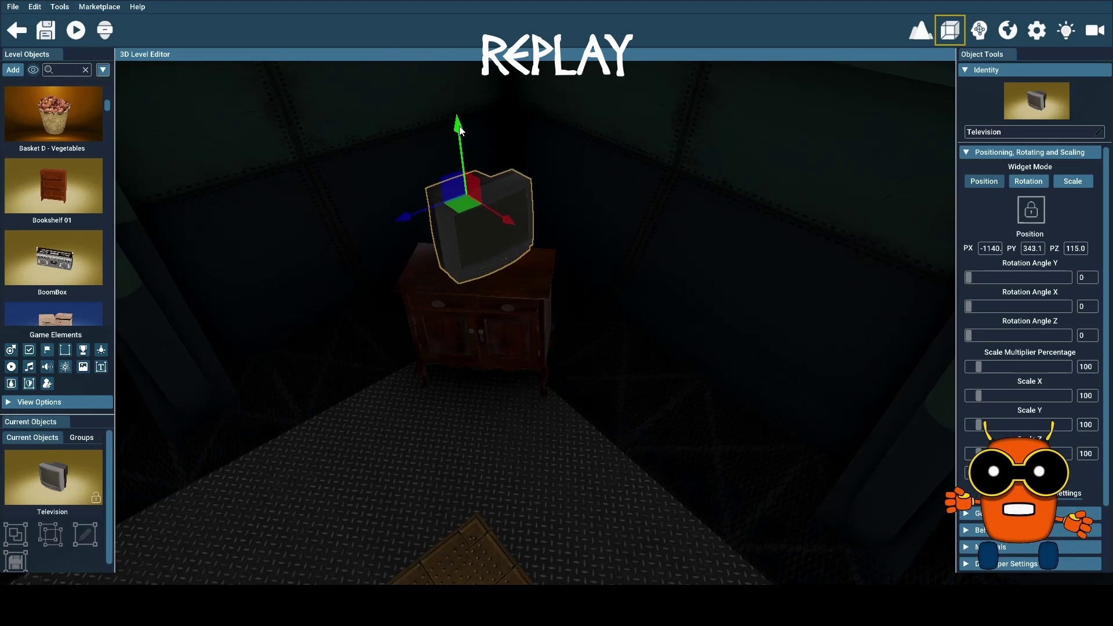
Step: Turn the Television to a Y rotation of 45 to line up with the cabinet
left_click(1028, 181)
left_click_drag(553, 292, 506, 316)
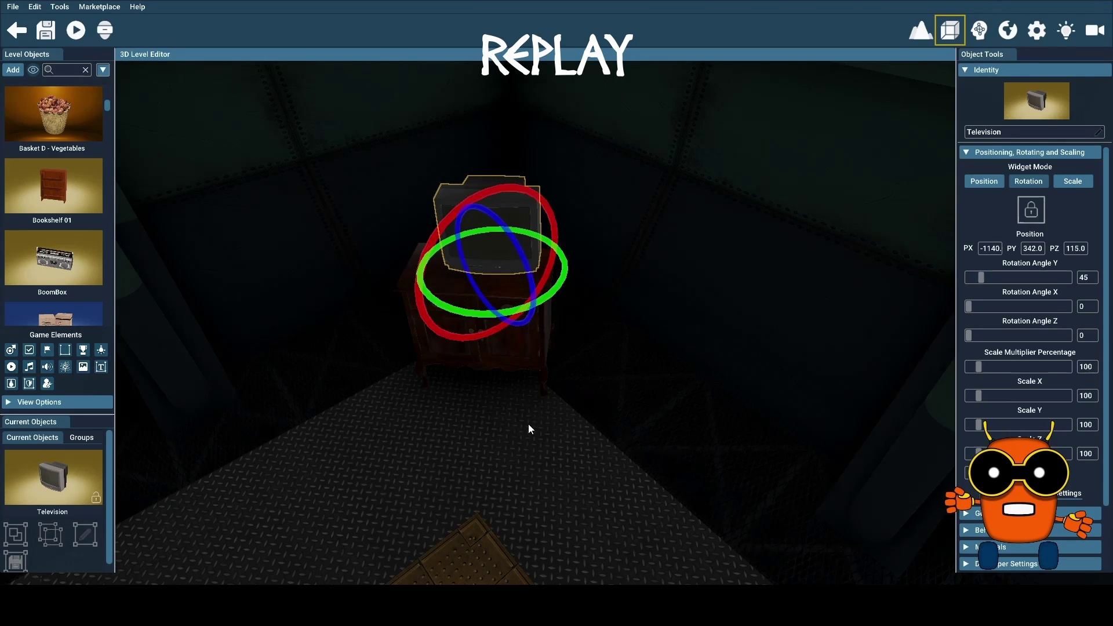
scroll(527, 423, "up", 5)
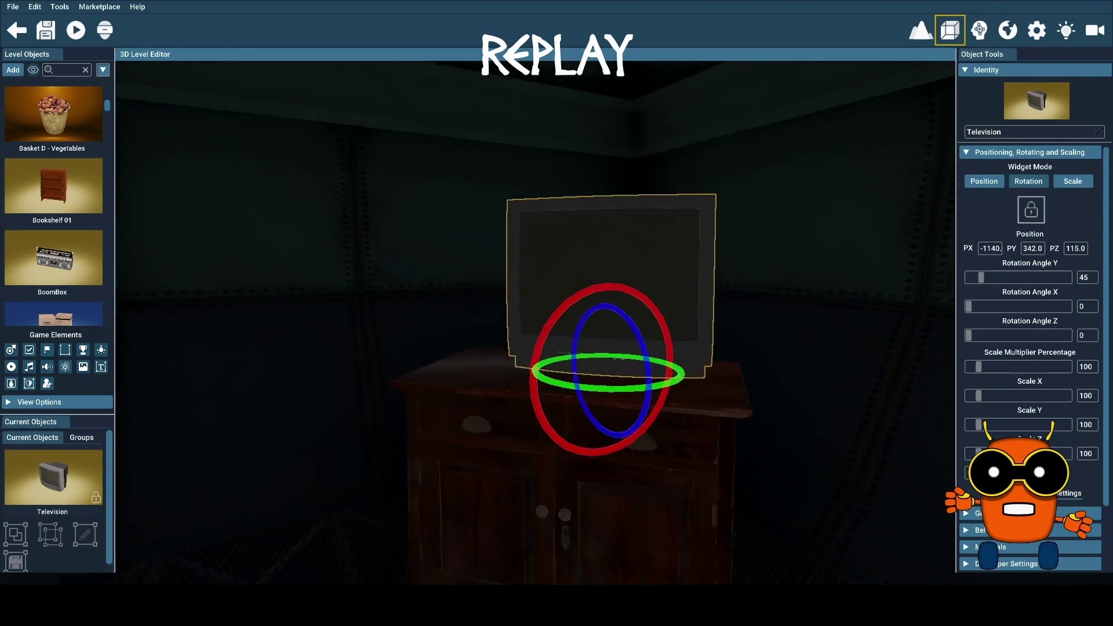
scroll(603, 290, "up", 3)
scroll(603, 290, "up", 2)
scroll(679, 404, "up", 3)
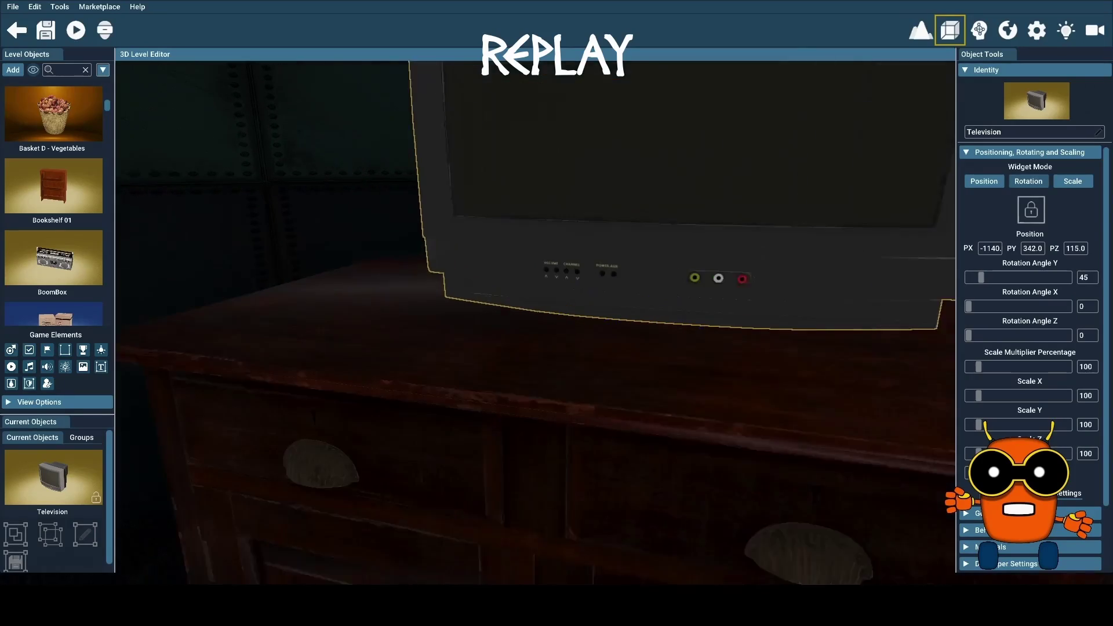
scroll(679, 404, "up", 2)
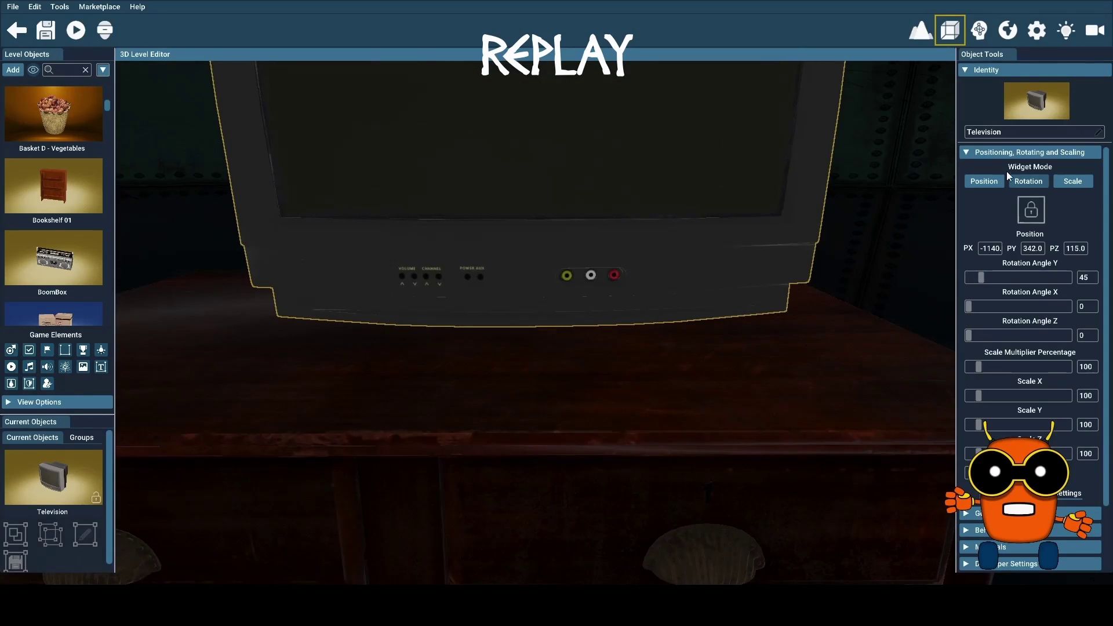
scroll(538, 234, "down", 3)
scroll(532, 230, "down", 2)
scroll(533, 233, "down", 3)
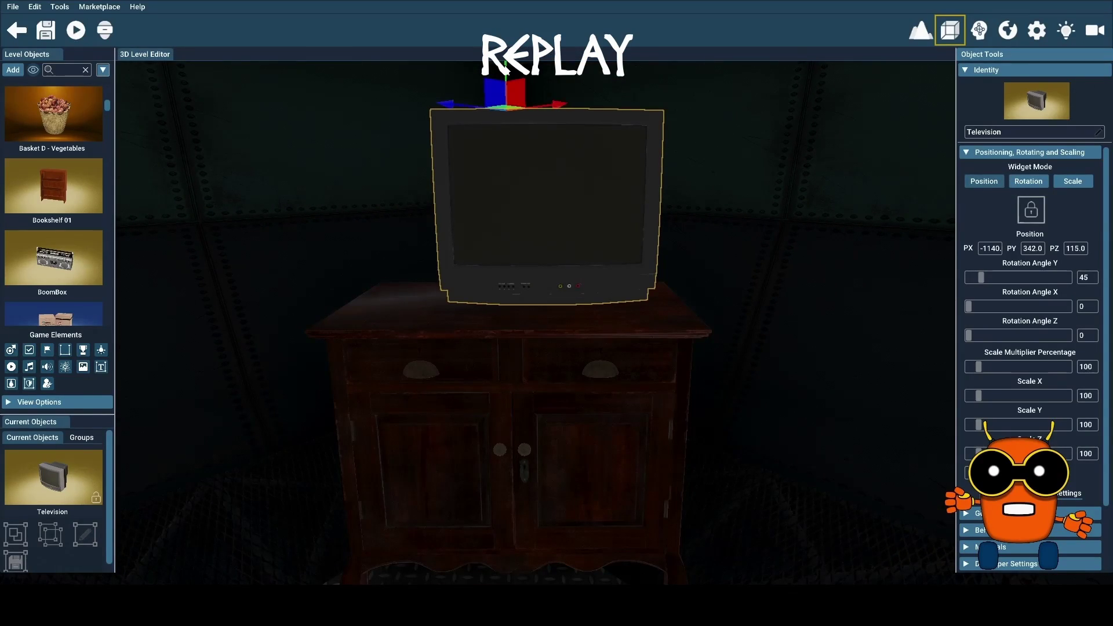